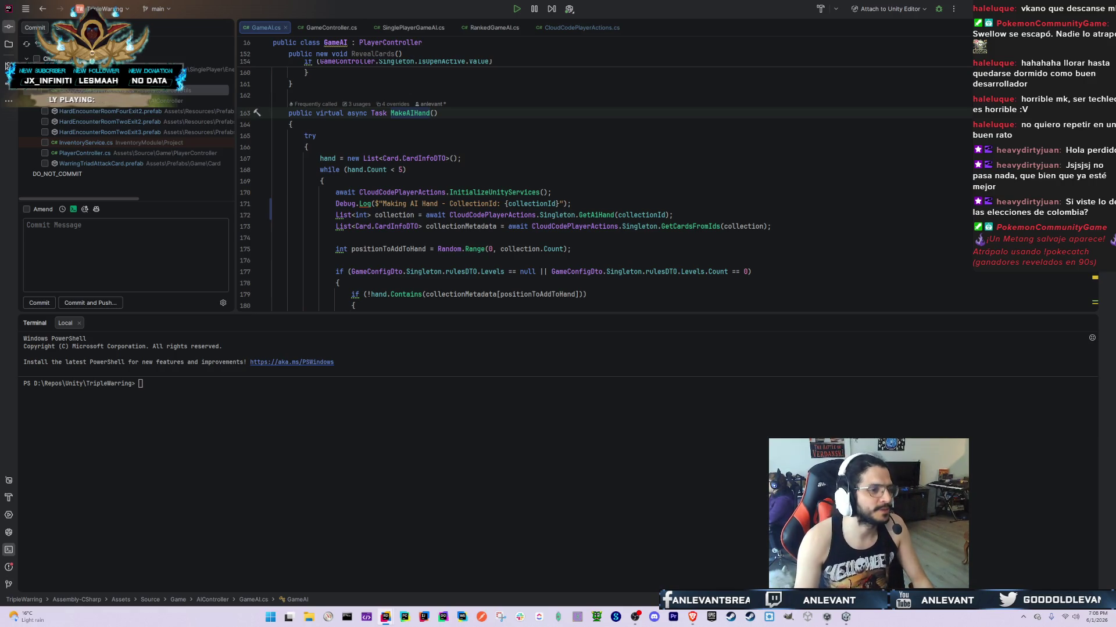
# Step: Inspect the Singleton reference around lines 172–176 in the open Rider script
pyautogui.scroll(-3, 528, 232)
pyautogui.scroll(3, 528, 231)
pyautogui.click(552, 214)
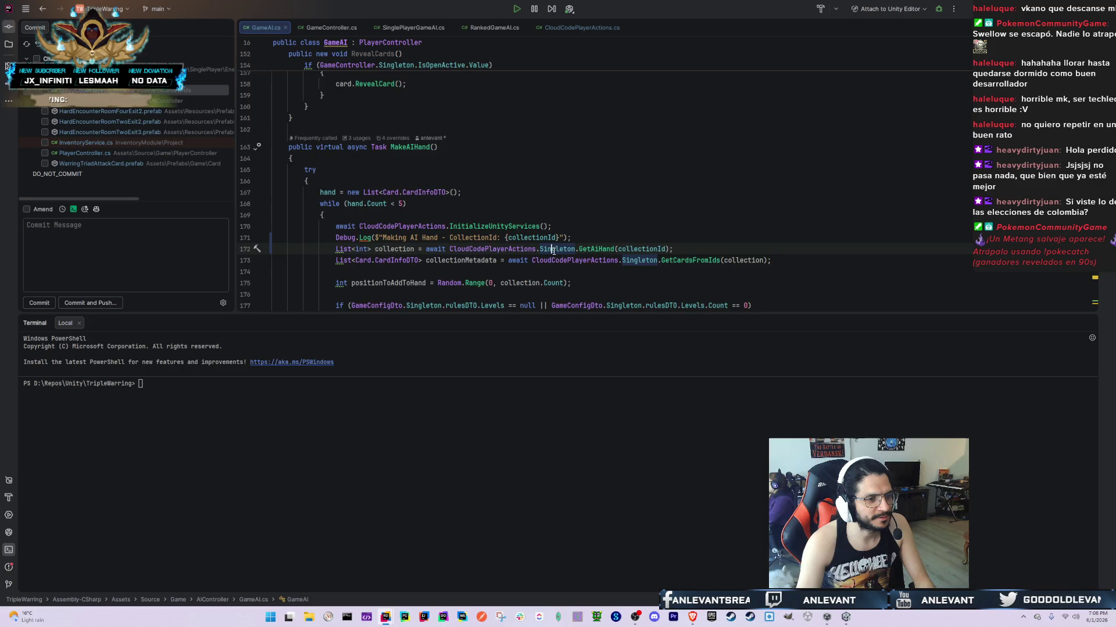
pyautogui.scroll(-3, 552, 244)
pyautogui.click(607, 158)
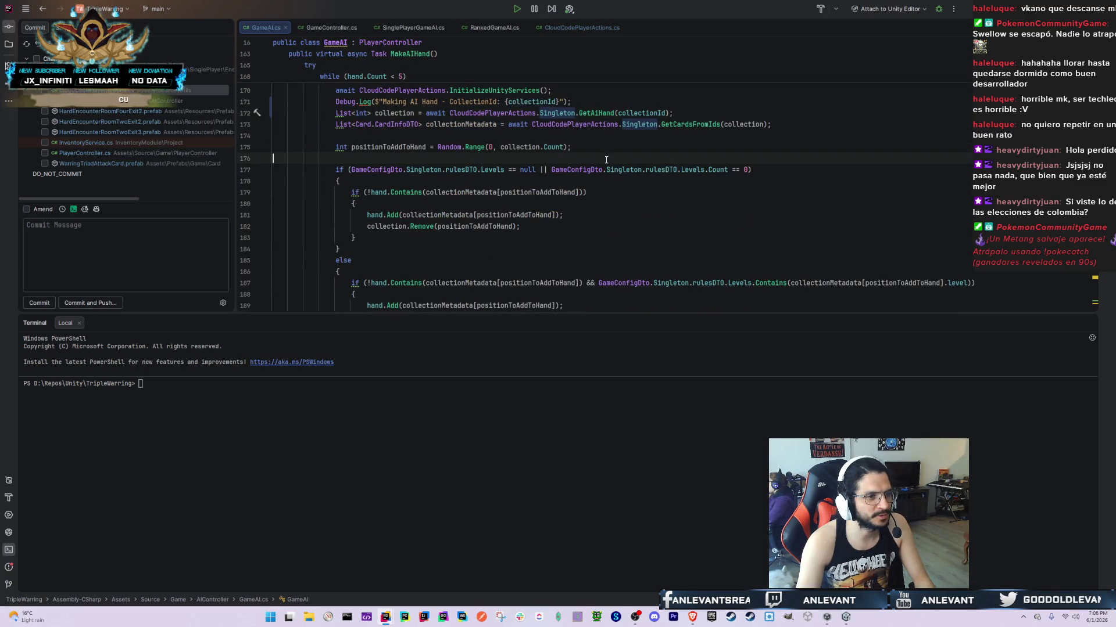
pyautogui.press('Up')
pyautogui.press('Up')
pyautogui.press('Up')
pyautogui.press('End')
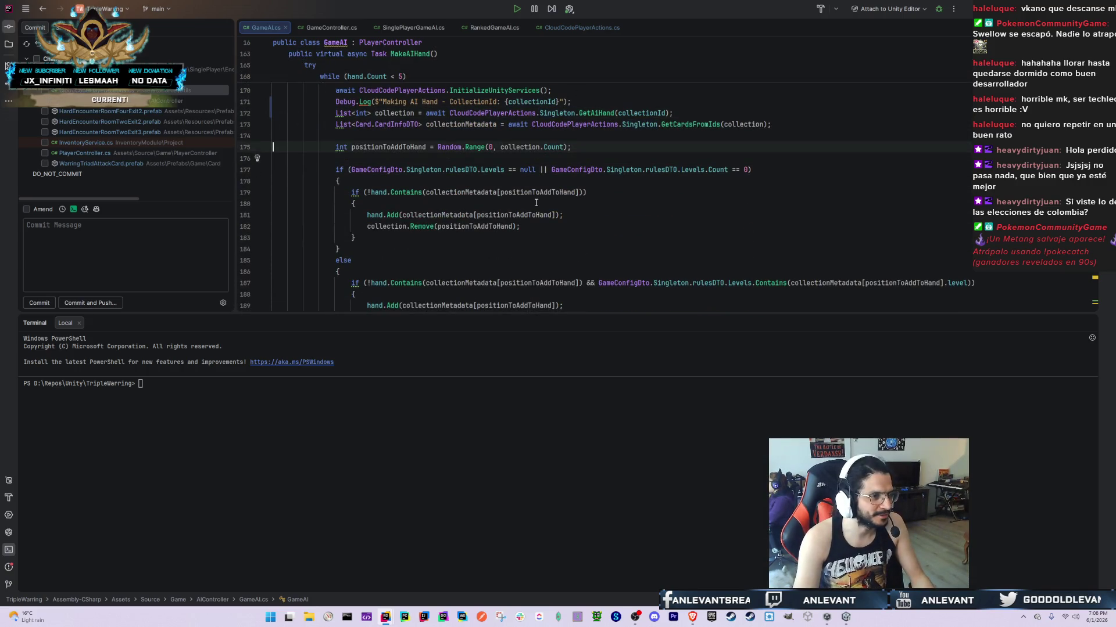
pyautogui.press('Down')
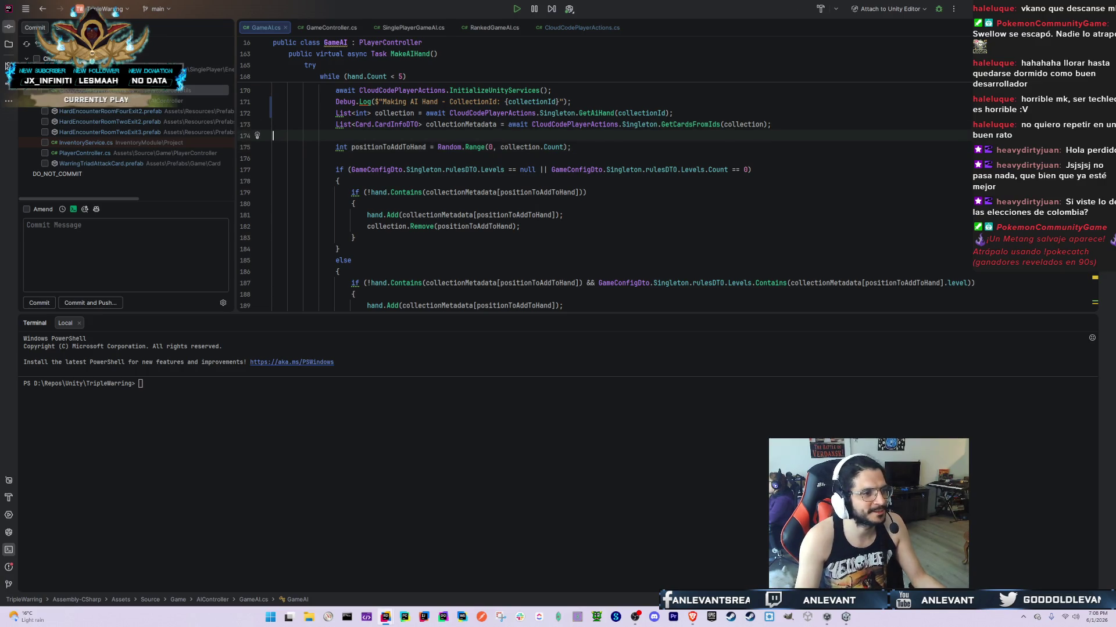
pyautogui.scroll(2, 478, 234)
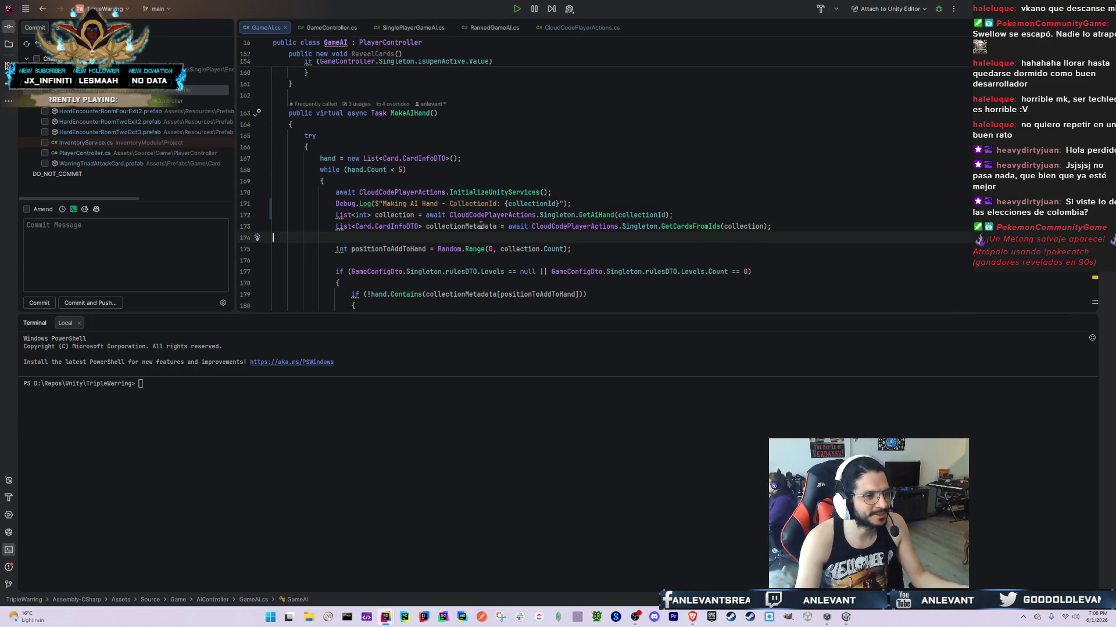
pyautogui.scroll(-6, 477, 200)
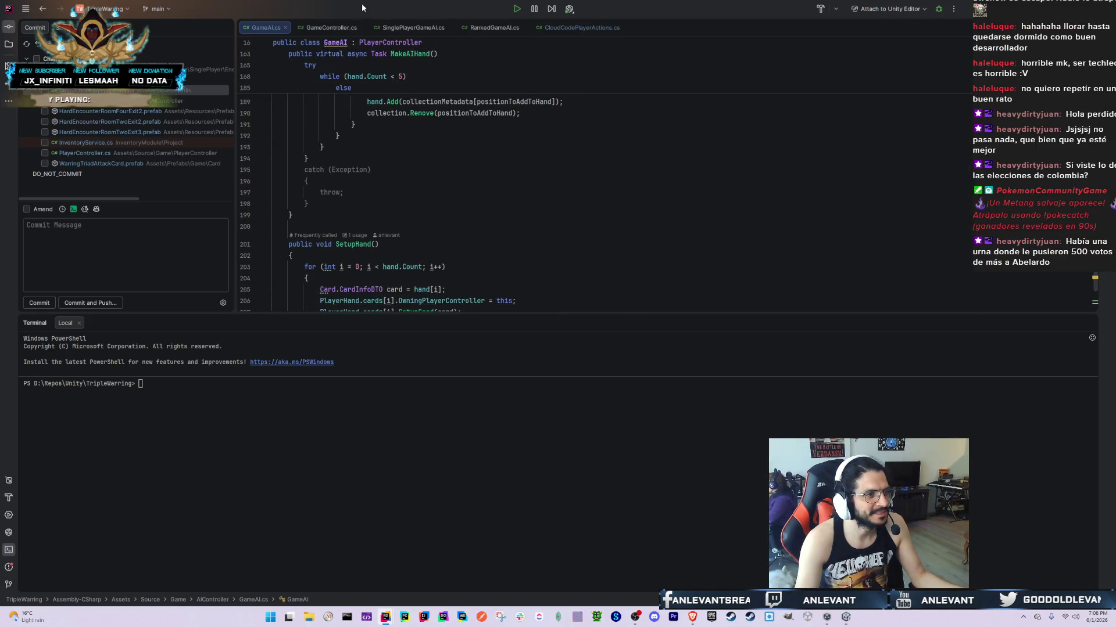
# Step: Close the GameController.cs, SinglePlayerGameAI.cs and RankedGameAI.cs tabs in Rider
pyautogui.middleClick(341, 27)
pyautogui.middleClick(341, 26)
pyautogui.middleClick(340, 27)
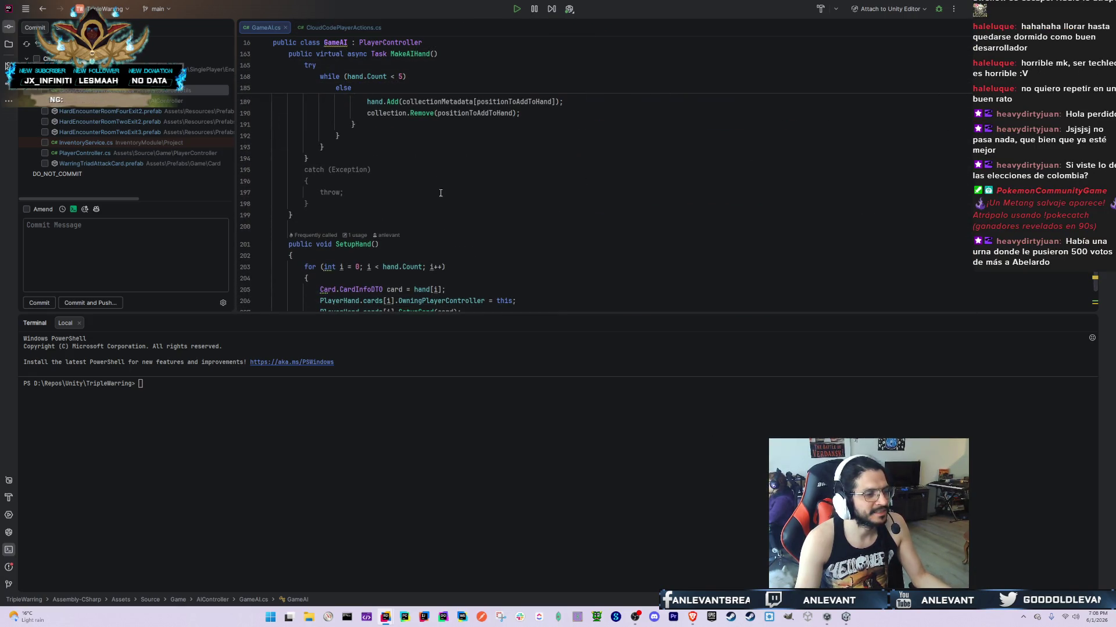
pyautogui.hotkey('alt', 'Tab')
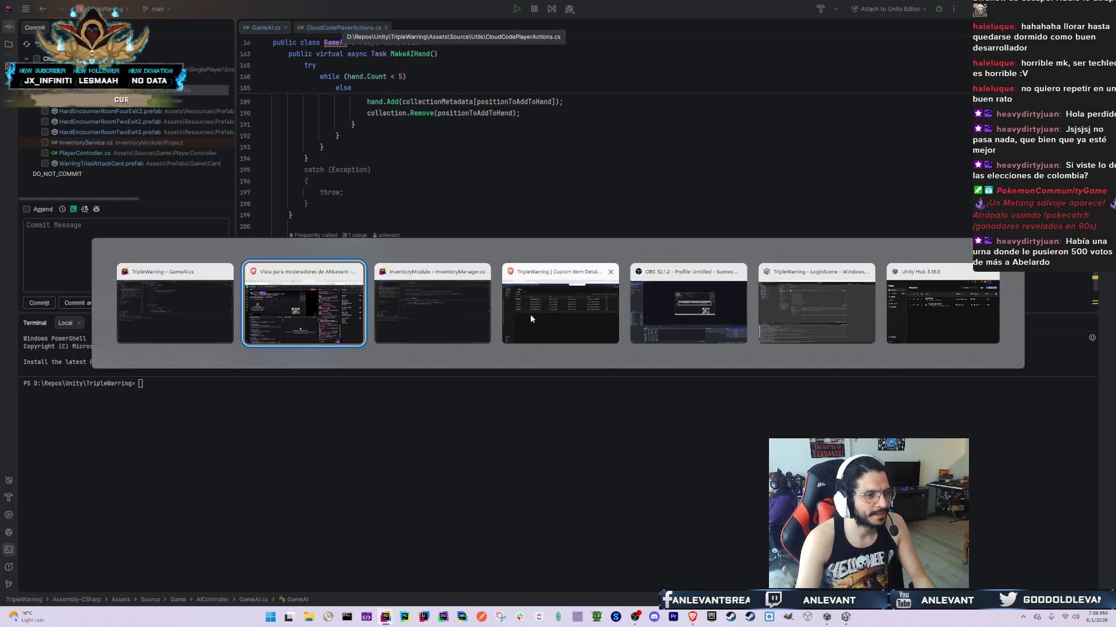
# Step: Check the Edgegap deployments list, go back to the dashboard, then return to Unity Editor
pyautogui.press('Tab')
pyautogui.press('Tab')
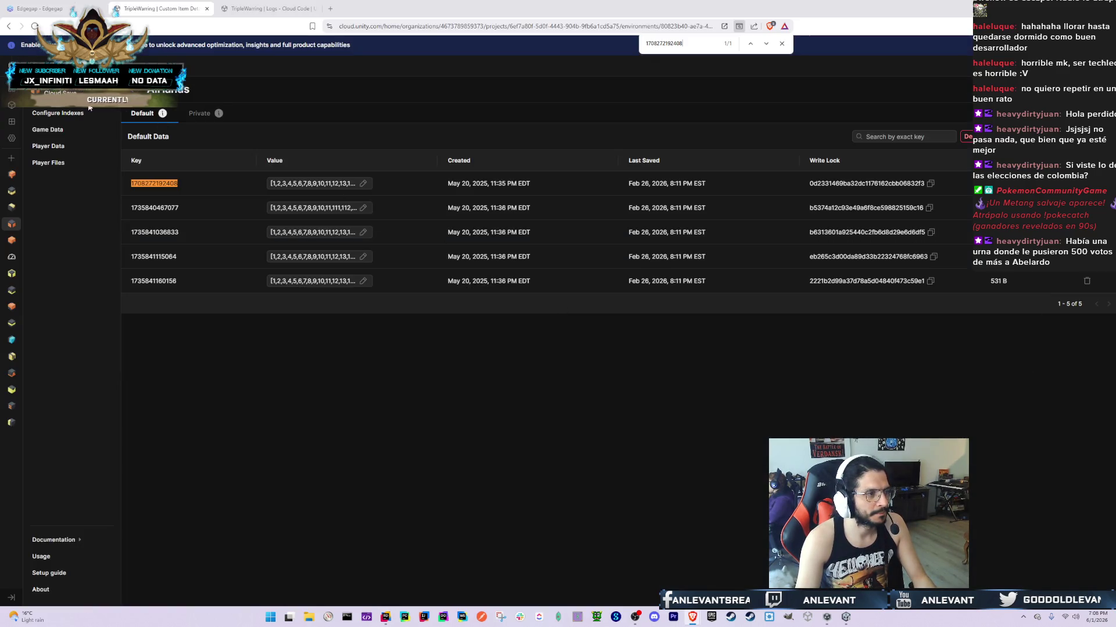
pyautogui.click(74, 9)
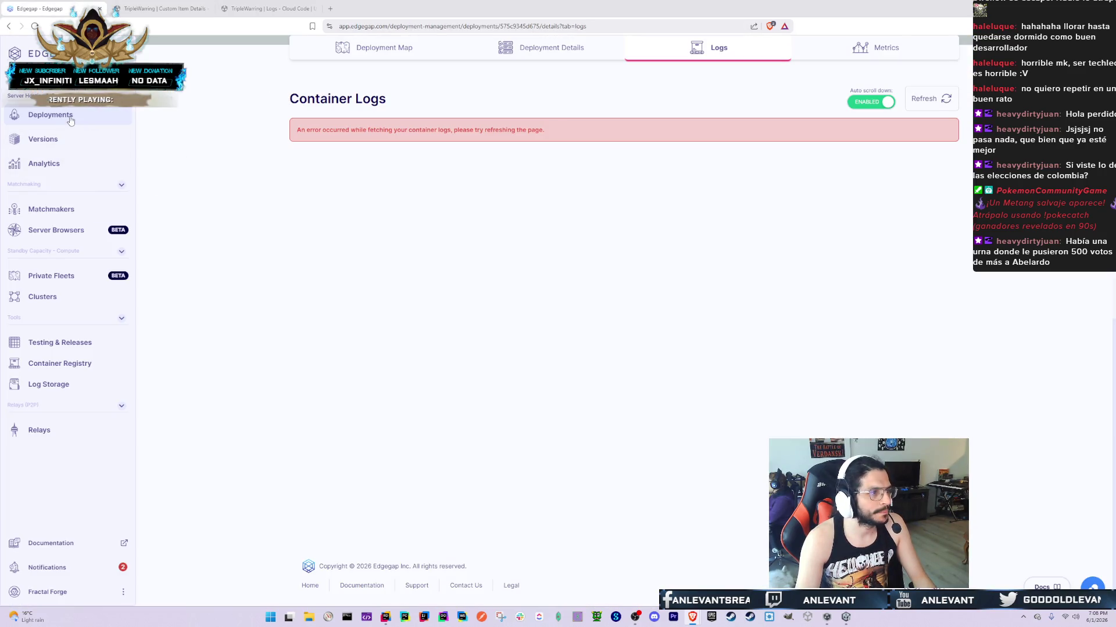
pyautogui.click(71, 120)
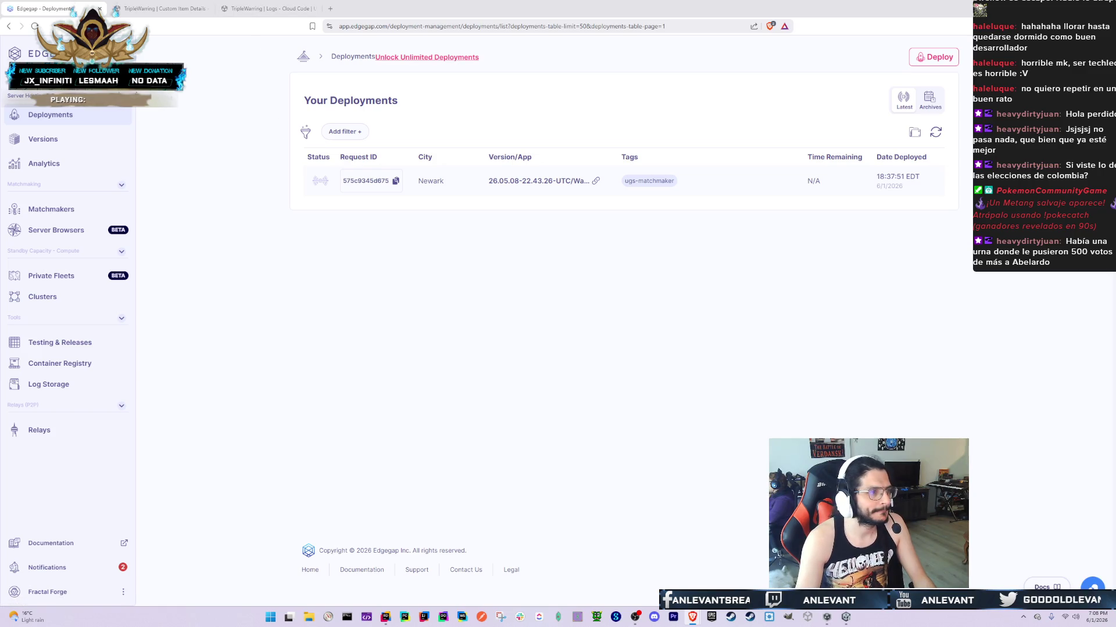
pyautogui.click(18, 53)
pyautogui.hotkey('alt', 'Tab')
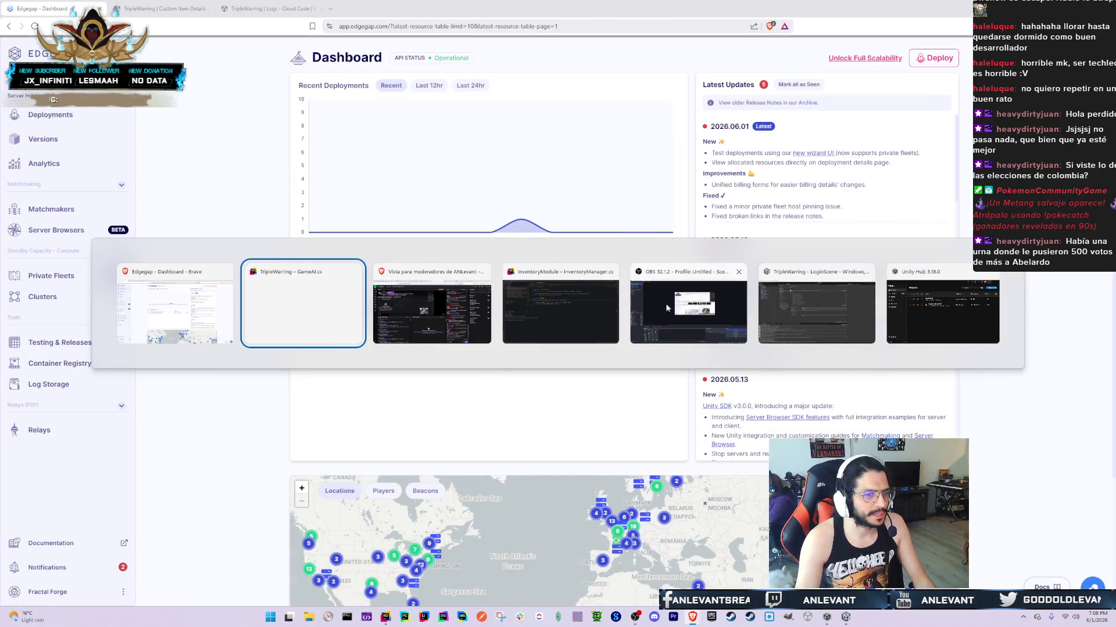
pyautogui.click(783, 313)
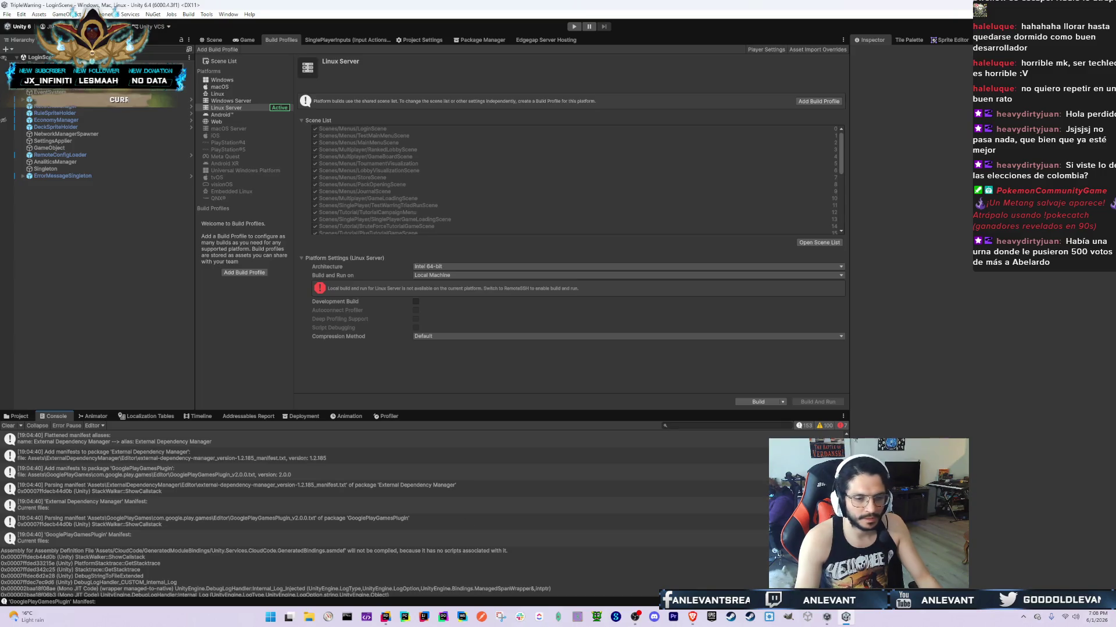
# Step: Close the leftover Rider window for GameAI.cs from the taskbar
pyautogui.click(1023, 617)
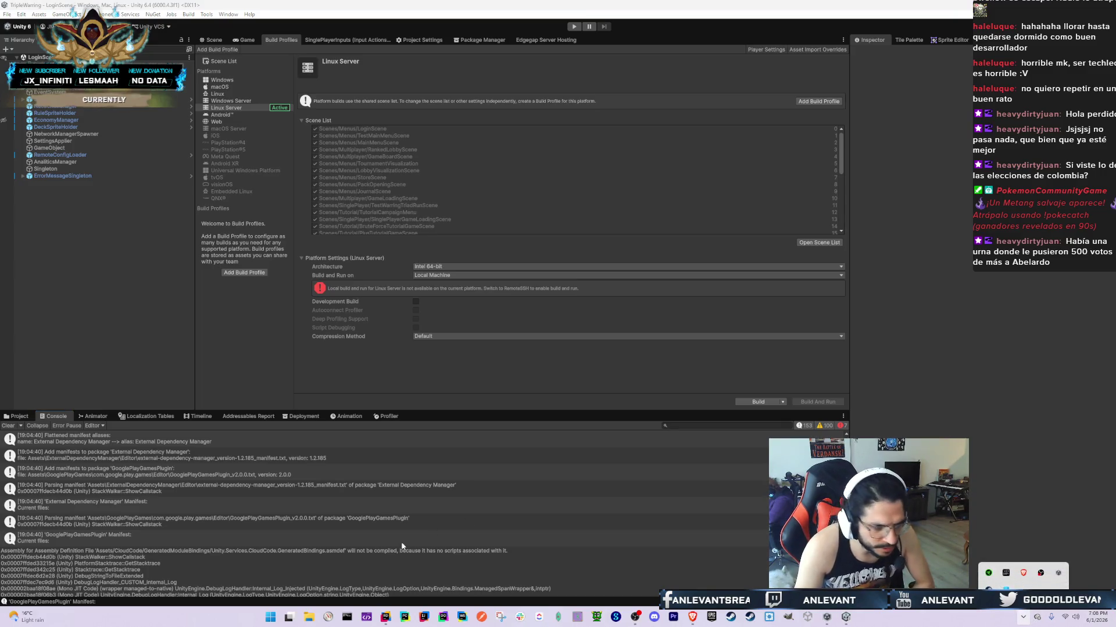
pyautogui.click(387, 622)
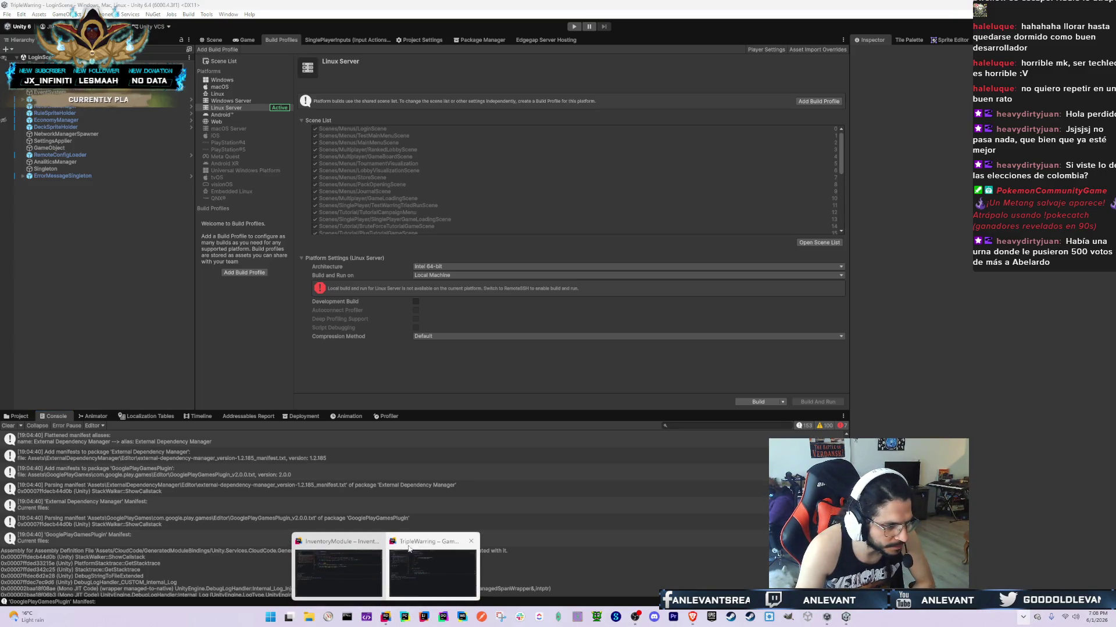
pyautogui.click(471, 542)
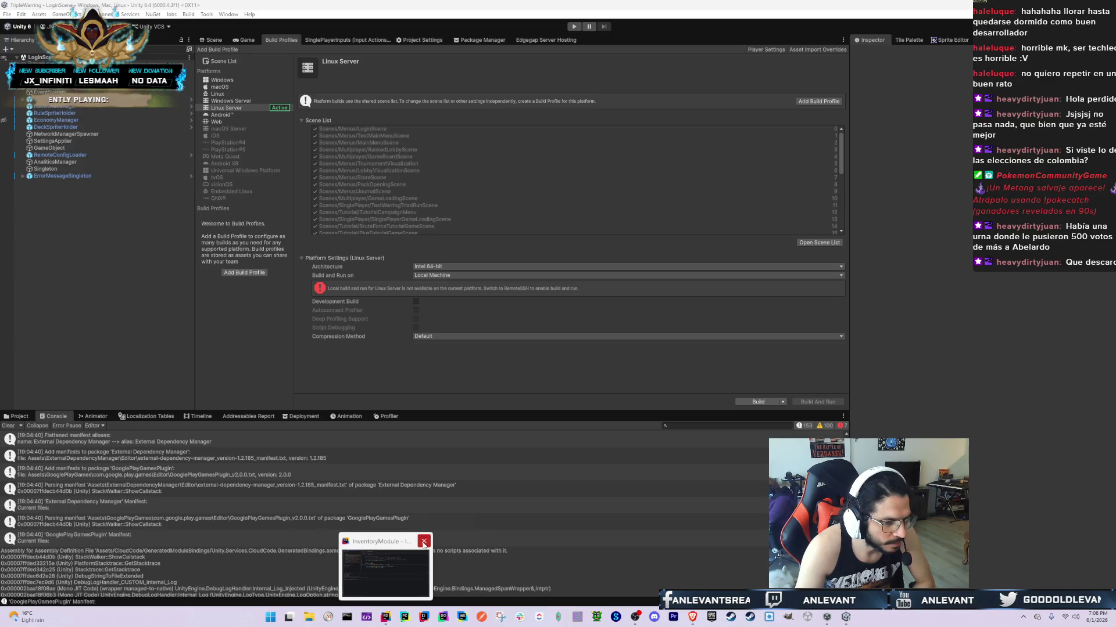
# Step: Exit Steam from its system tray icon
pyautogui.click(1023, 617)
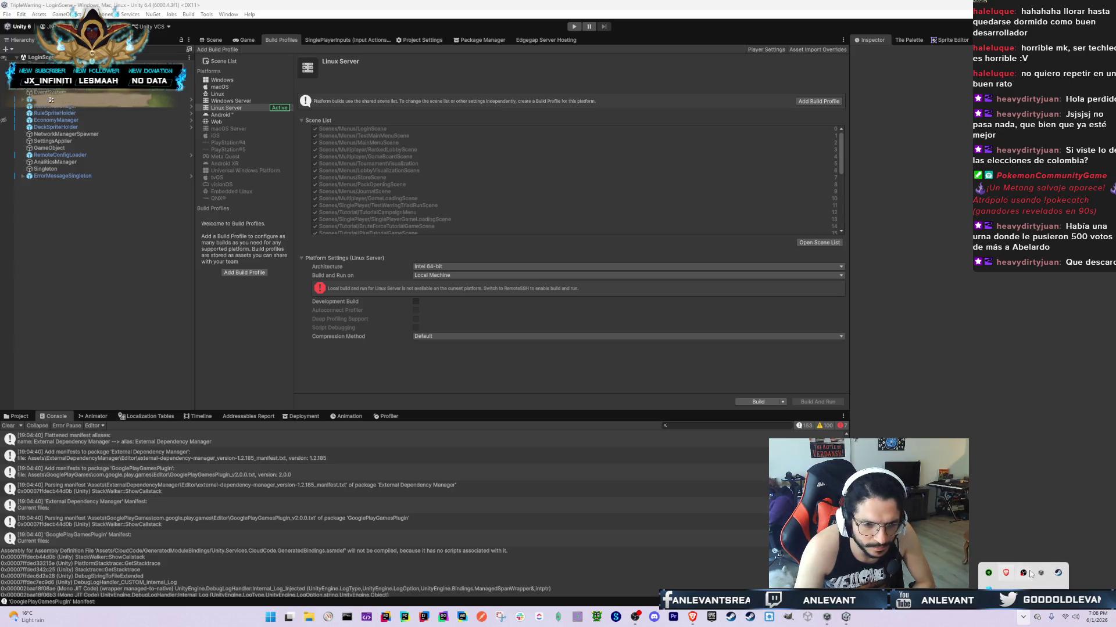
pyautogui.rightClick(1057, 573)
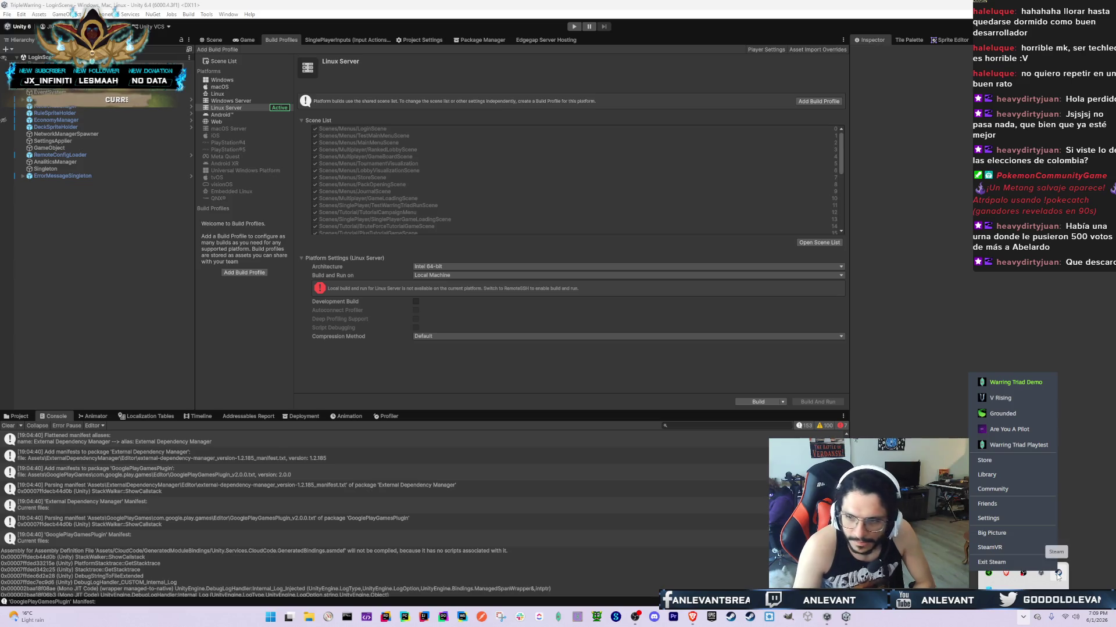
pyautogui.click(1043, 563)
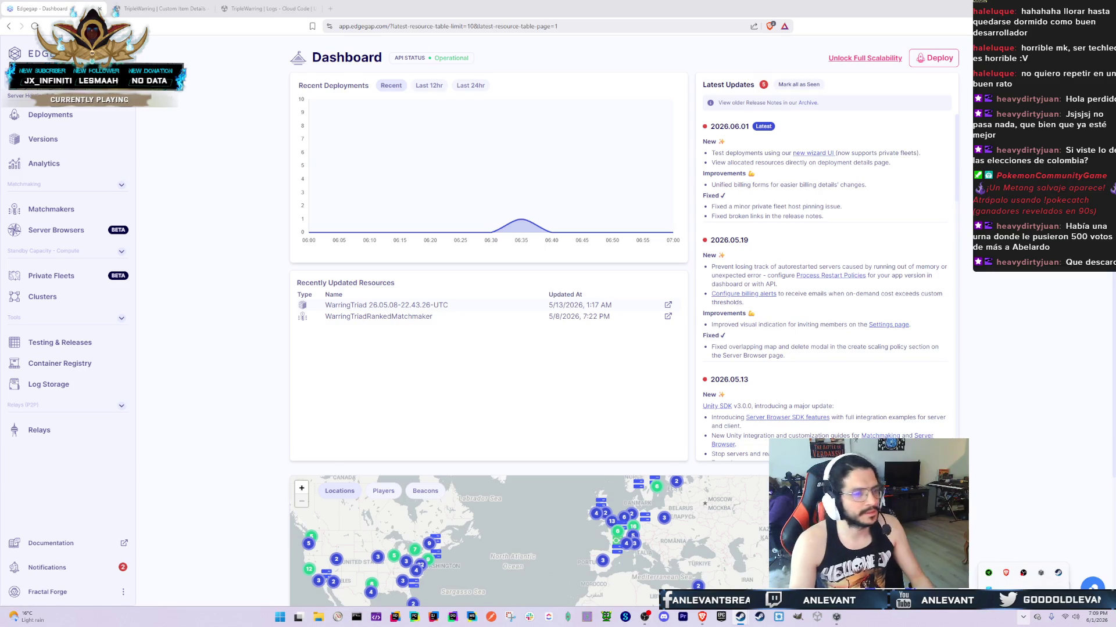
# Step: Reopen TripleWarring from Unity Hub, answer the scene backup recovery prompt, and let it load
pyautogui.hotkey('alt', 'Tab')
pyautogui.press('Tab')
pyautogui.hotkey('alt', 'Tab')
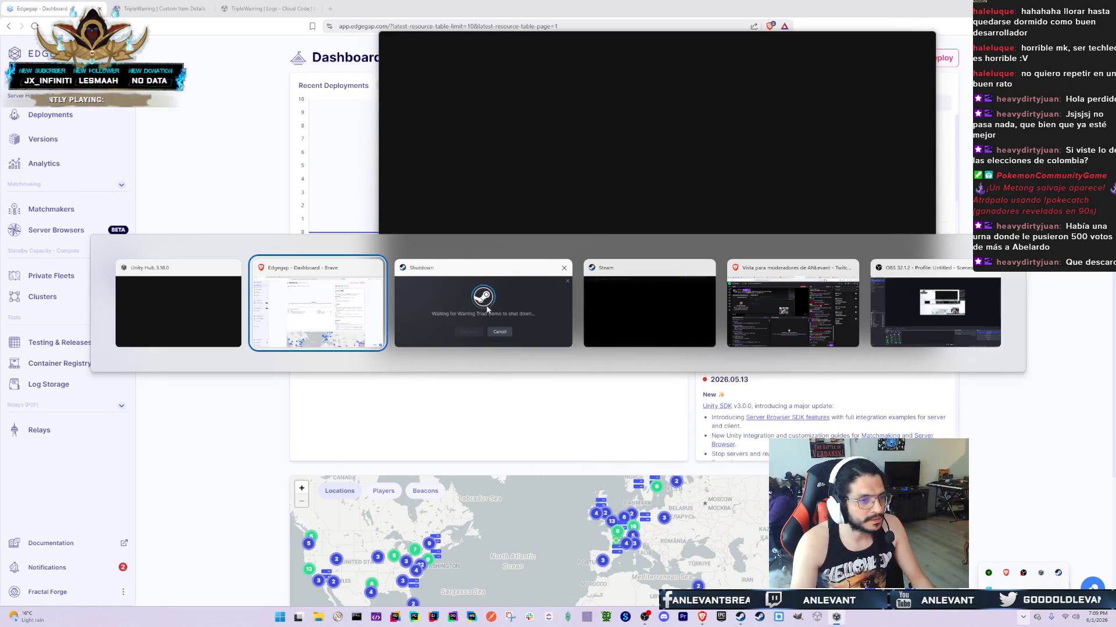
pyautogui.press('Tab')
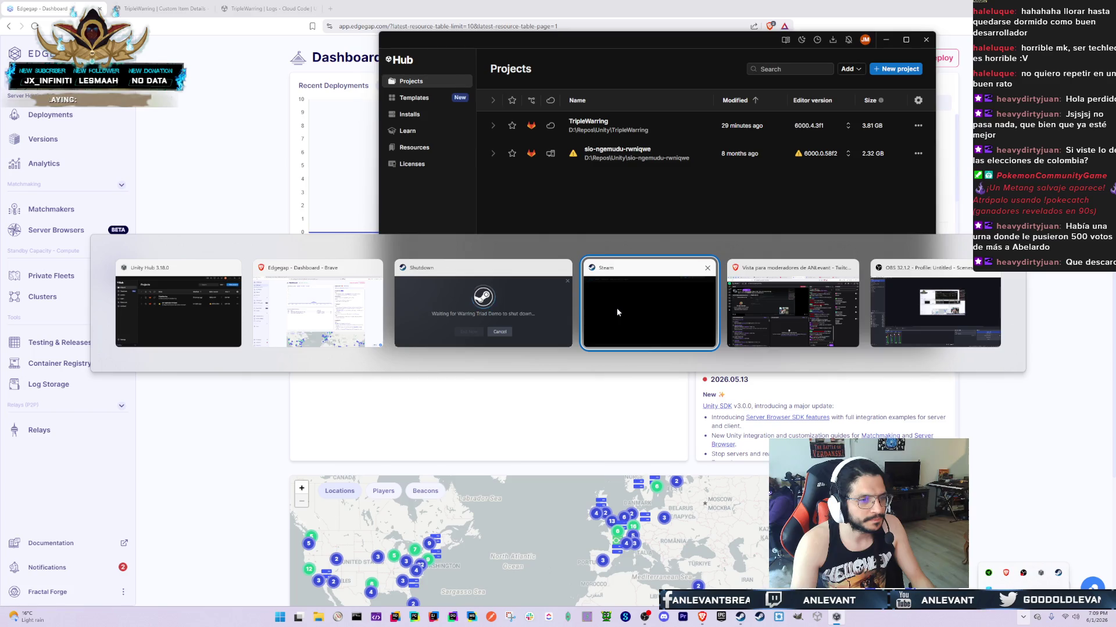
pyautogui.press('Escape')
pyautogui.hotkey('alt', 'Tab')
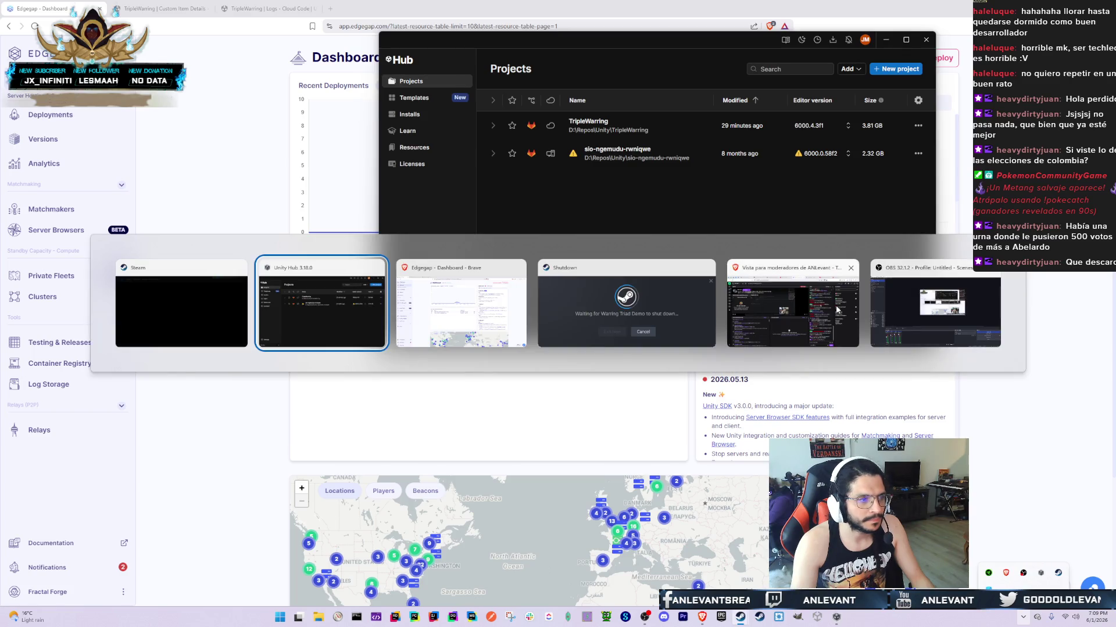
pyautogui.press('Escape')
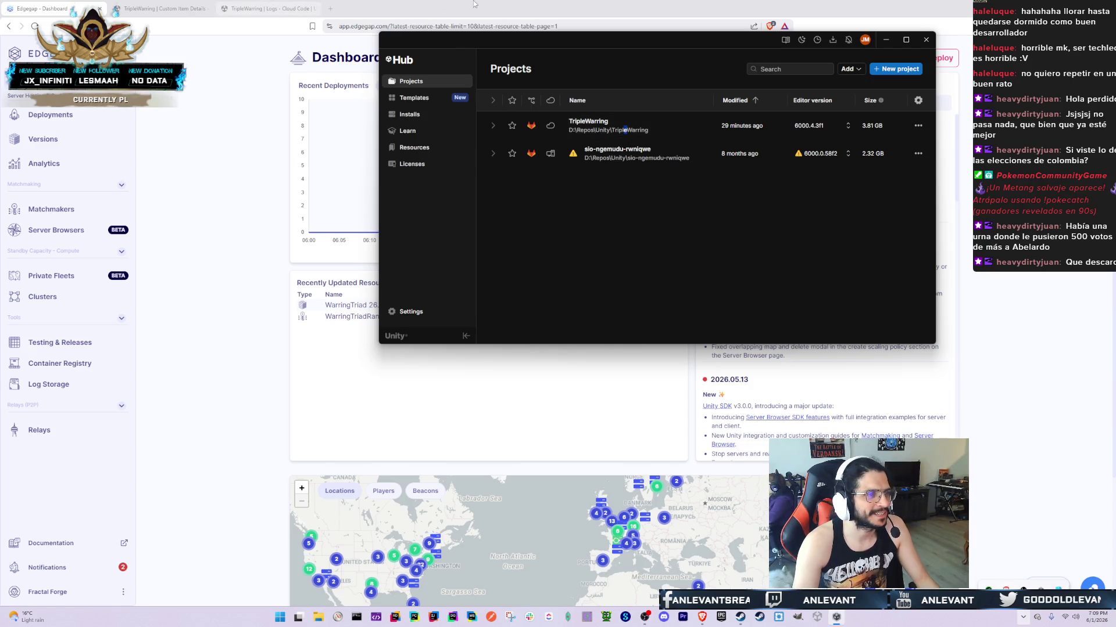
pyautogui.hotkey('alt', 'Tab')
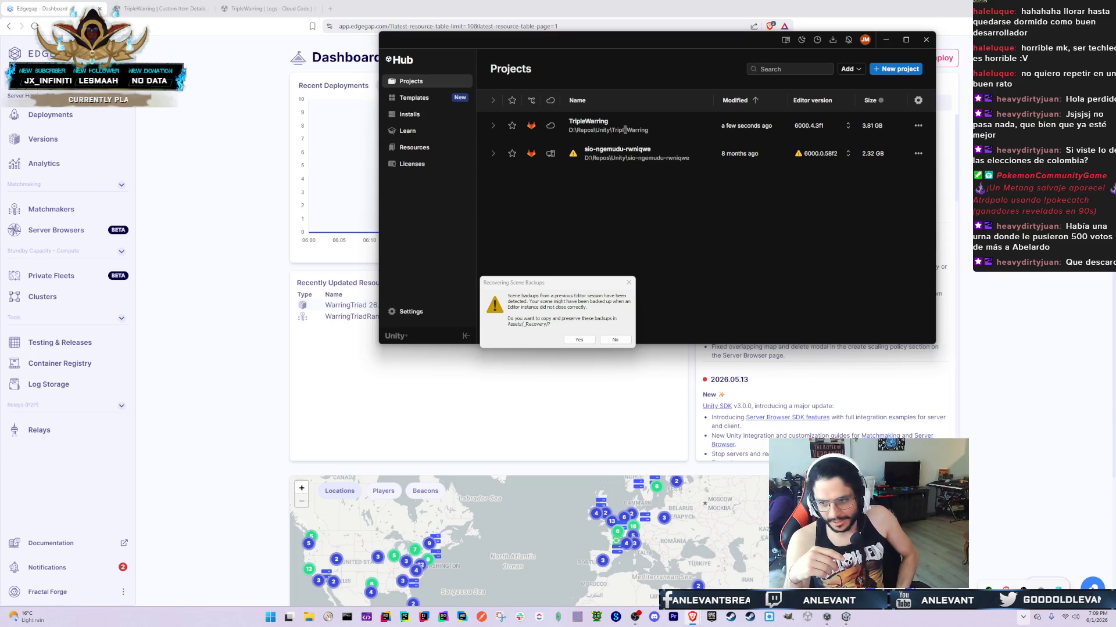
pyautogui.click(571, 342)
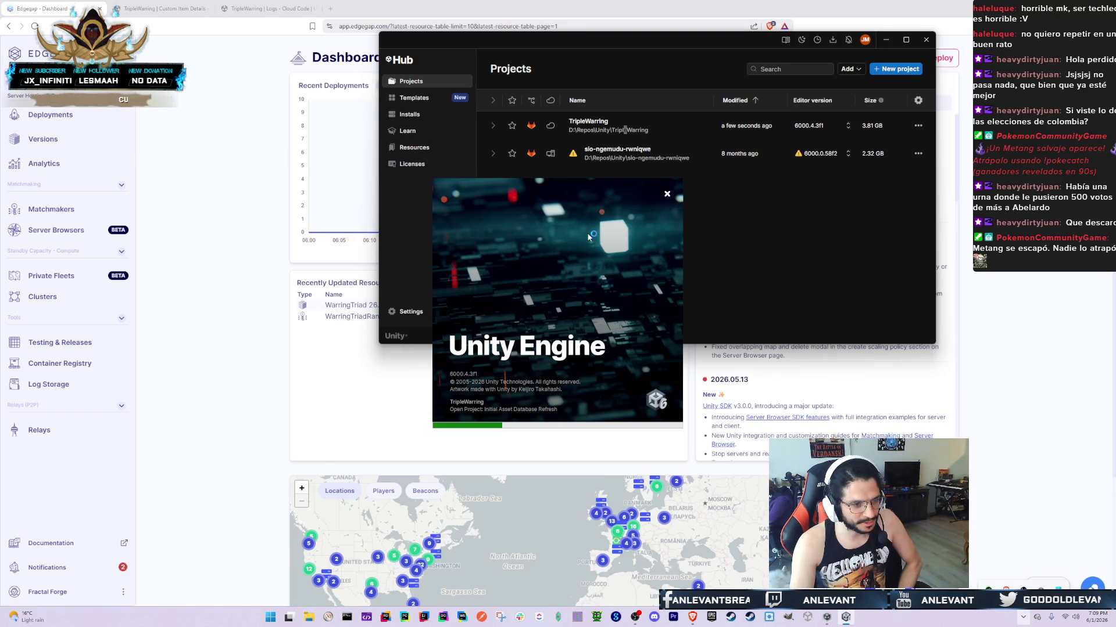
pyautogui.moveTo(589, 275); pyautogui.dragTo(613, 292)
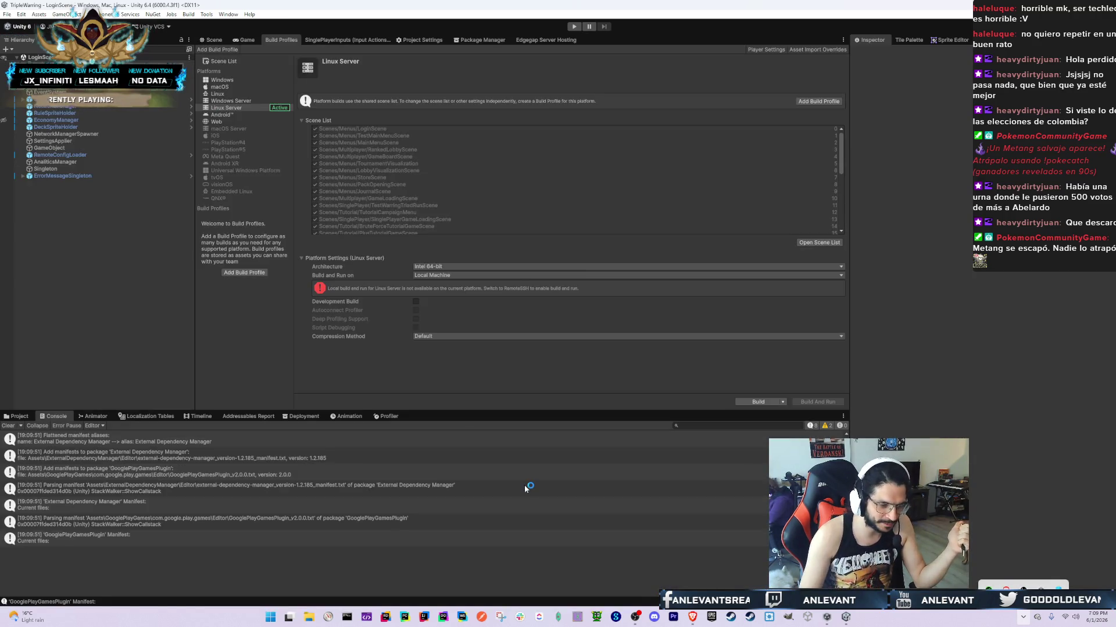
# Step: Clear the Console and view the Assets > Source > Game > AIController folder
pyautogui.scroll(1, 61, 494)
pyautogui.scroll(-1, 61, 494)
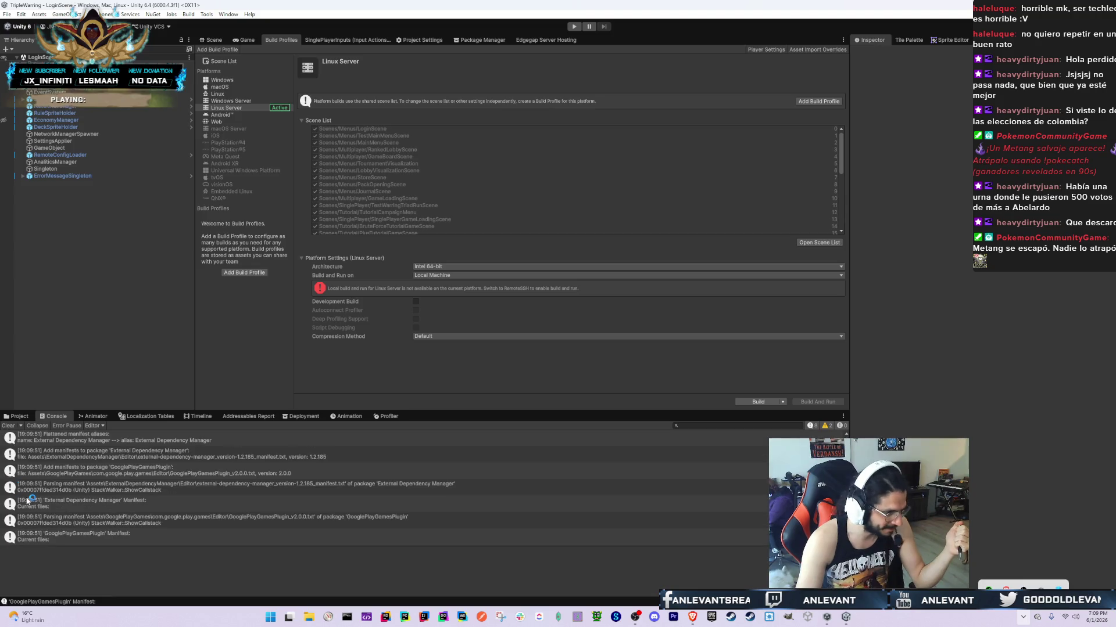
pyautogui.click(8, 425)
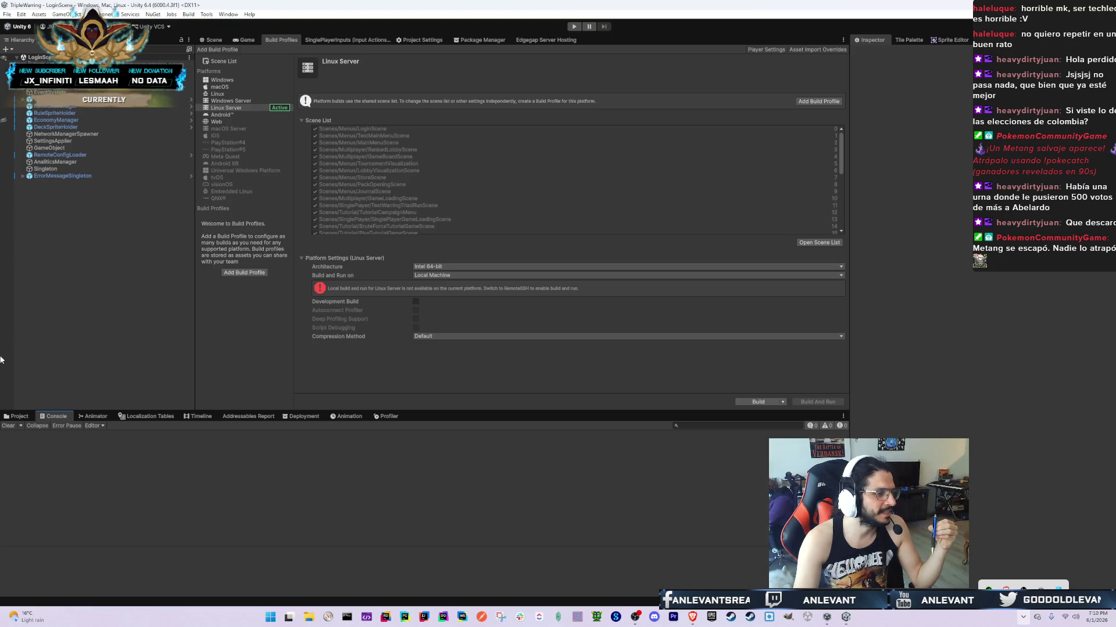
pyautogui.click(16, 415)
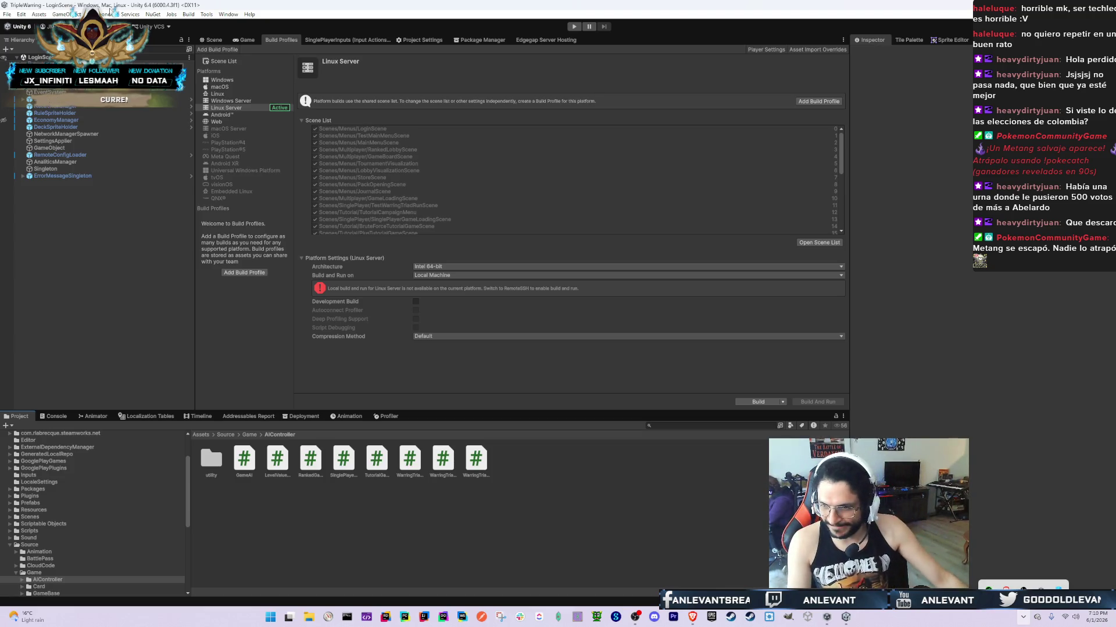
# Step: Check the Console log, then browse the Source and CloudCode folders in the Project tree
pyautogui.click(54, 416)
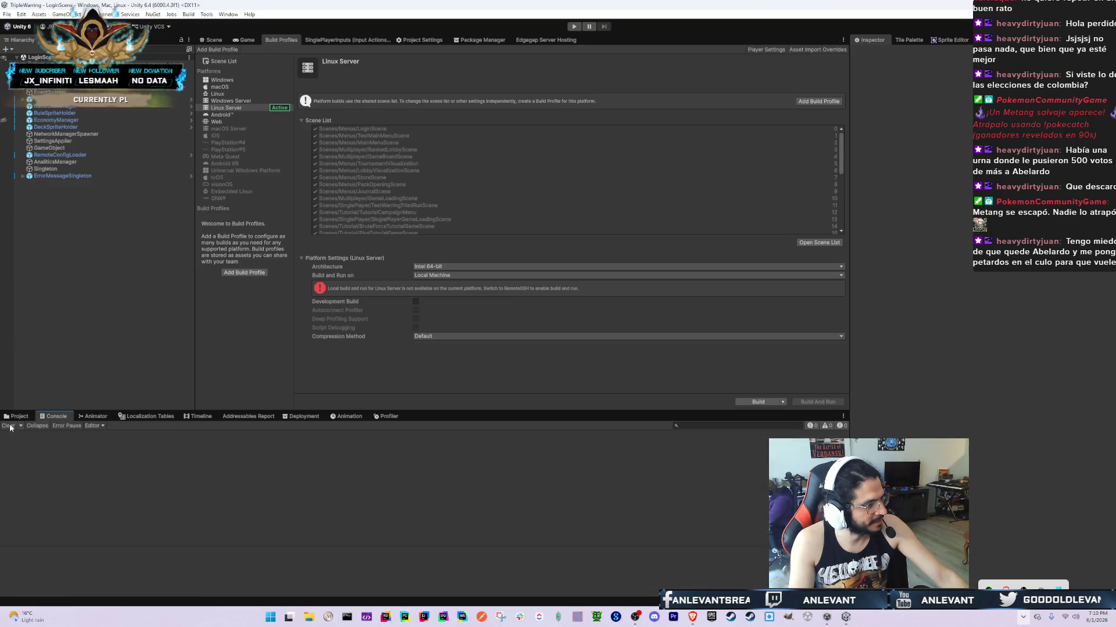
pyautogui.click(17, 417)
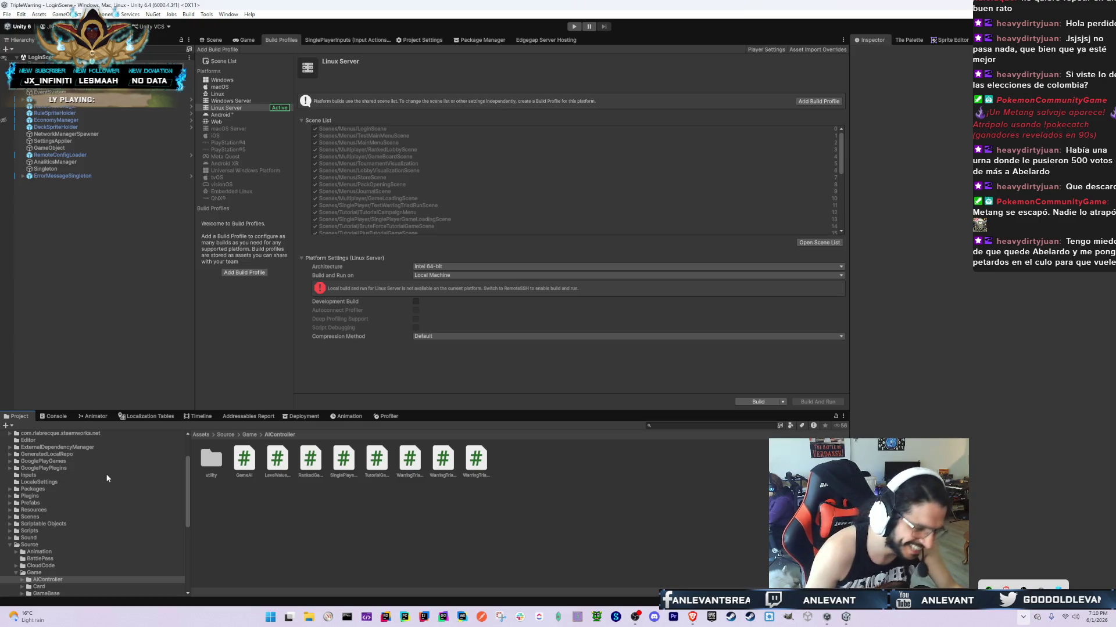
pyautogui.click(42, 418)
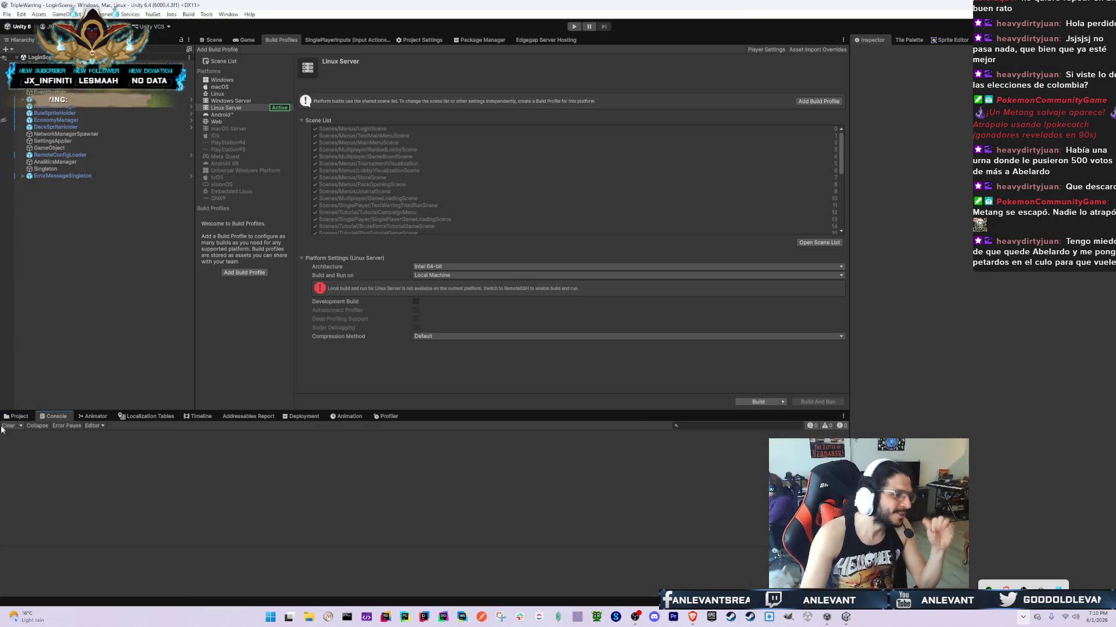
pyautogui.click(23, 418)
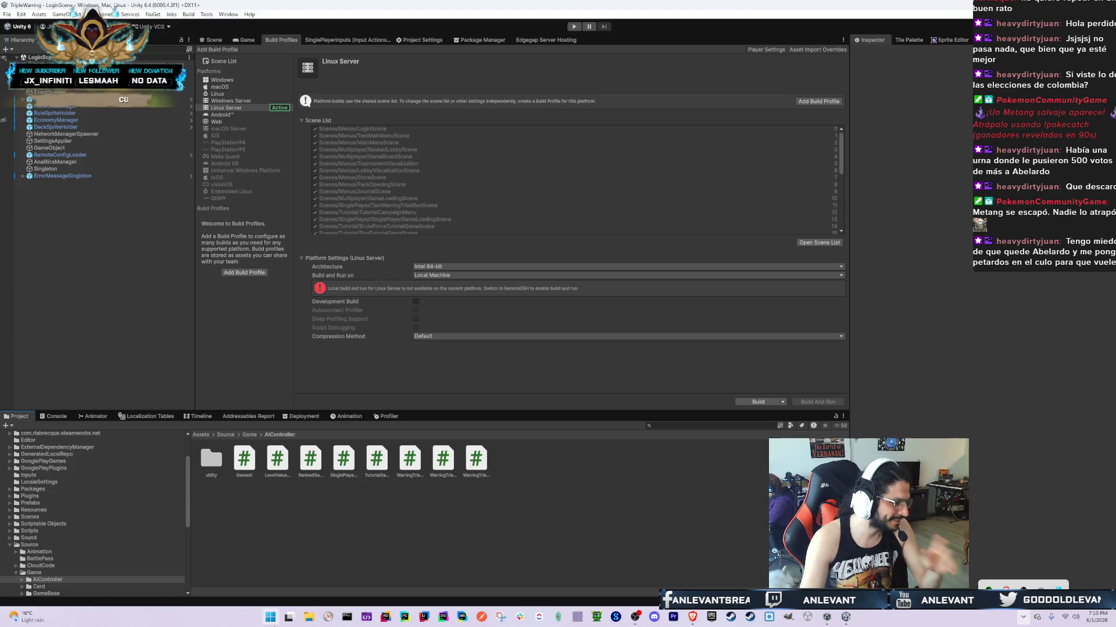
pyautogui.click(130, 552)
pyautogui.press('Down')
pyautogui.press('Down')
pyautogui.press('Down')
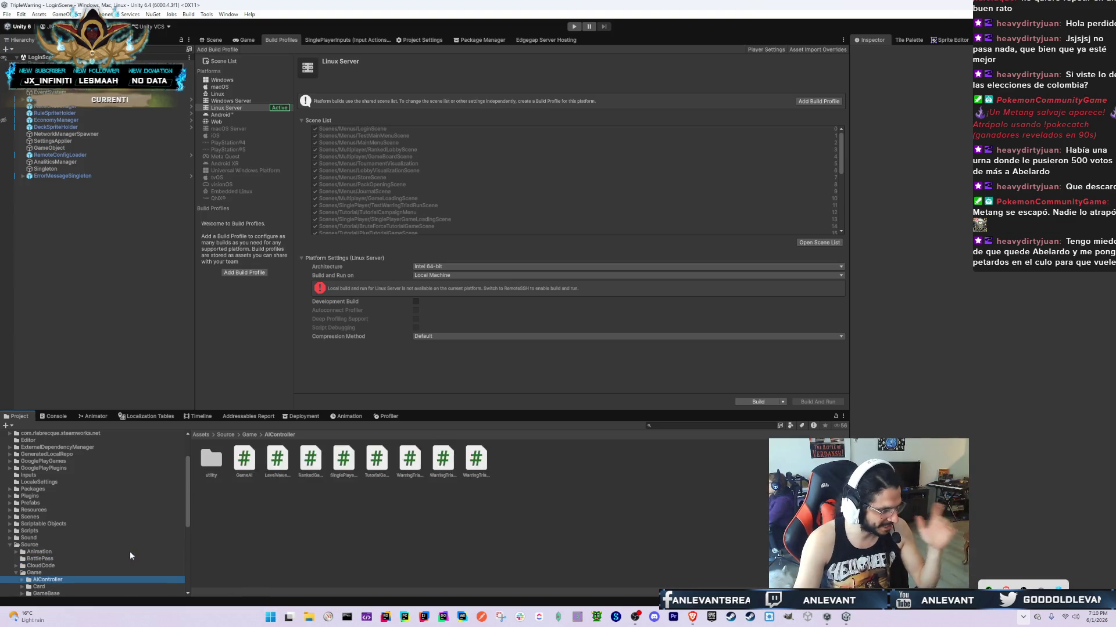
pyautogui.press('Left')
pyautogui.press('Left')
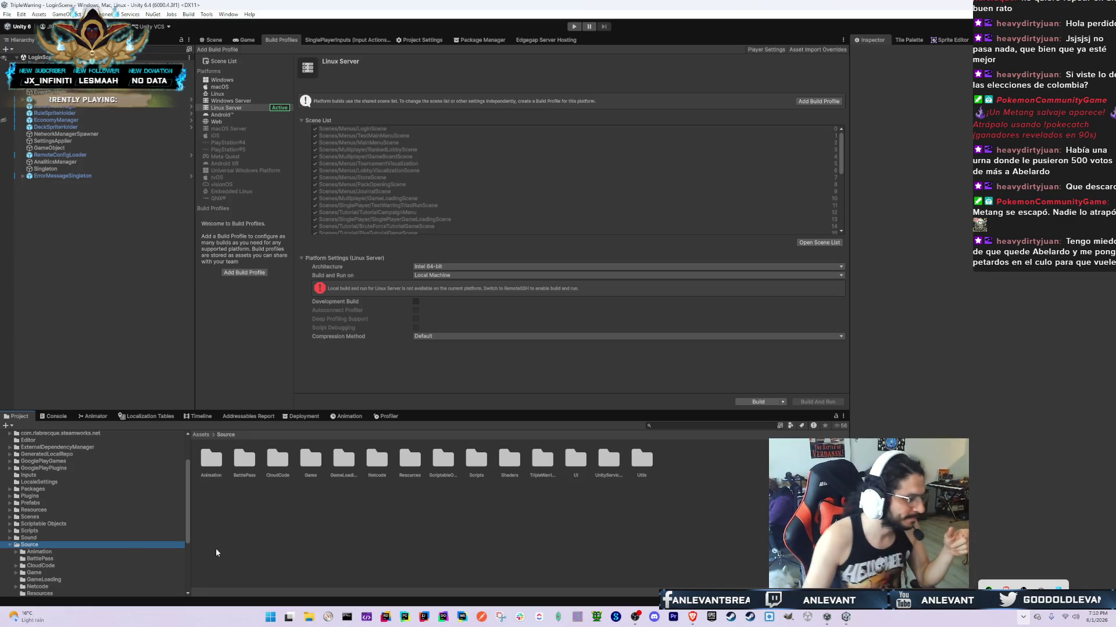
pyautogui.scroll(-4, 93, 588)
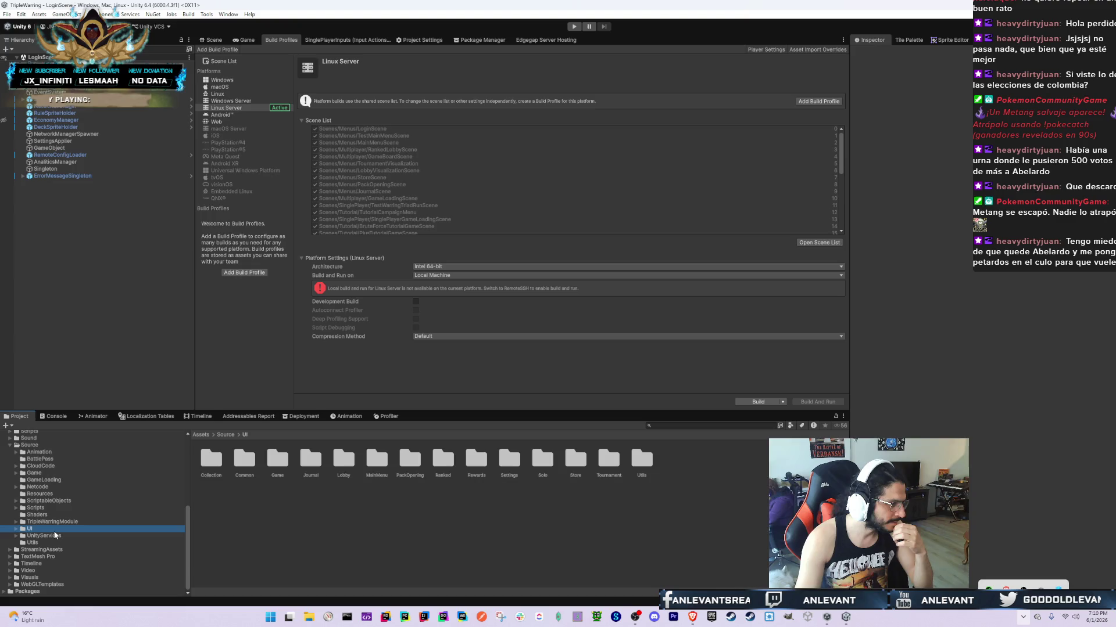
# Step: Collapse Source, open the Scenes/Menus folder, and show the Edgegap Server Hosting window
pyautogui.press('Left')
pyautogui.press('Up')
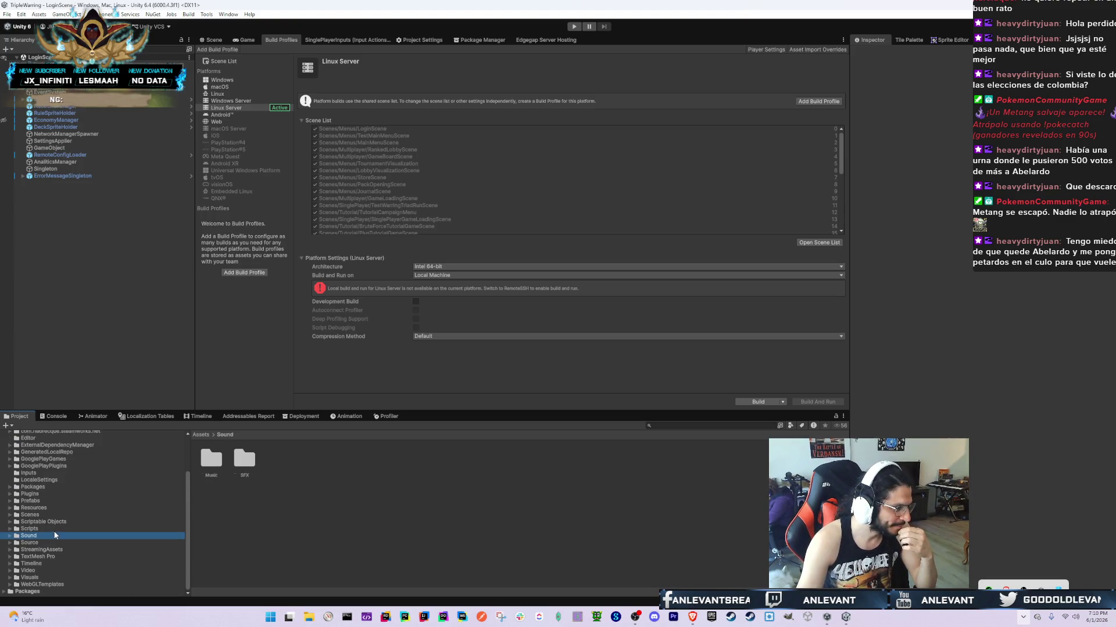
pyautogui.press('Up')
pyautogui.press('Up')
pyautogui.press('Down')
pyautogui.press('Down')
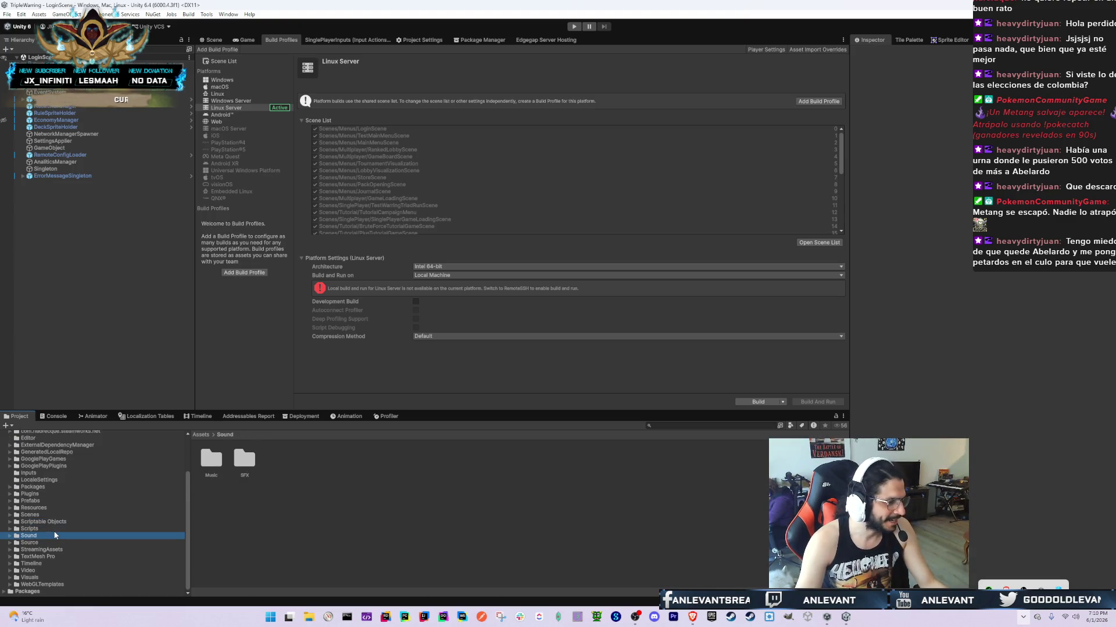
pyautogui.press('Down')
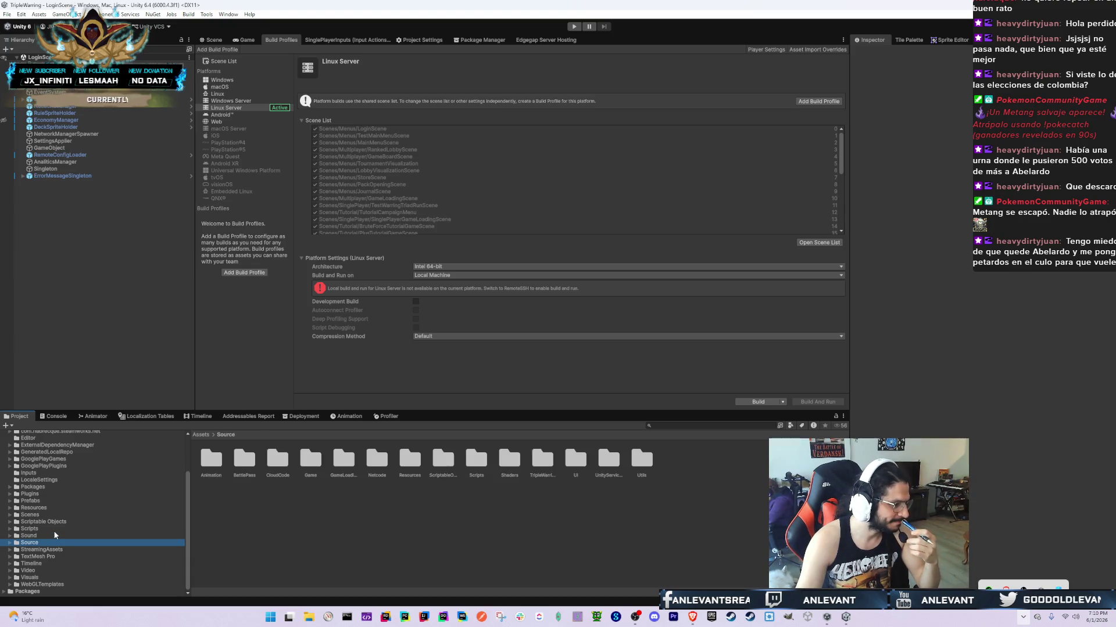
pyautogui.press('Down')
pyautogui.press('Up')
pyautogui.press('Up')
pyautogui.press('Up')
pyautogui.press('Up')
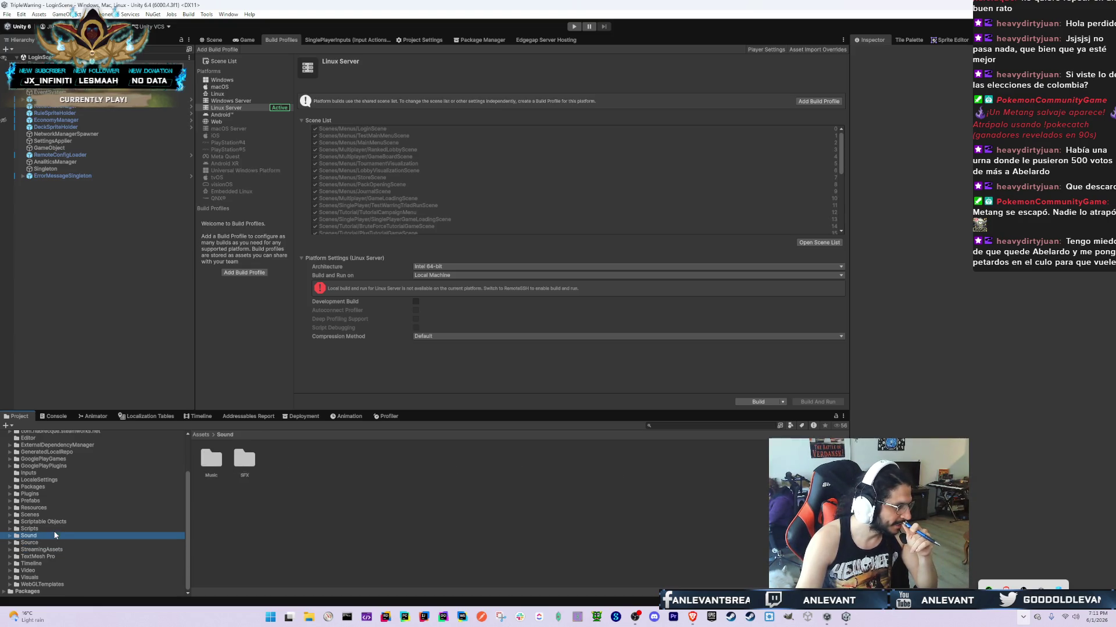
pyautogui.doubleClick(211, 459)
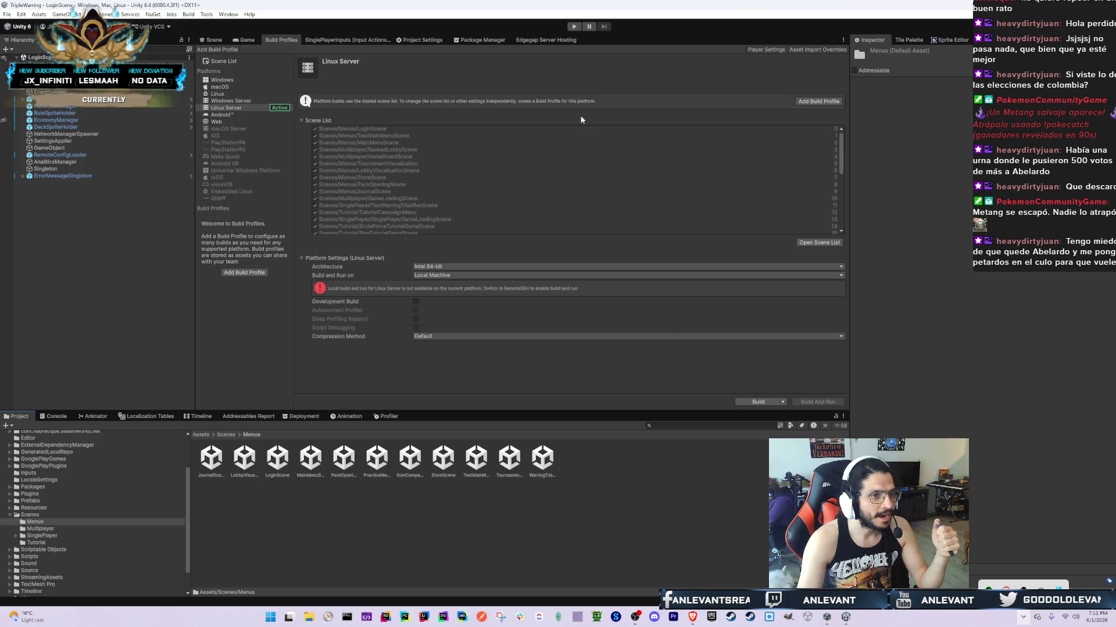
pyautogui.click(546, 39)
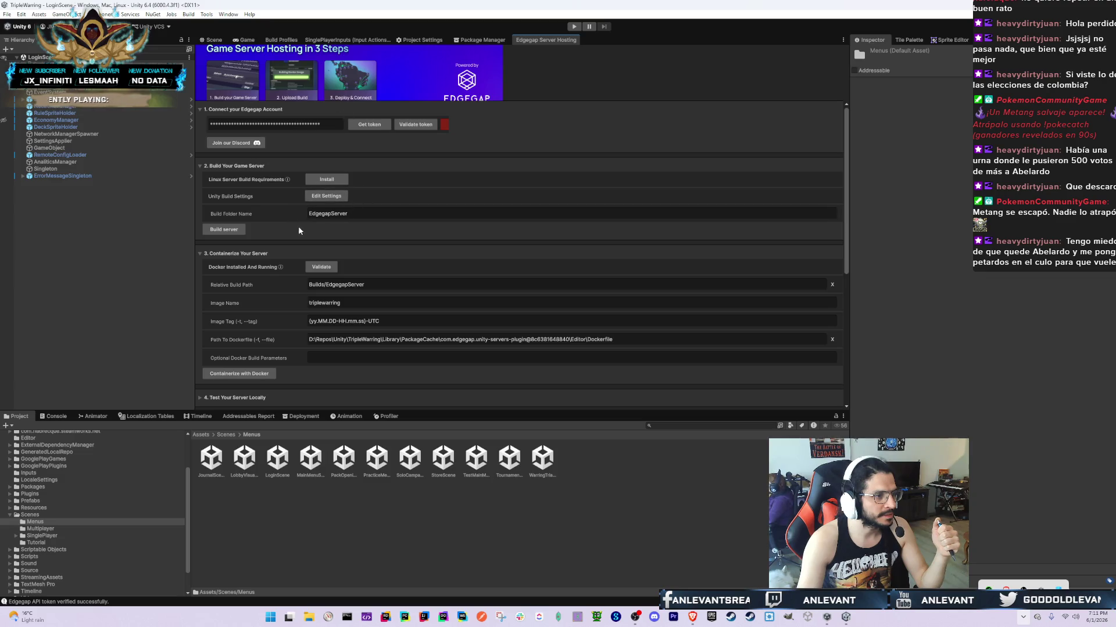
# Step: Build the Linux server into Builds/EdgegapServer and wait for 'Build succeeded.'
pyautogui.click(224, 230)
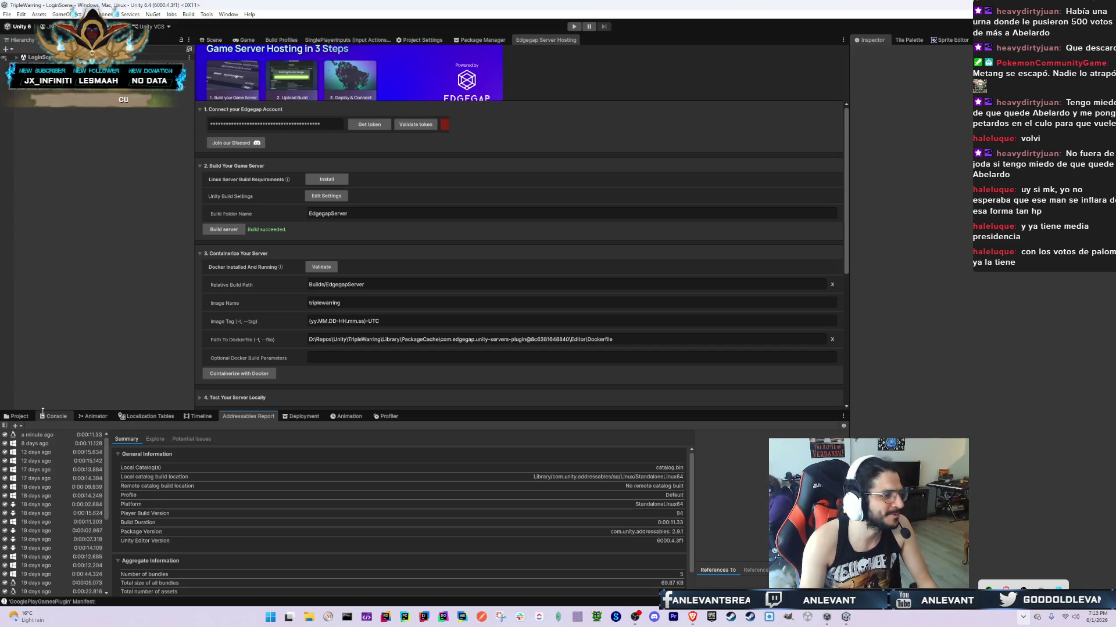
# Step: Clear the Console, return to the Project view, and scroll to the Edgegap containerize settings
pyautogui.click(19, 416)
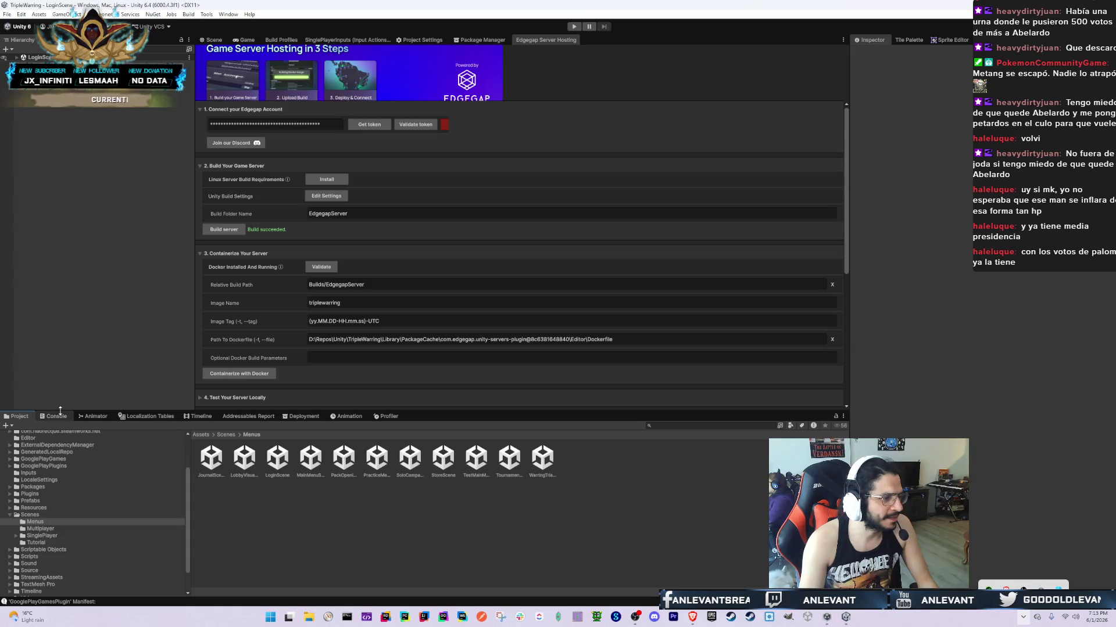
pyautogui.click(57, 416)
pyautogui.click(21, 417)
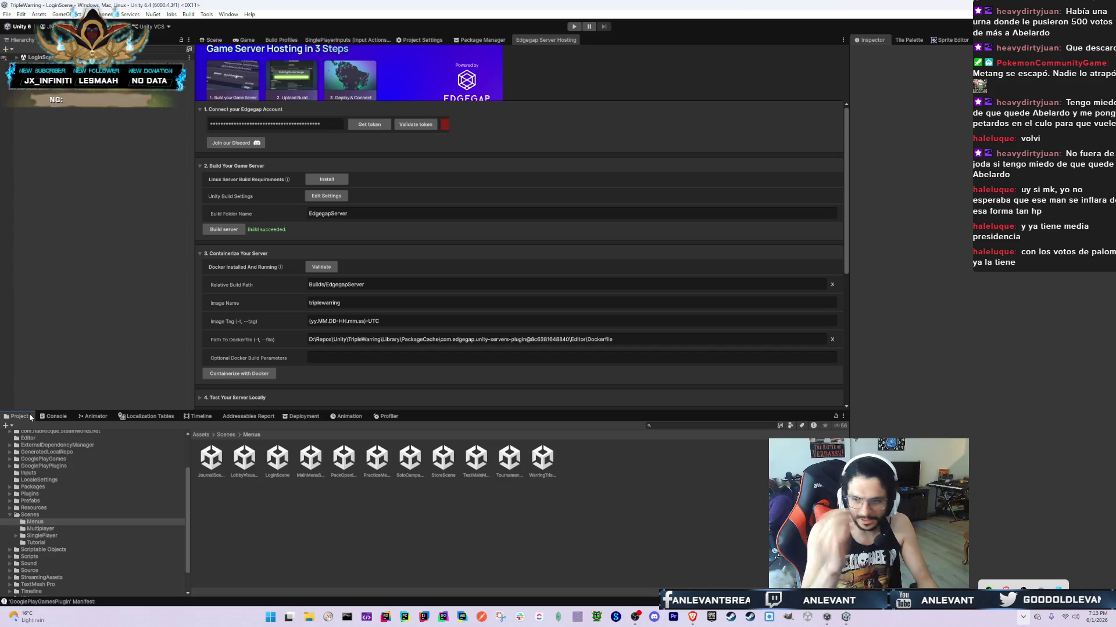
pyautogui.click(53, 417)
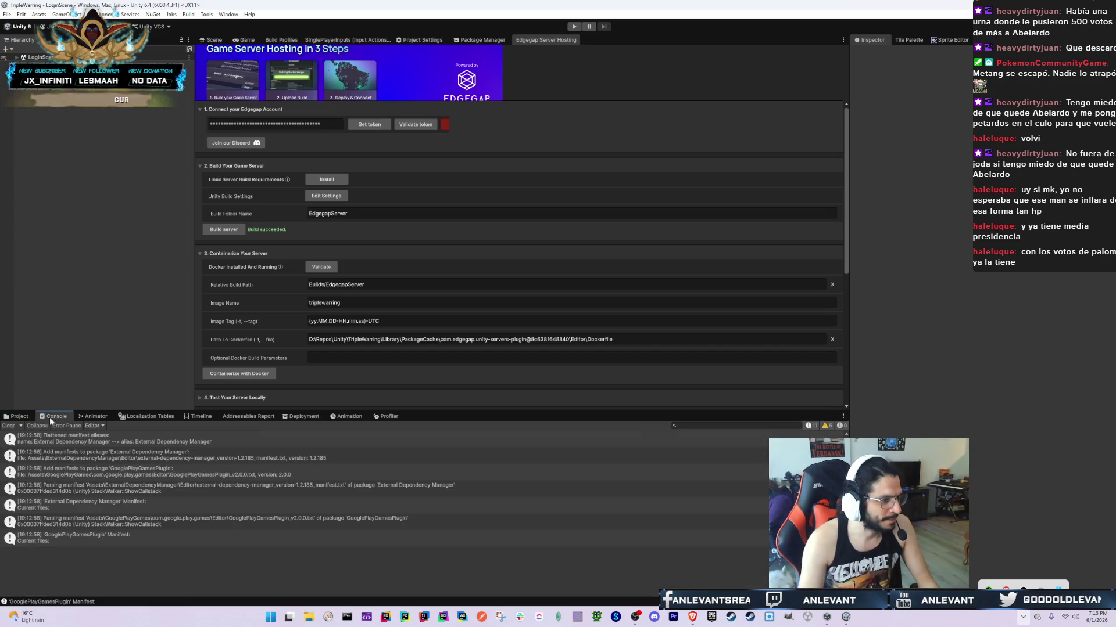
pyautogui.click(9, 425)
pyautogui.click(18, 417)
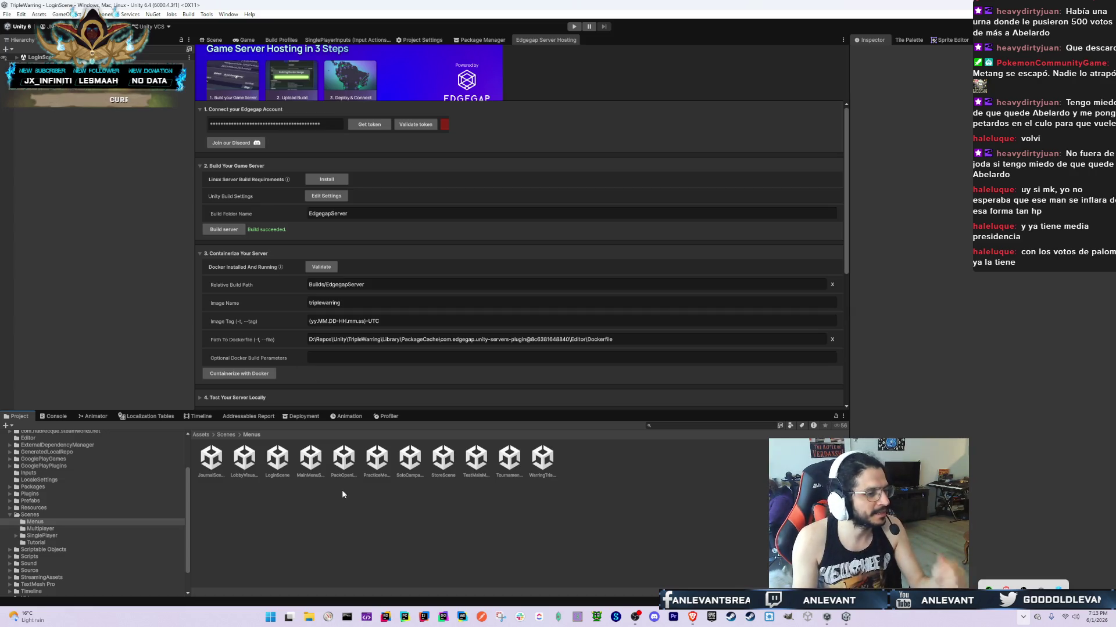
pyautogui.scroll(-2, 298, 287)
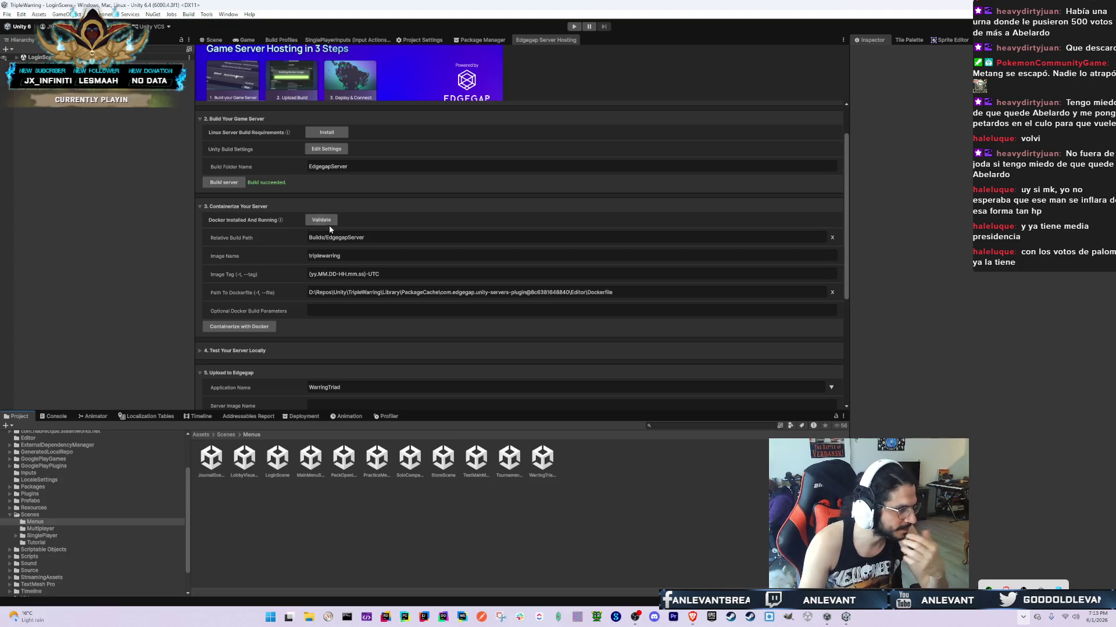
# Step: Attempt Containerize with Docker, dismiss the connection error, and clear the Console
pyautogui.click(266, 327)
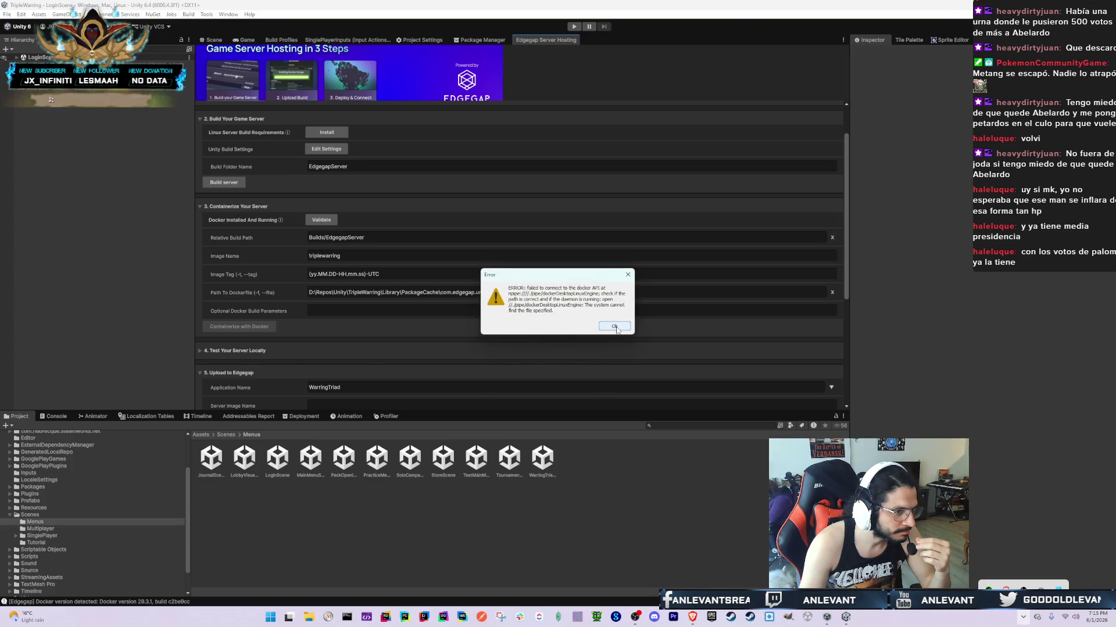
pyautogui.click(614, 326)
pyautogui.click(1024, 618)
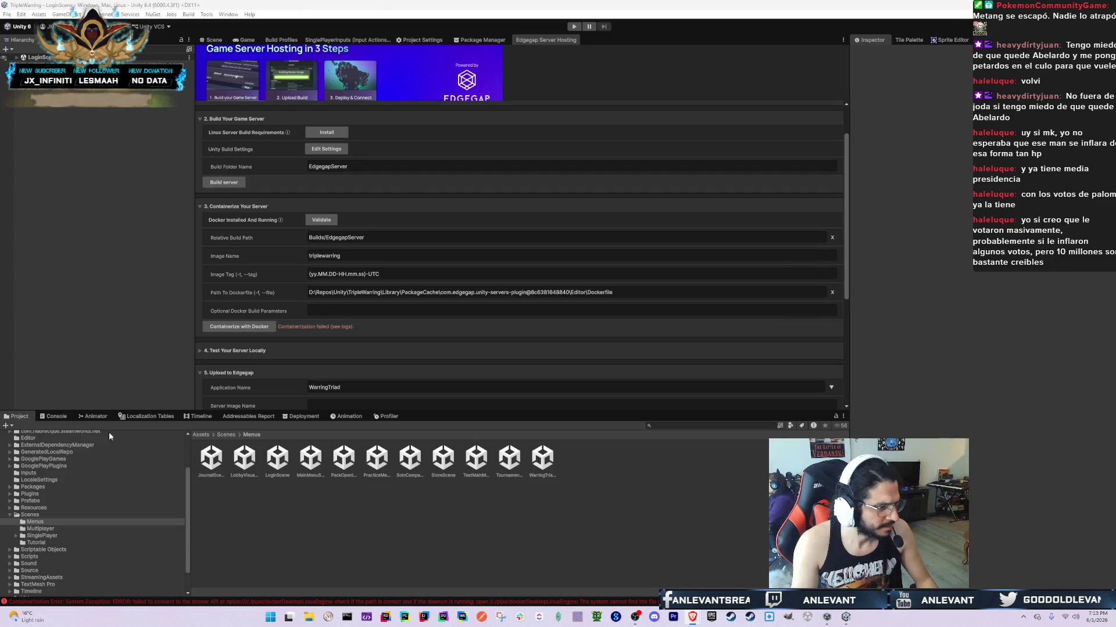
pyautogui.click(57, 416)
pyautogui.click(9, 426)
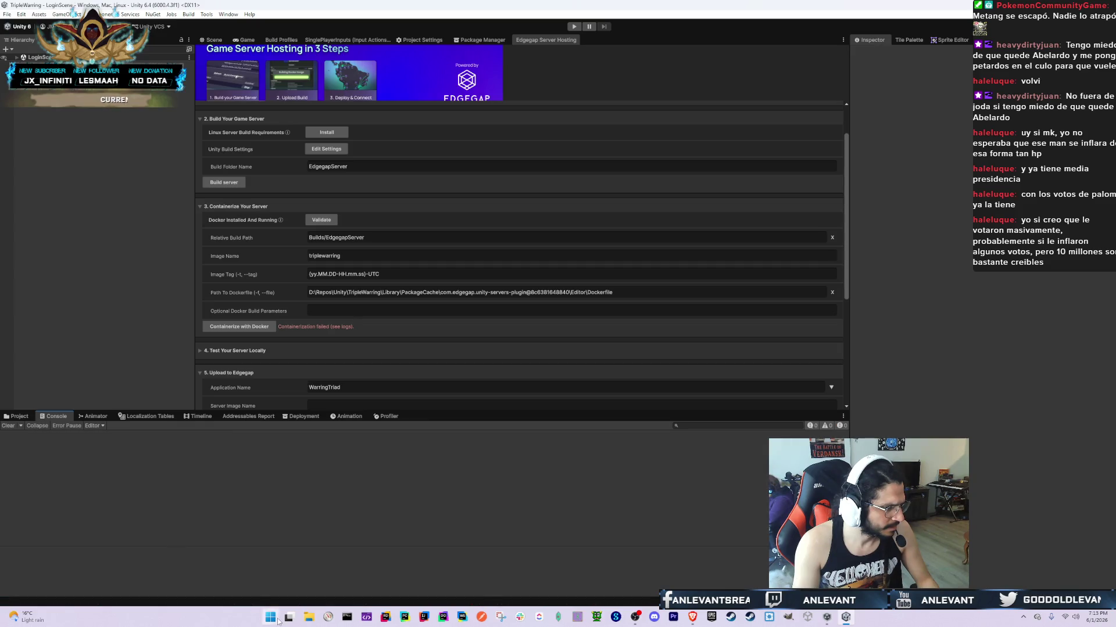
pyautogui.click(273, 616)
# Step: Launch Docker Desktop via 'docker' search, minimize it, and confirm the engine is running
pyautogui.write('docker')
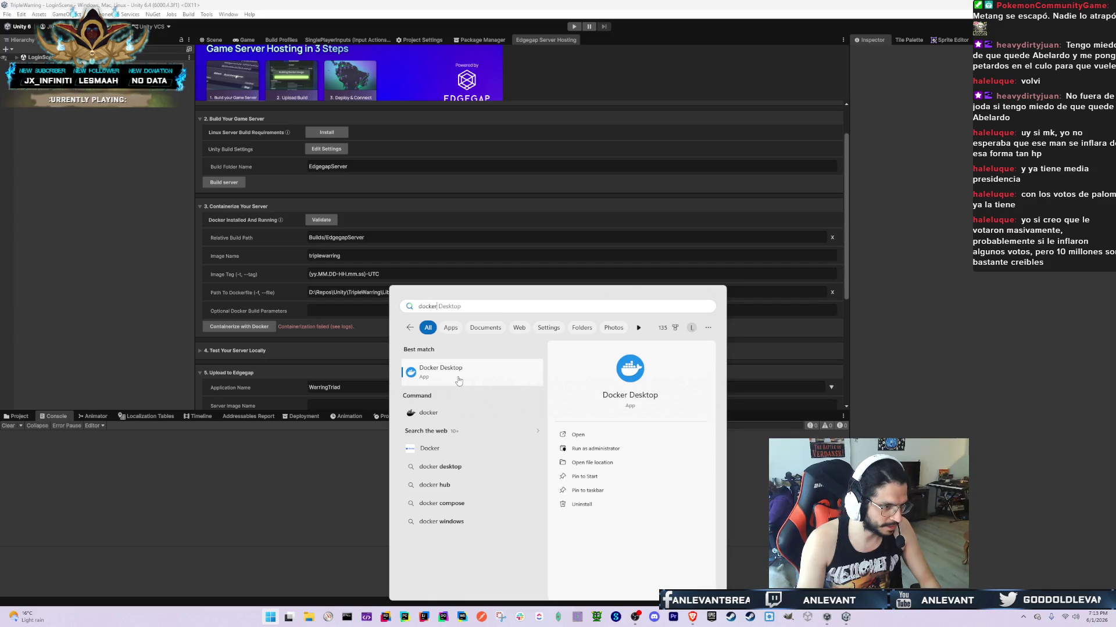
pyautogui.click(461, 375)
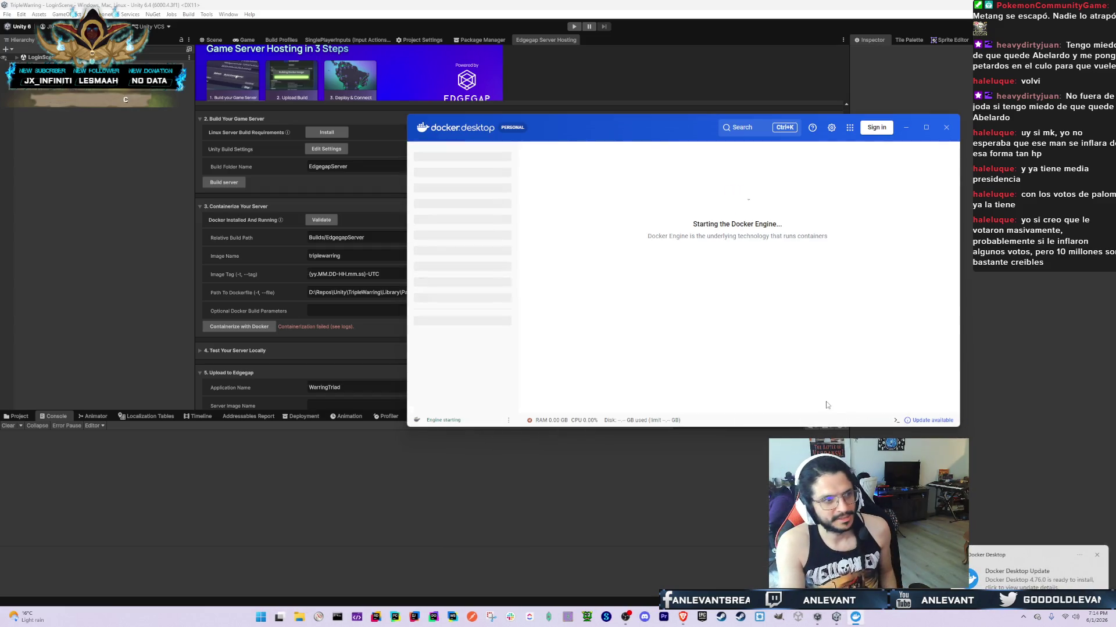
pyautogui.click(905, 127)
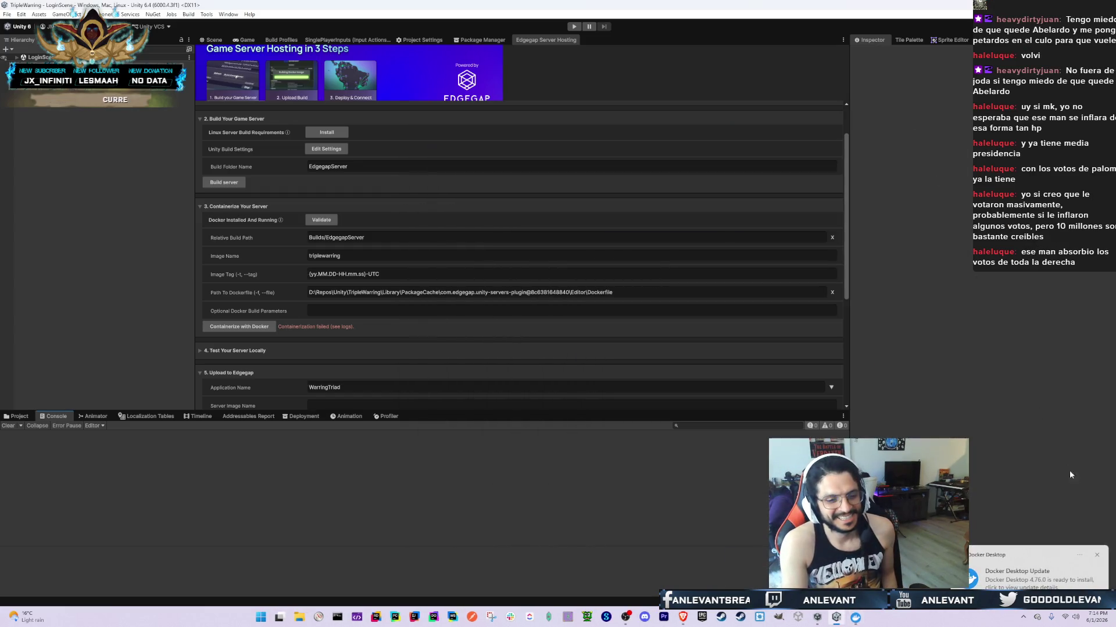
pyautogui.click(1096, 555)
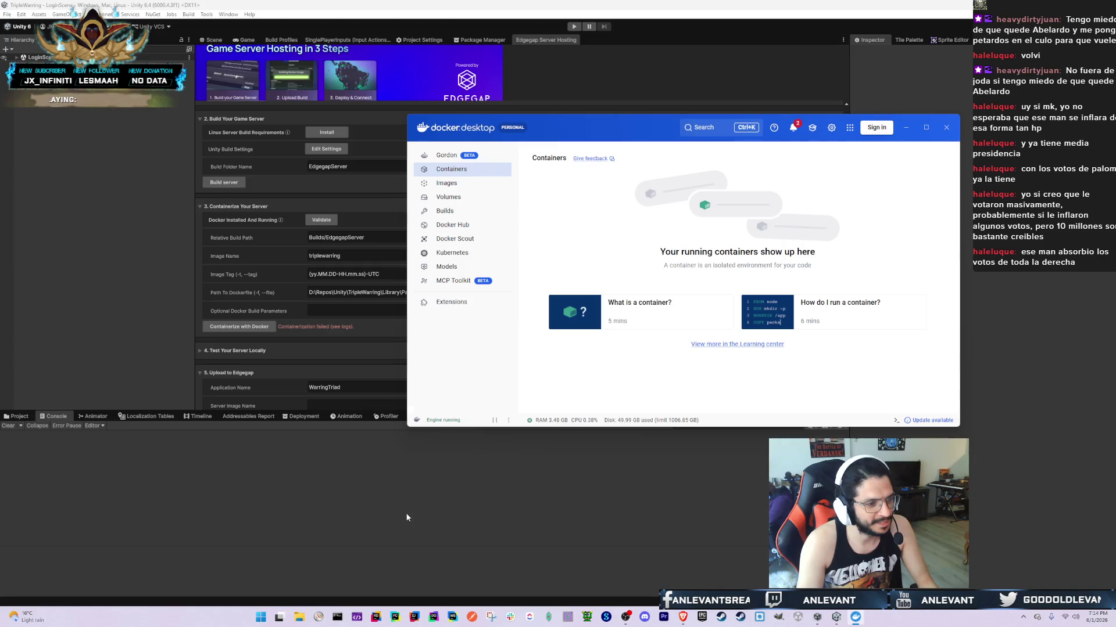
pyautogui.click(406, 515)
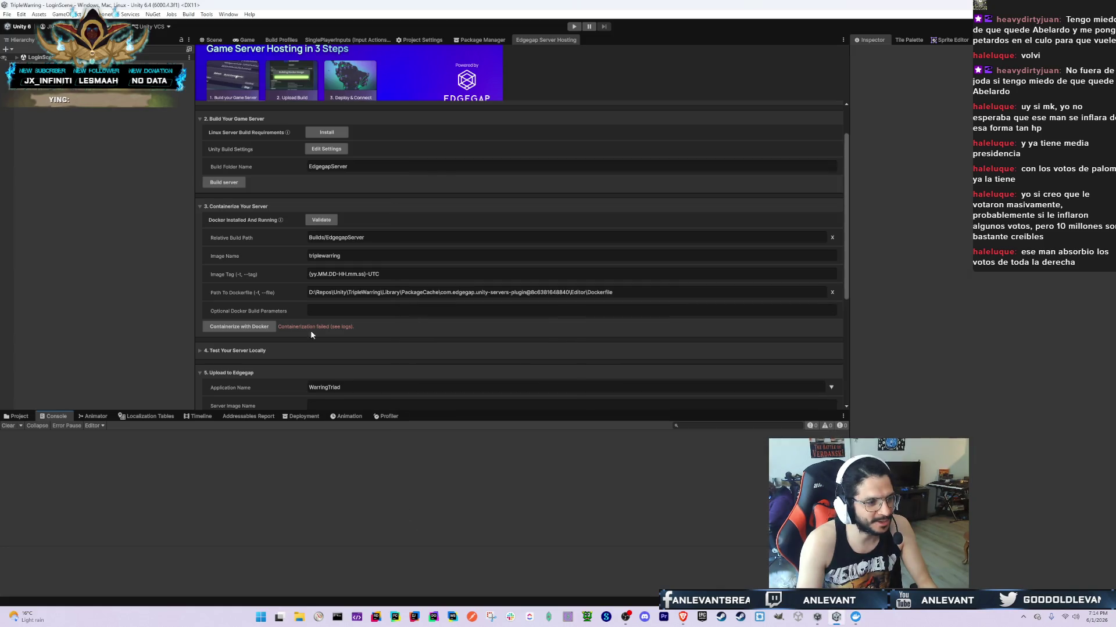
# Step: Containerize the server build with Docker as the triplewarring:26.06.01-23.15.04-UTC image
pyautogui.click(252, 330)
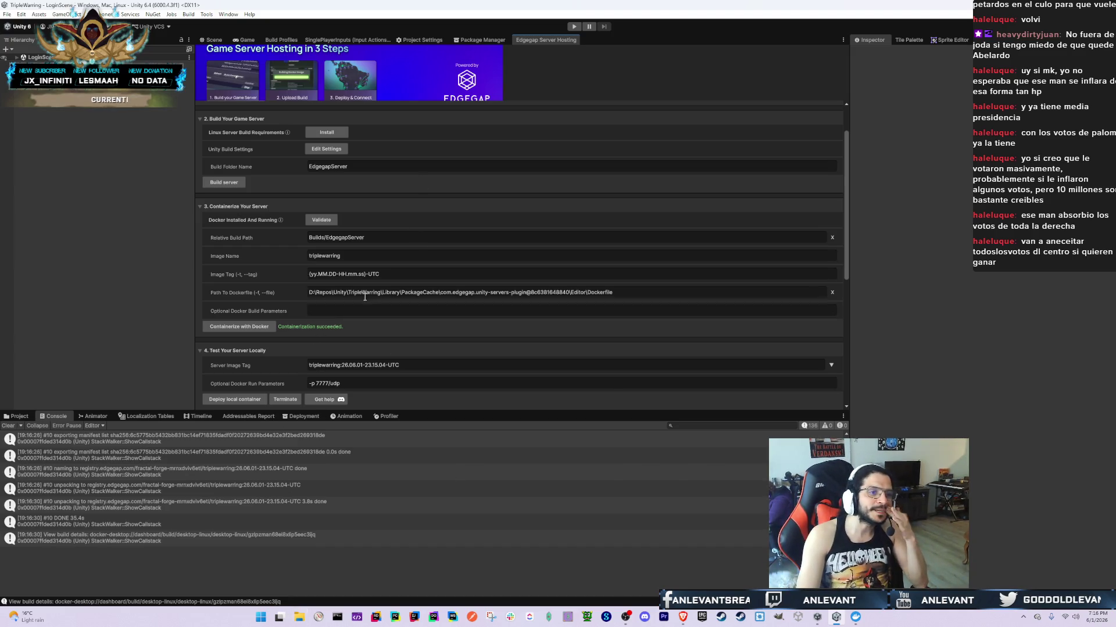
# Step: Clear the Unity Console log
pyautogui.scroll(-3, 395, 280)
pyautogui.scroll(2, 405, 304)
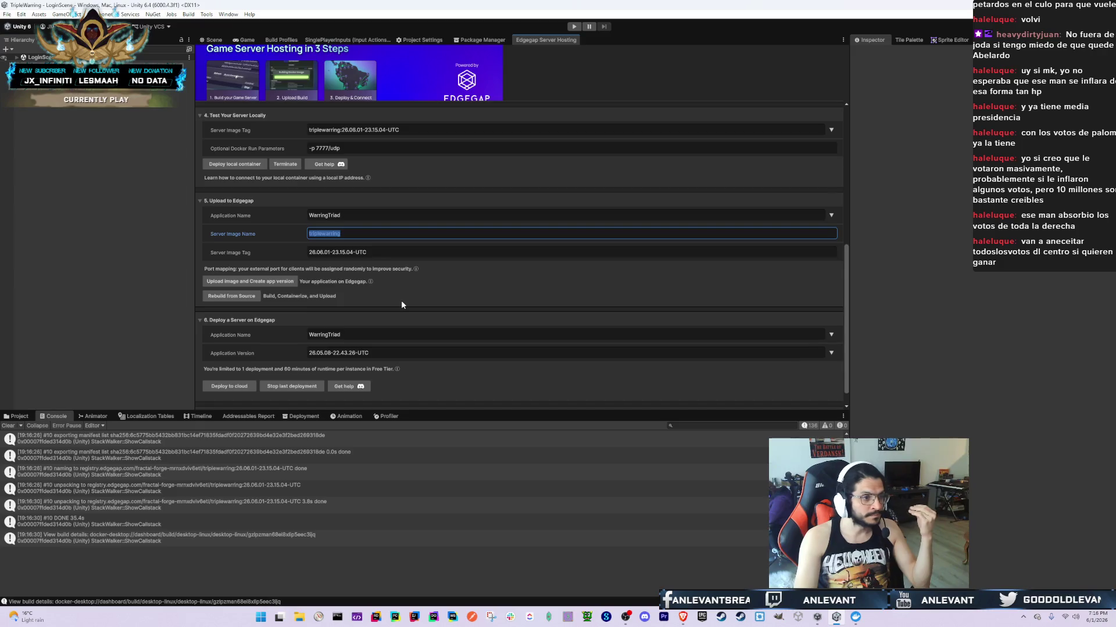
pyautogui.scroll(-3, 405, 305)
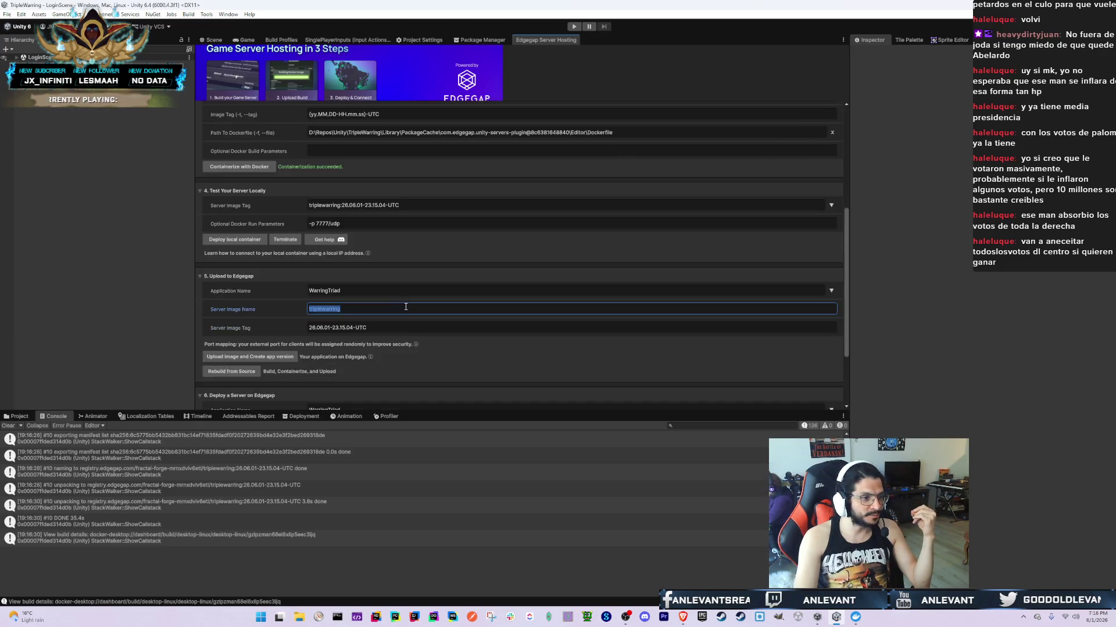
pyautogui.scroll(10, 409, 299)
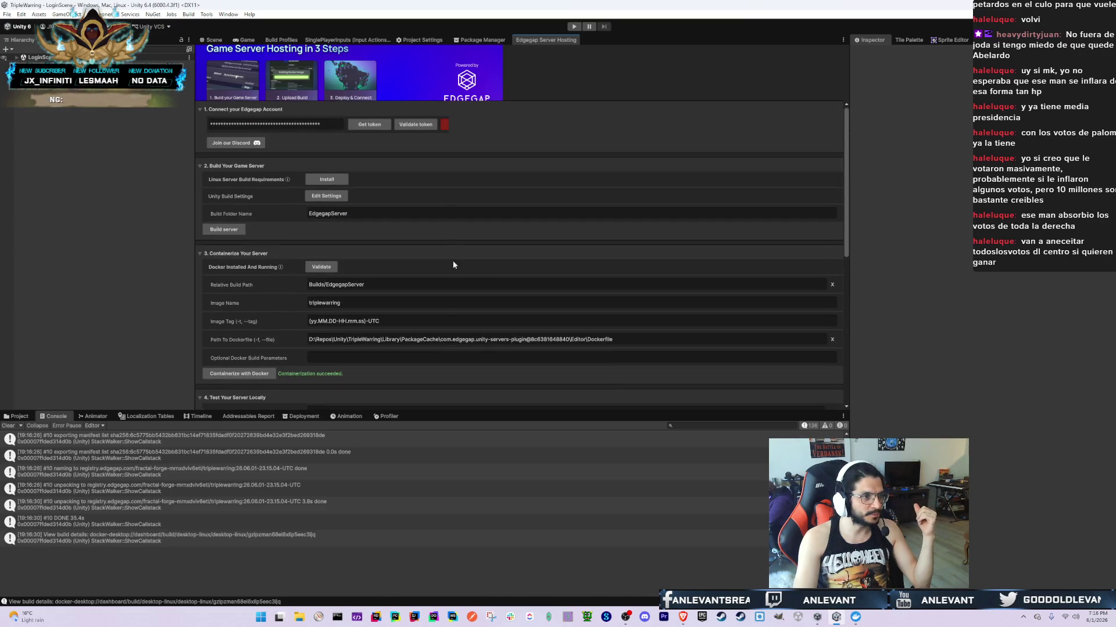
pyautogui.scroll(-5, 452, 260)
pyautogui.scroll(-1, 432, 244)
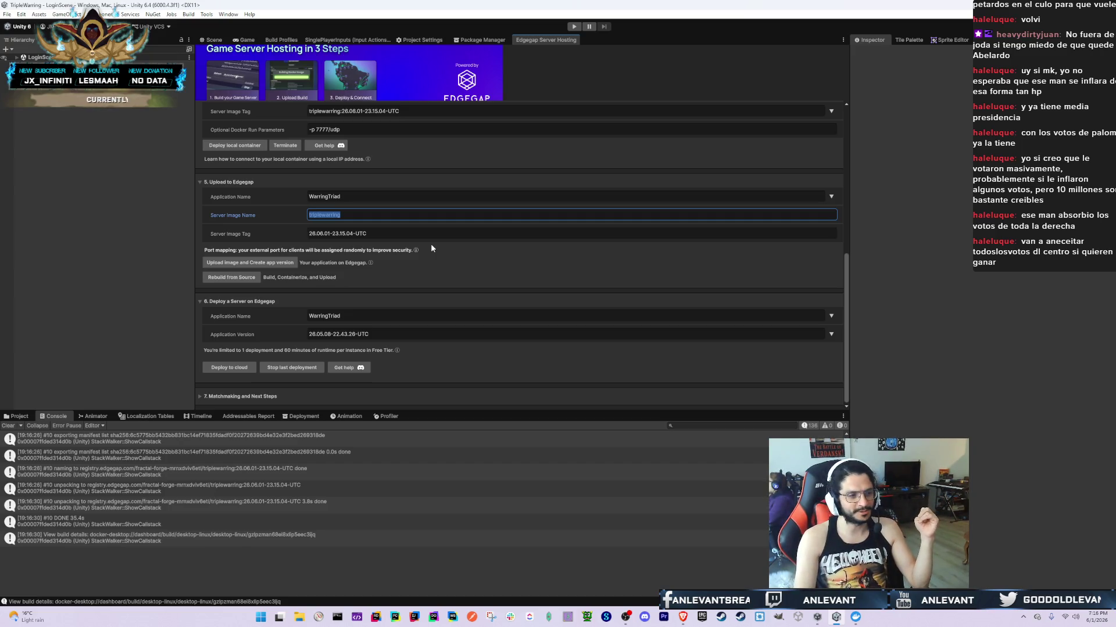
pyautogui.click(8, 426)
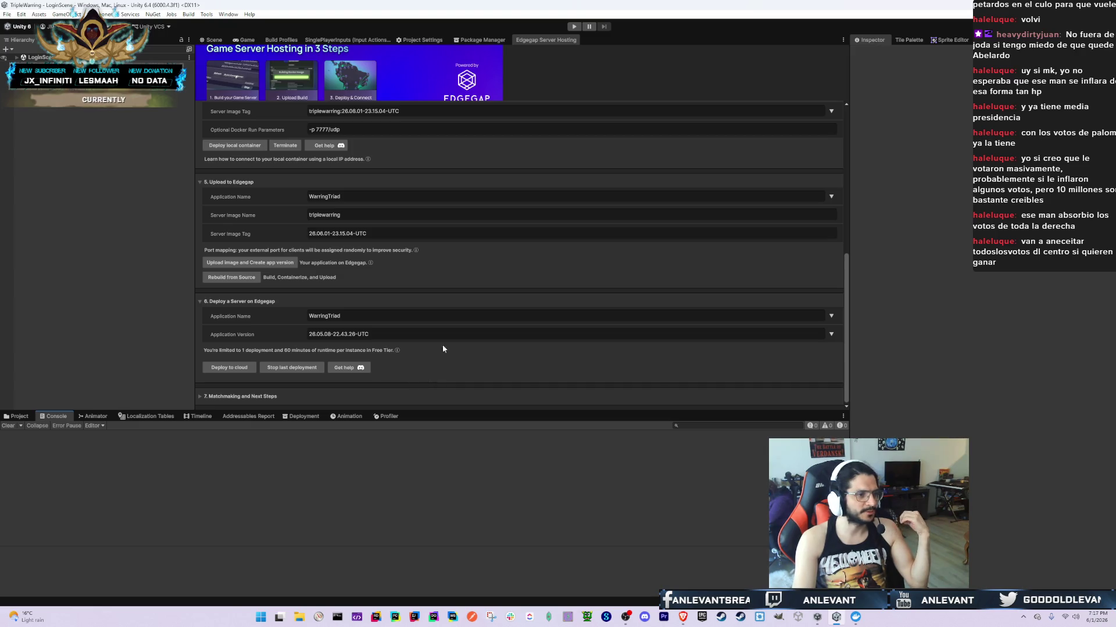
# Step: Upload the triplewarring server image to Edgegap and create a new app version
pyautogui.scroll(3, 445, 337)
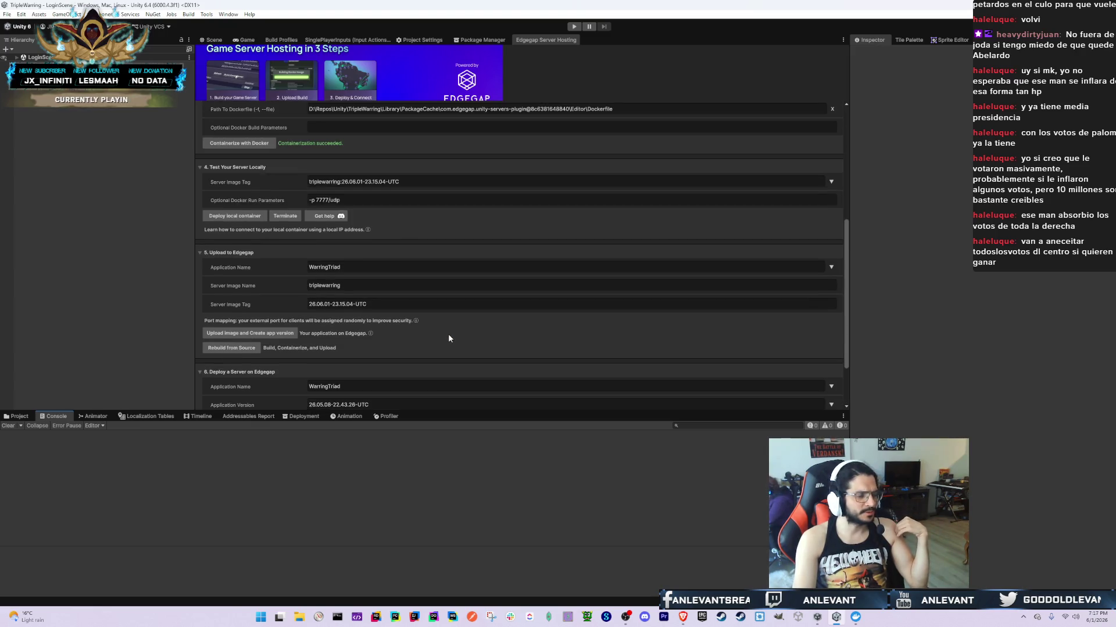
pyautogui.scroll(-3, 451, 335)
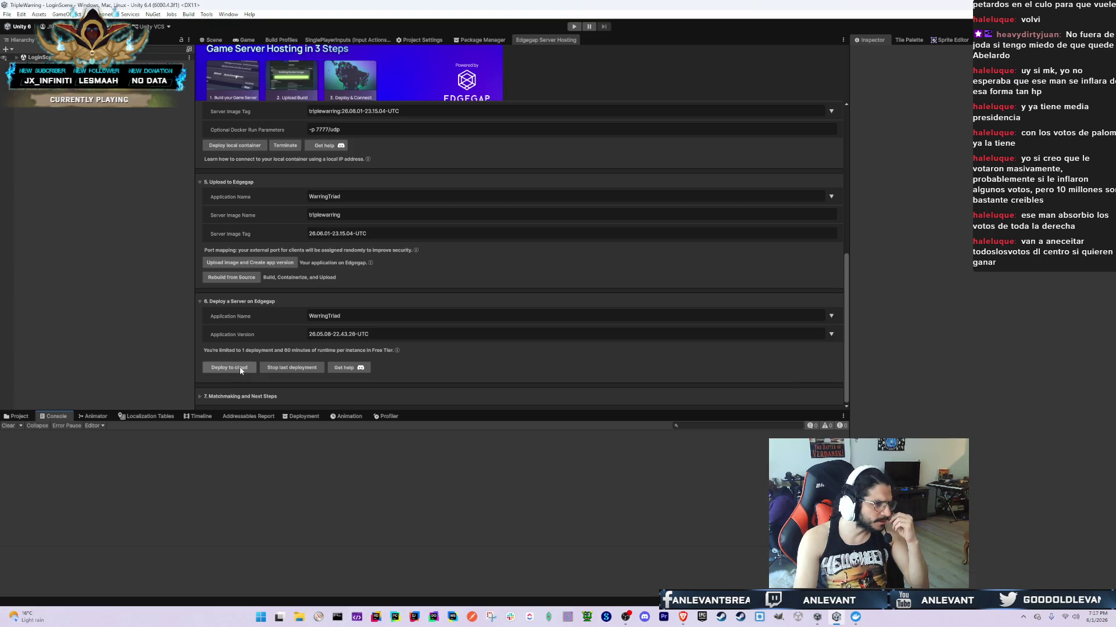
pyautogui.click(269, 264)
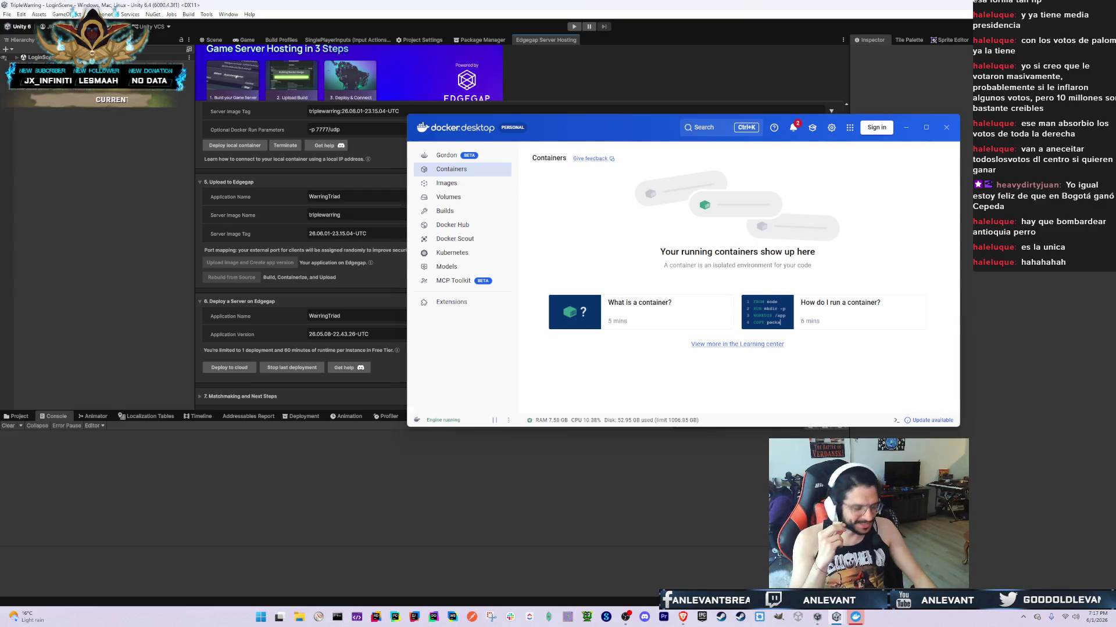
# Step: Leave Docker Desktop's empty Containers page for the Edgegap dashboard in Brave
pyautogui.hotkey('alt', 'Tab')
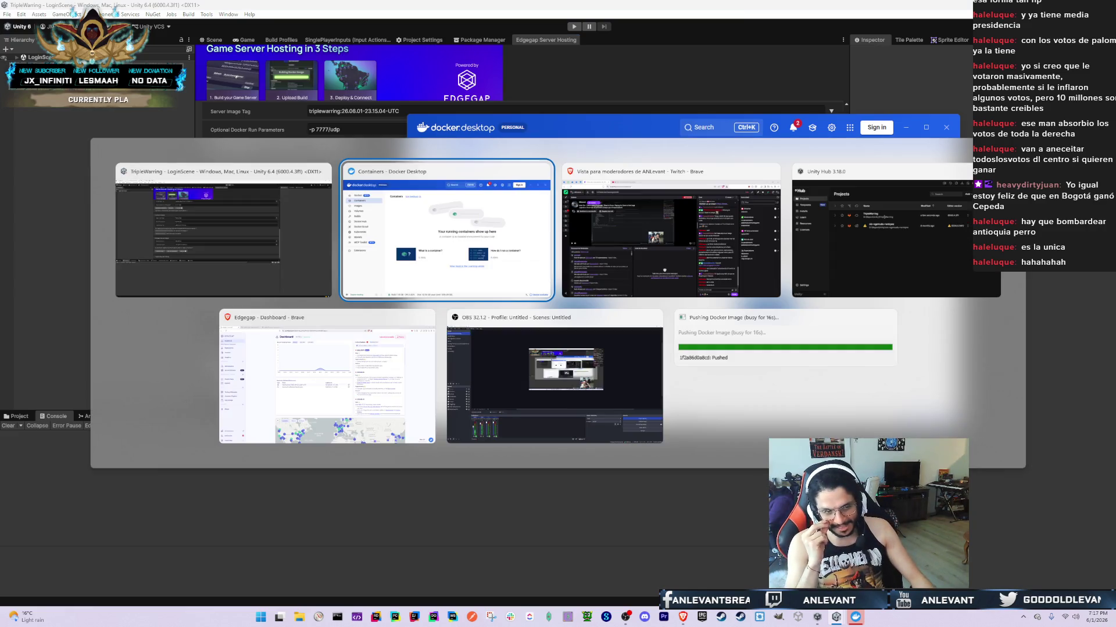
pyautogui.press('Tab')
pyautogui.press('Tab')
pyautogui.press('Tab')
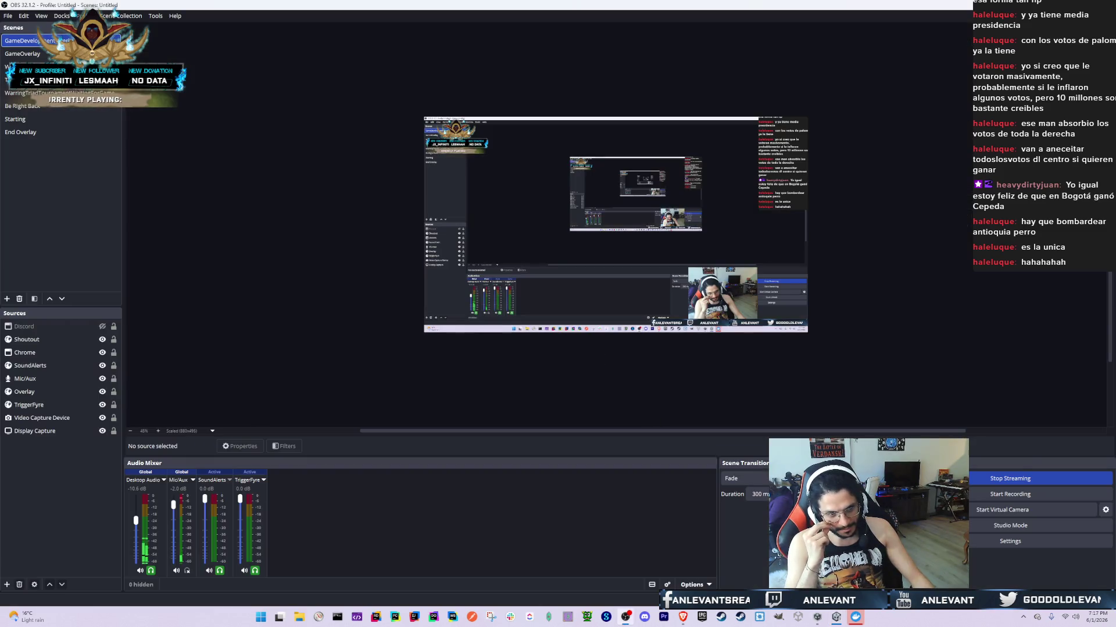
pyautogui.hotkey('alt', 'Tab')
pyautogui.press('Tab')
pyautogui.press('Tab')
pyautogui.press('Tab')
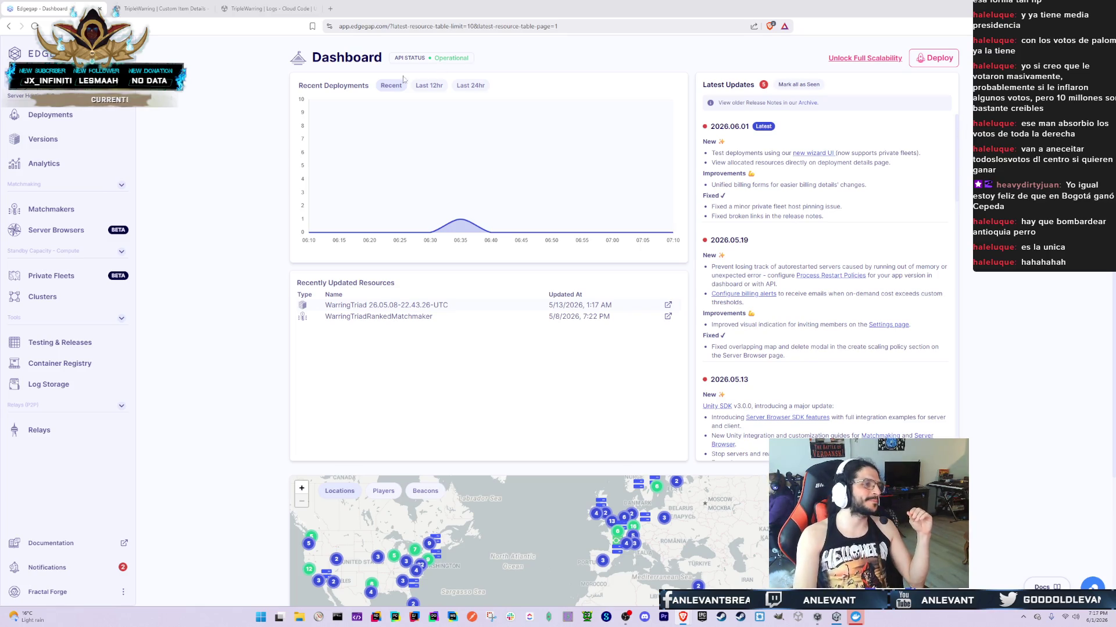
# Step: Check the Edgegap Deployments list, then bring up the WarringTriad Create Version form
pyautogui.click(62, 116)
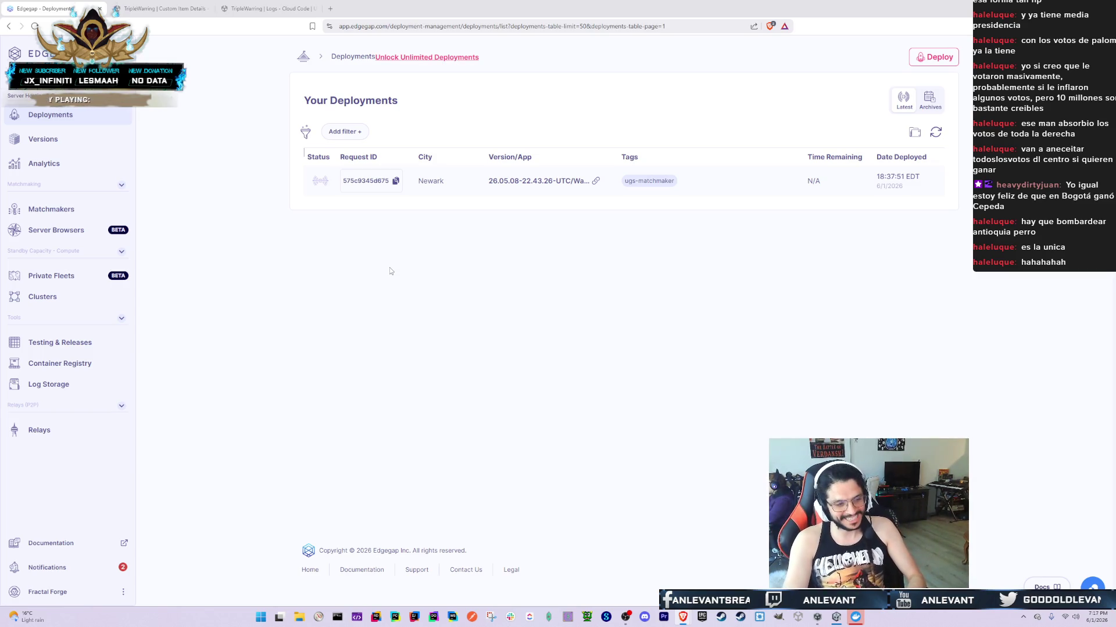
pyautogui.hotkey('alt', 'Tab')
pyautogui.hotkey('alt', 'Tab')
pyautogui.hotkey('alt', 'Tab')
pyautogui.hotkey('alt', 'Tab')
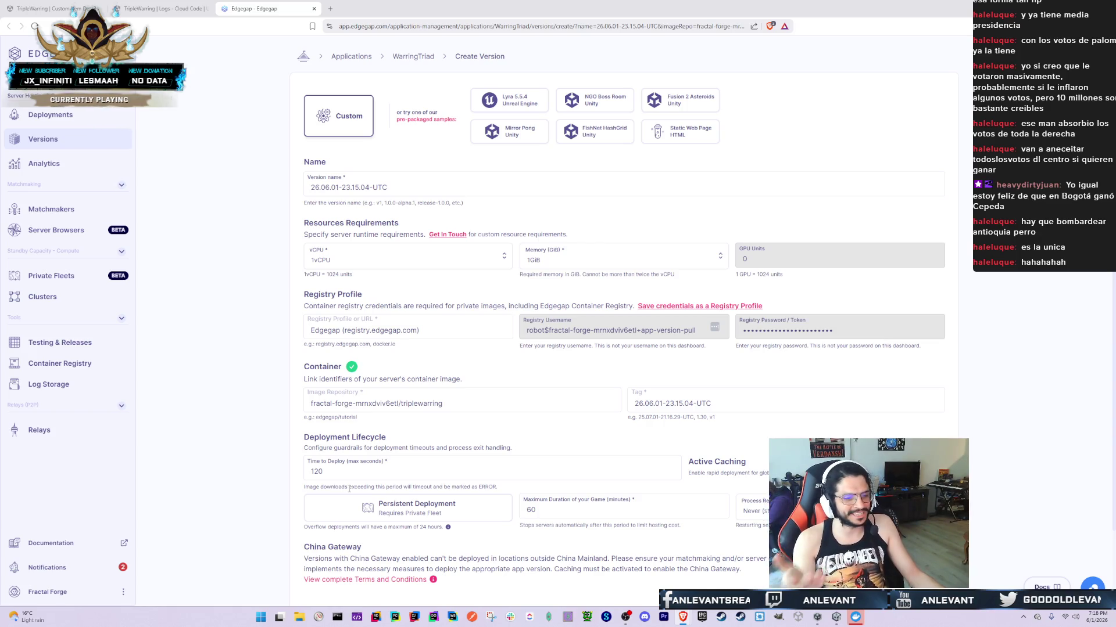
# Step: Review the Create Version form without submitting, then return to the WarringTriad versions list
pyautogui.scroll(-2, 349, 489)
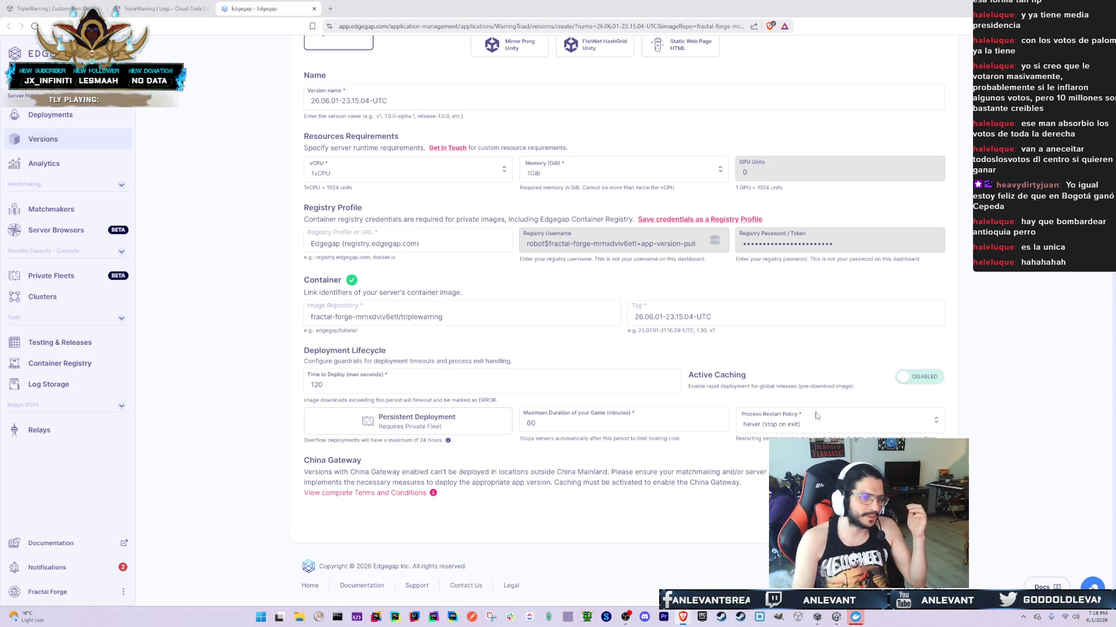
pyautogui.scroll(3, 816, 416)
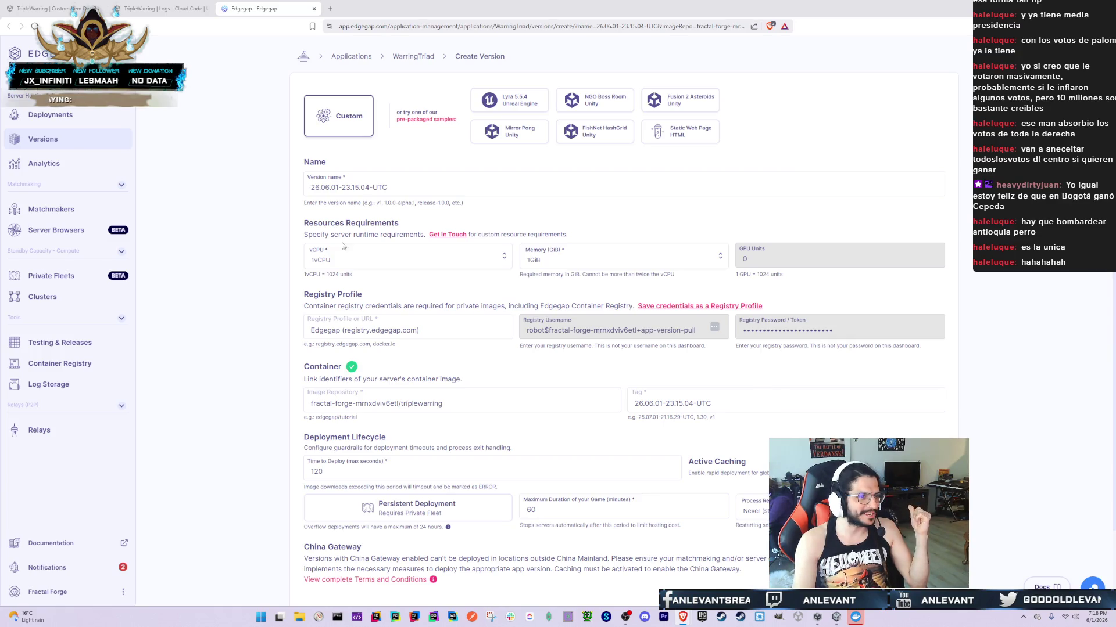
pyautogui.scroll(-3, 691, 398)
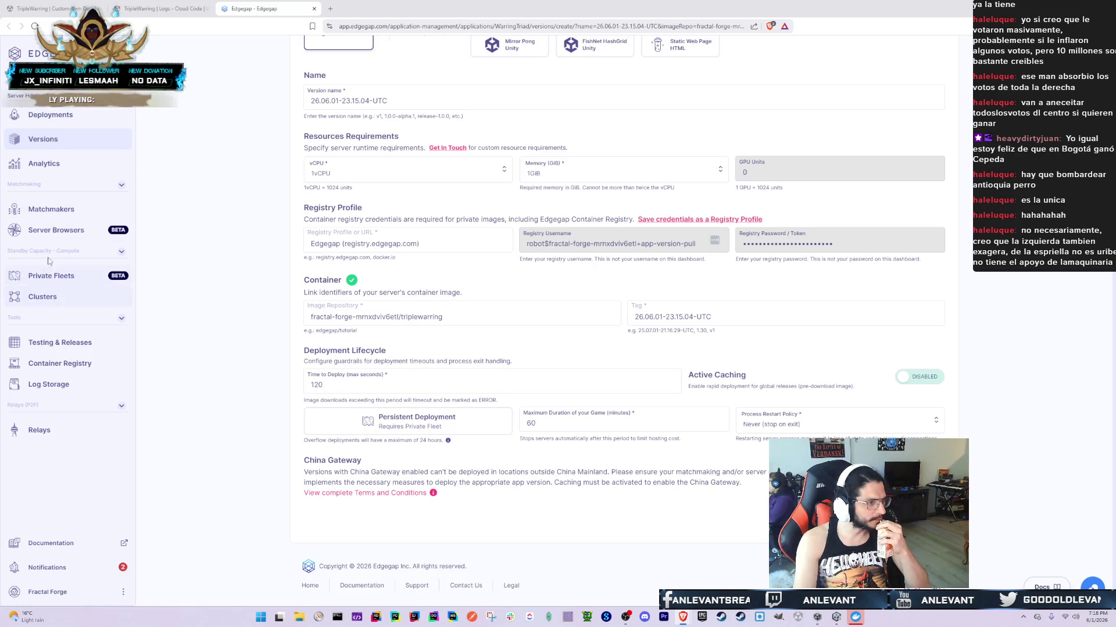
pyautogui.scroll(3, 593, 266)
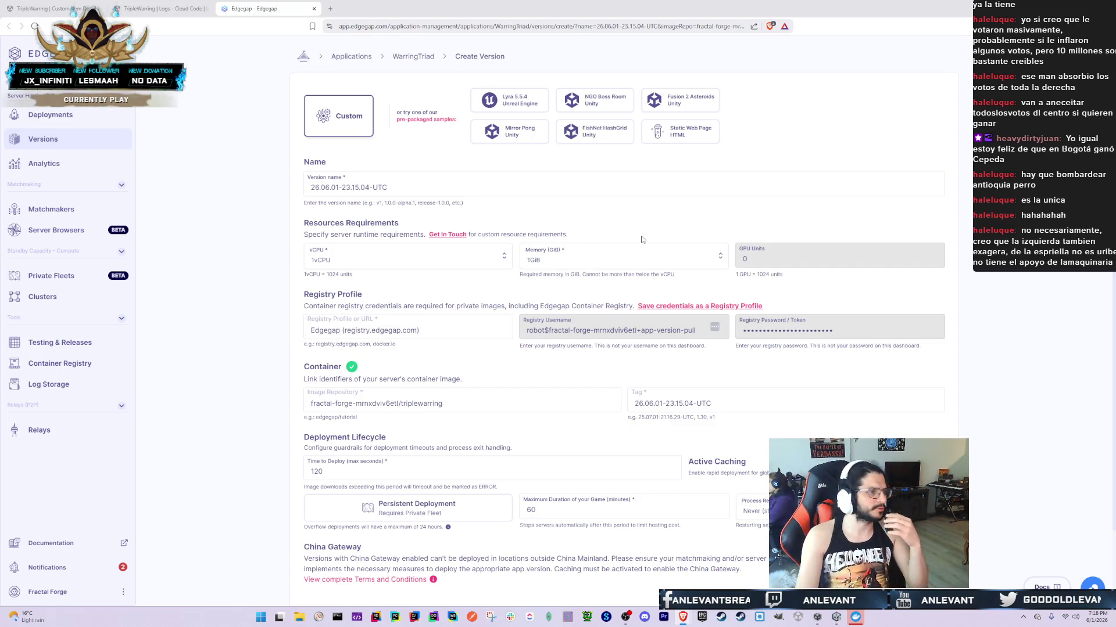
pyautogui.scroll(-2, 697, 348)
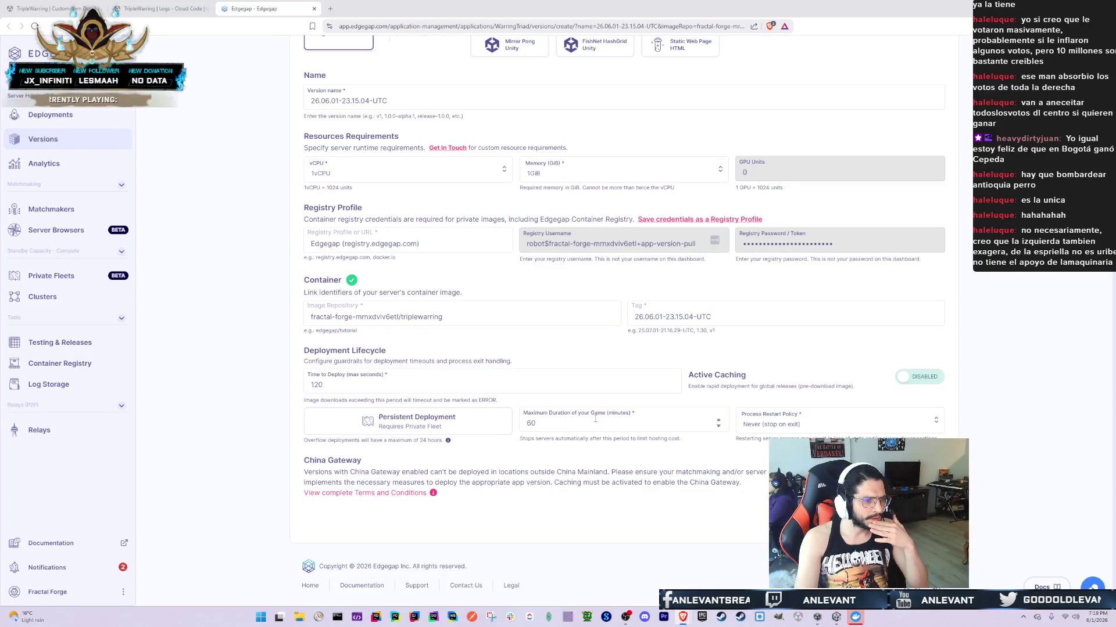
pyautogui.scroll(2, 899, 206)
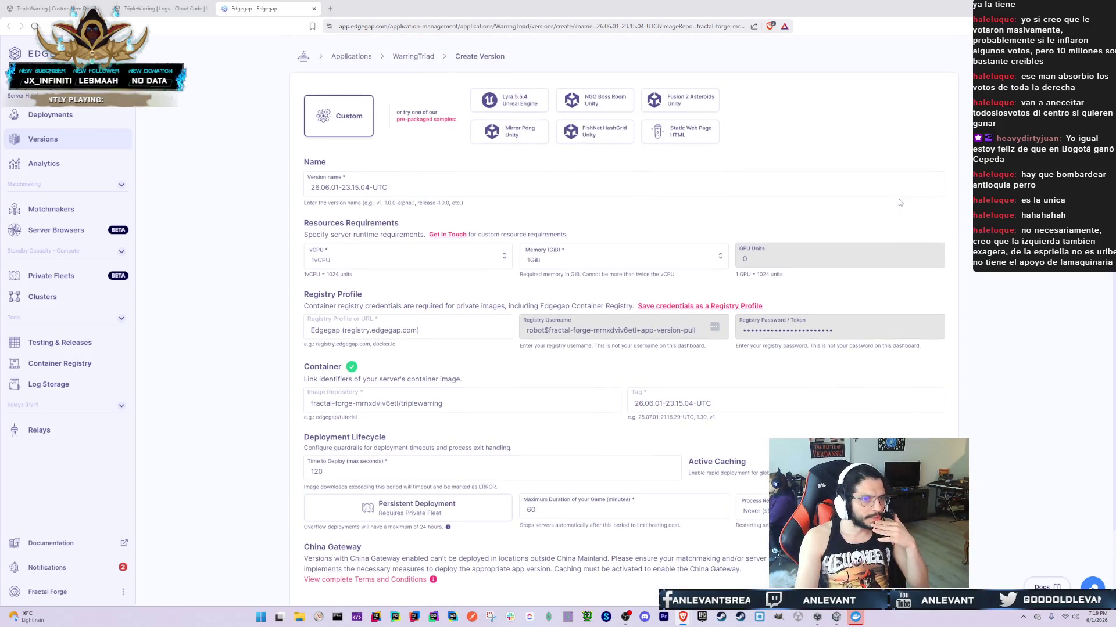
pyautogui.click(419, 58)
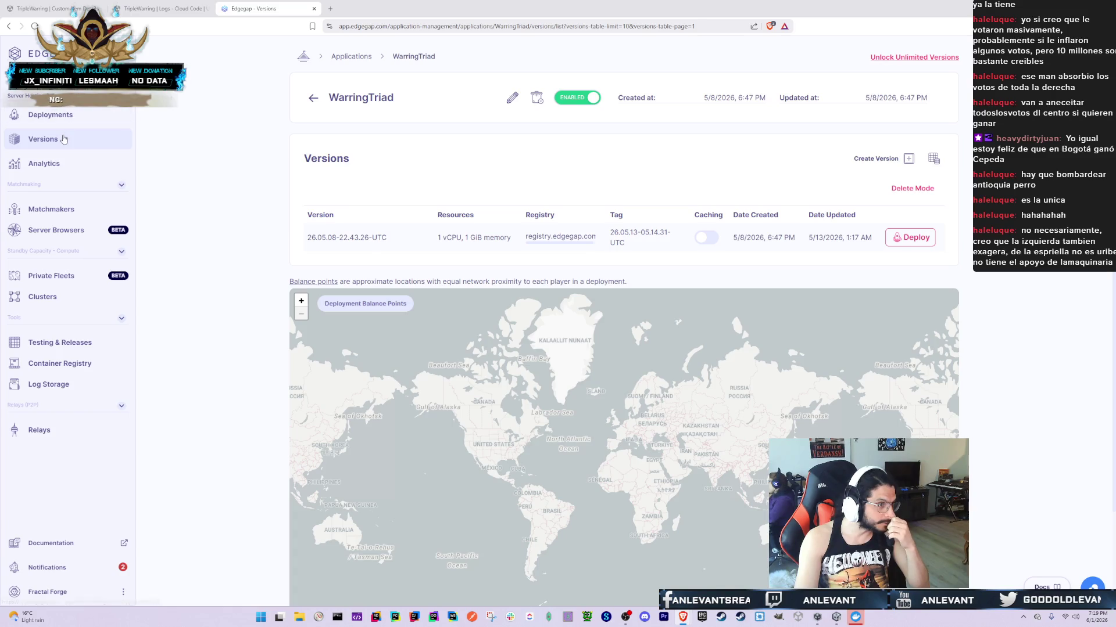
pyautogui.click(64, 140)
# Step: Open the details of WarringTriad version 26.05.08-22.43.26-UTC
pyautogui.click(785, 170)
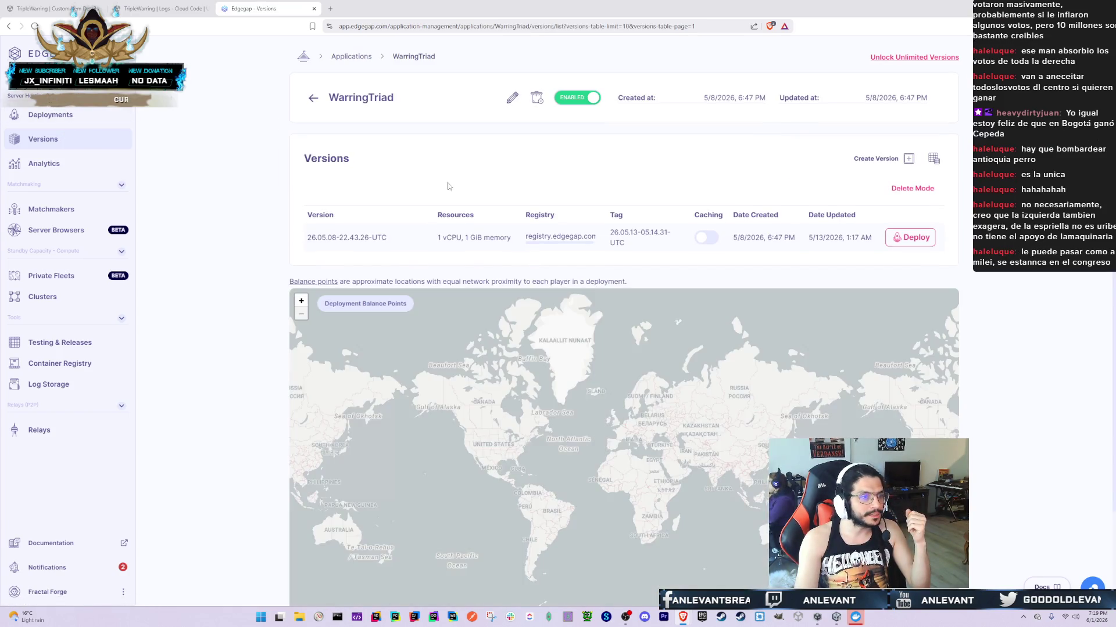
pyautogui.click(511, 97)
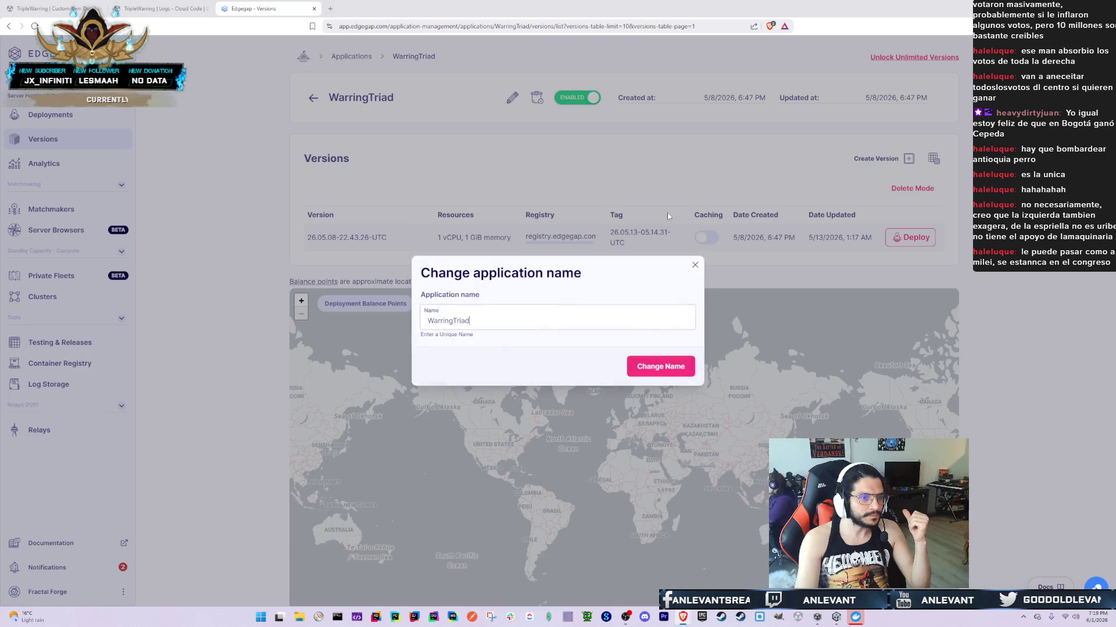
pyautogui.click(694, 265)
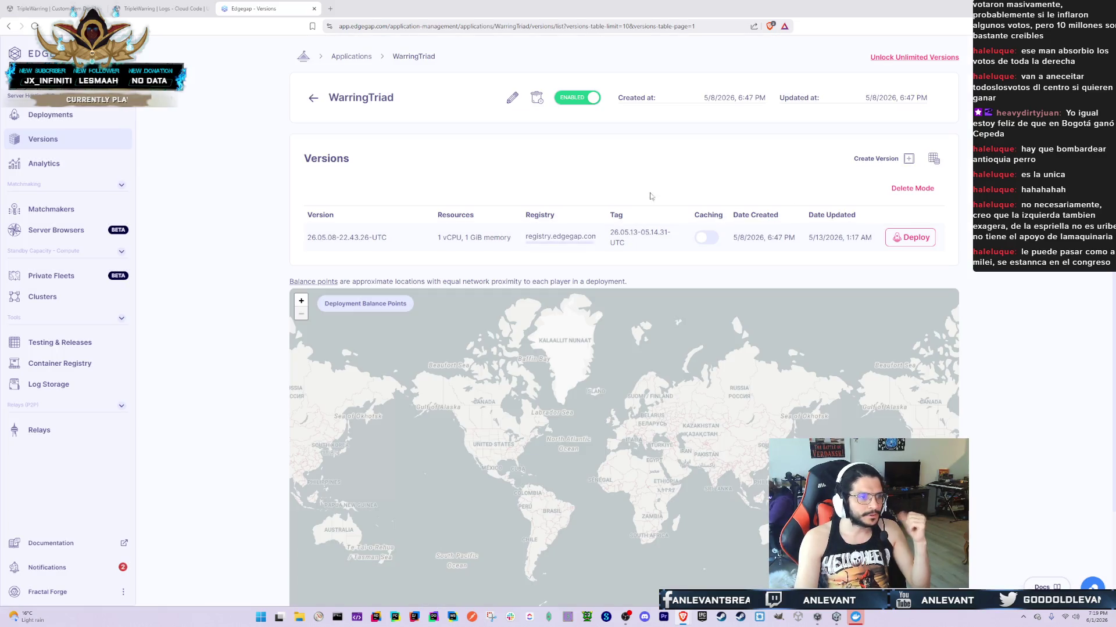
pyautogui.click(481, 238)
# Step: Change its container tag to 26.06.01-23.15.04-UTC and start a deployment of it
pyautogui.scroll(-3, 783, 252)
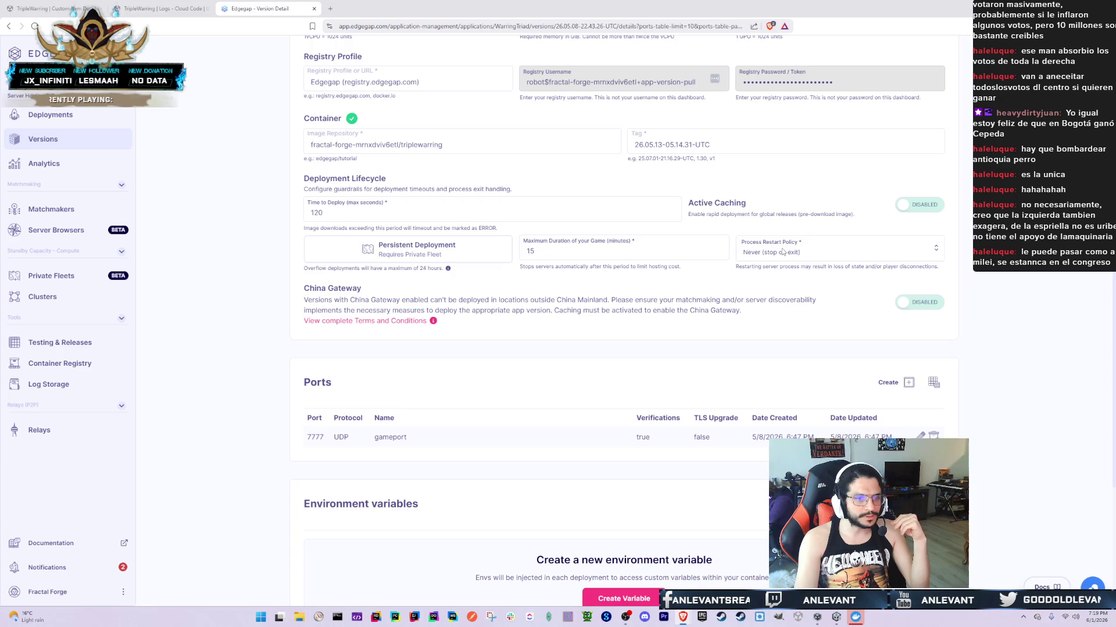
pyautogui.click(726, 145)
pyautogui.click(672, 173)
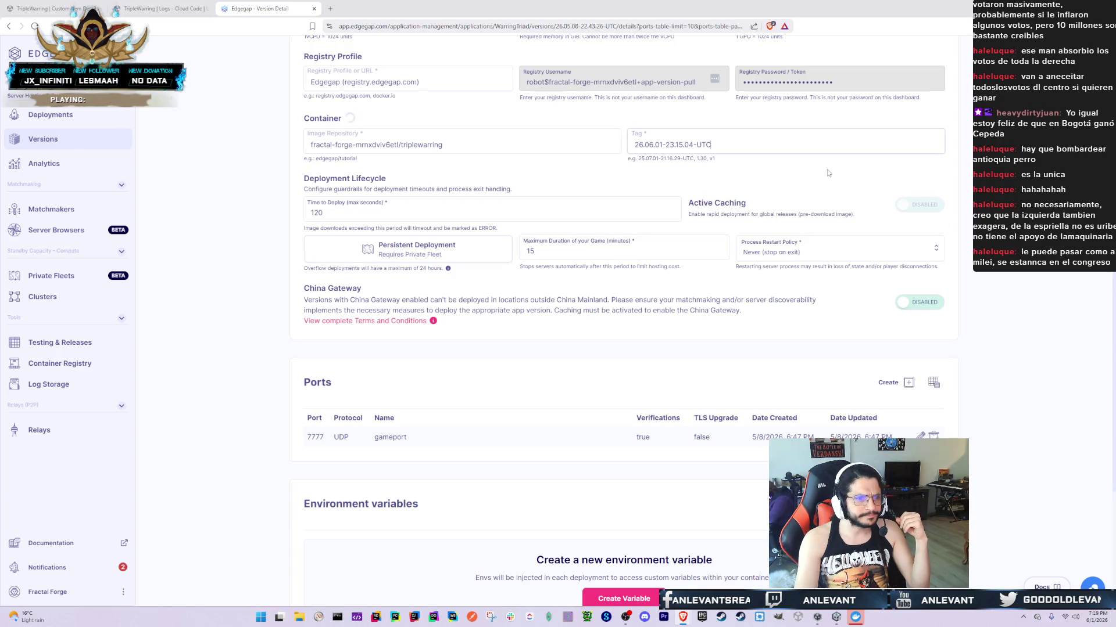
pyautogui.scroll(-3, 828, 173)
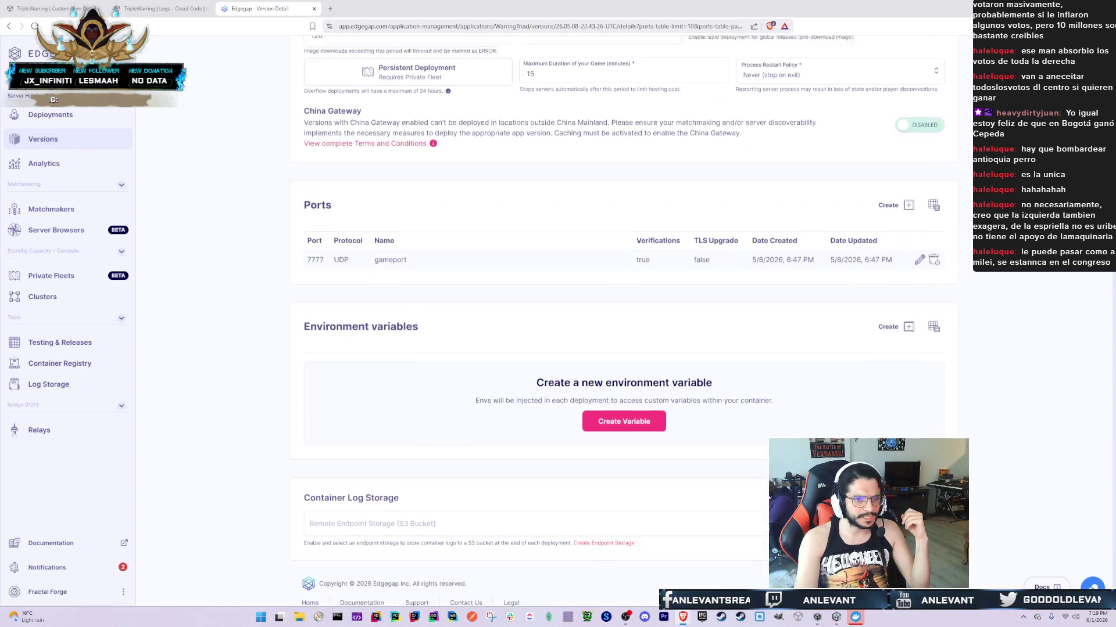
pyautogui.scroll(7, 923, 99)
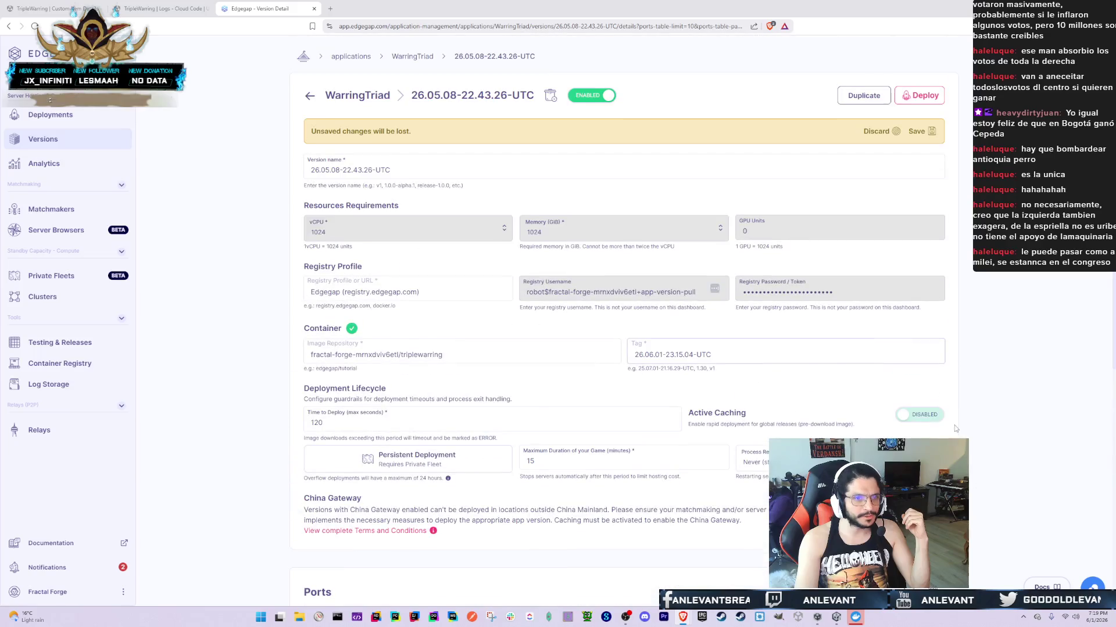
pyautogui.click(923, 96)
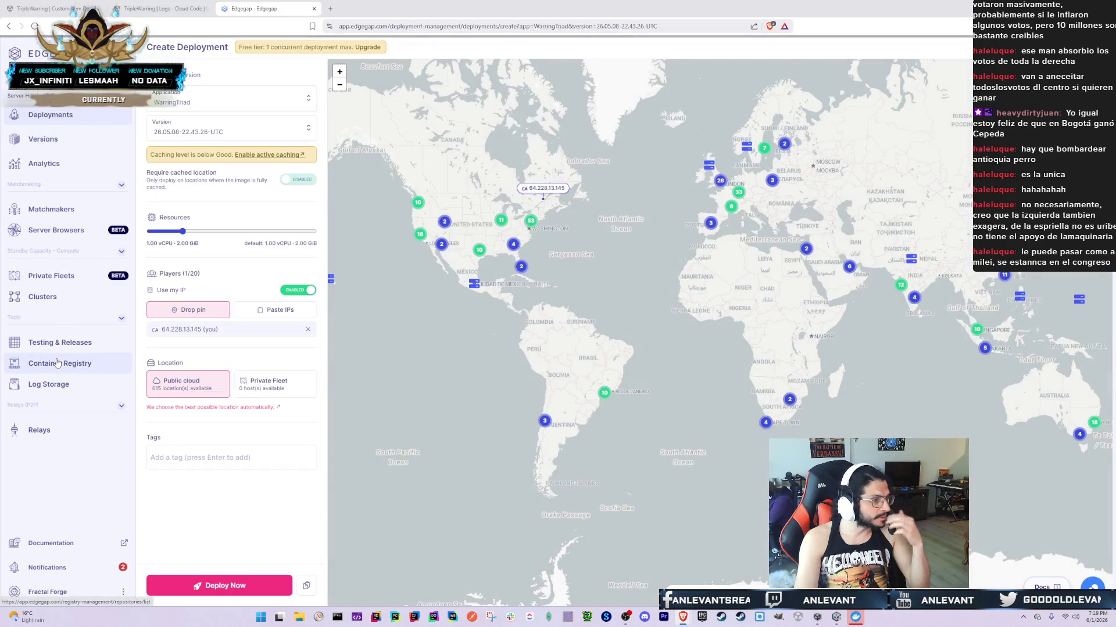
# Step: Open the triplewarring registry repository and delete the 26.05.13-05.14.31-UTC artifact
pyautogui.click(86, 364)
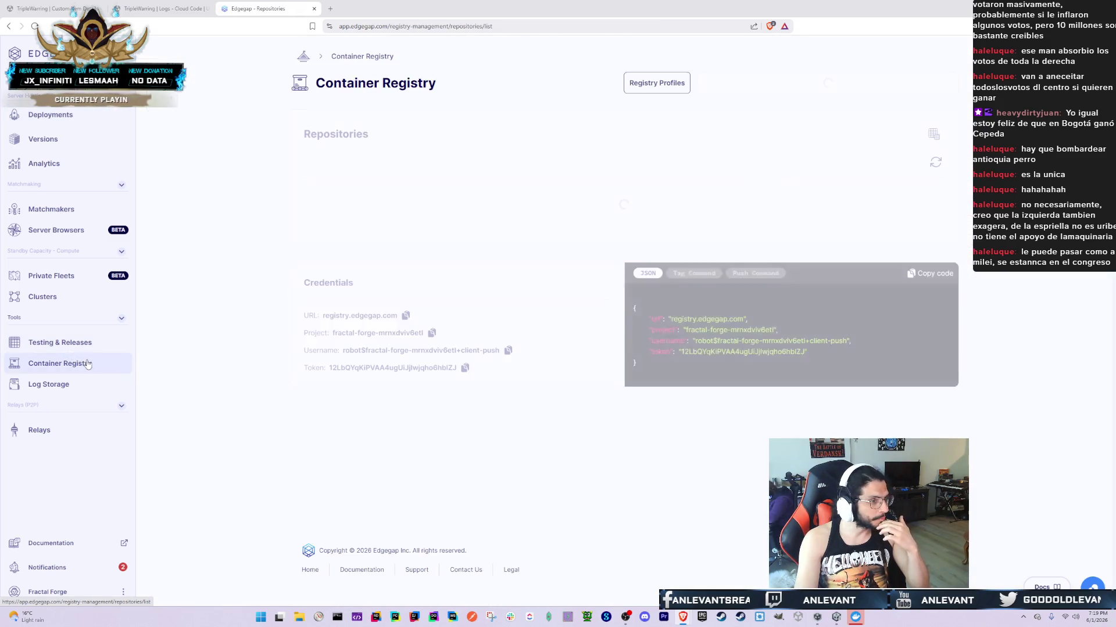
pyautogui.click(431, 204)
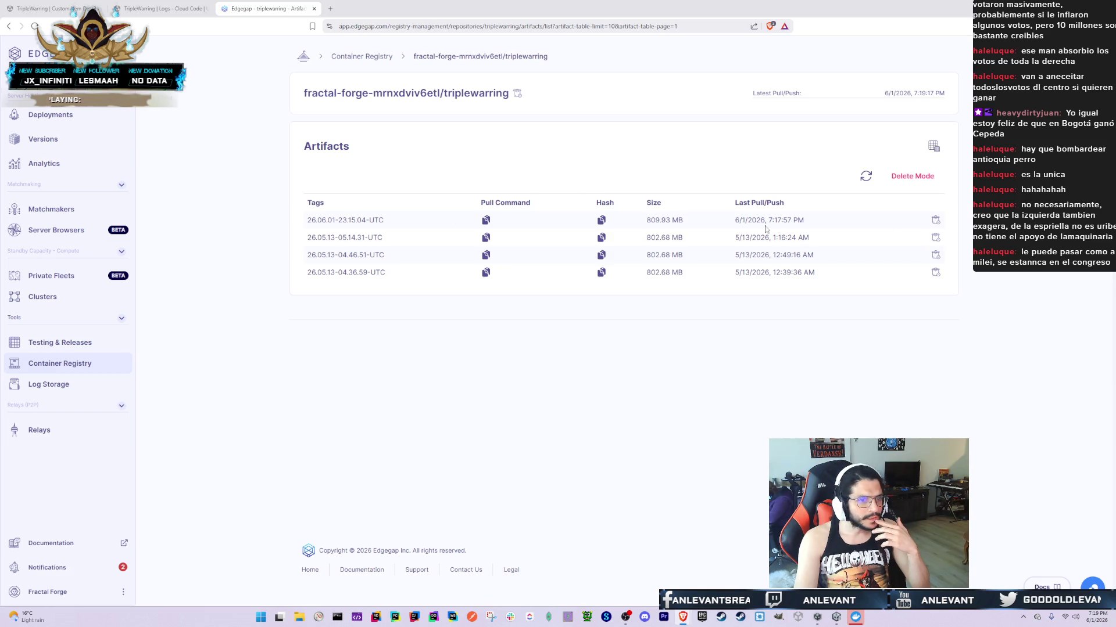
pyautogui.click(935, 238)
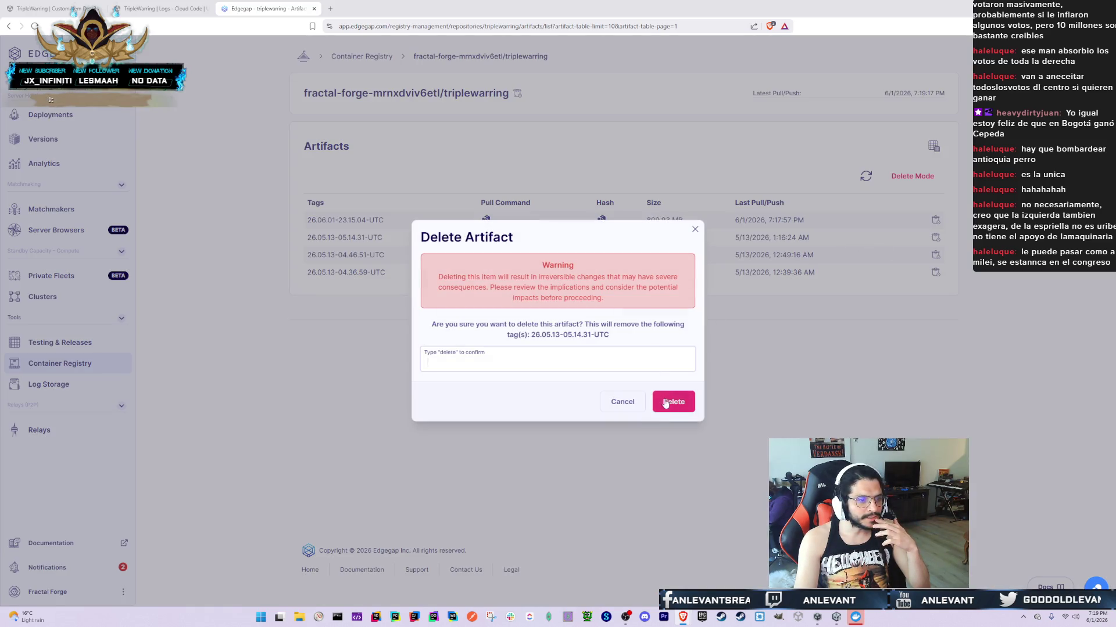
pyautogui.write('delete')
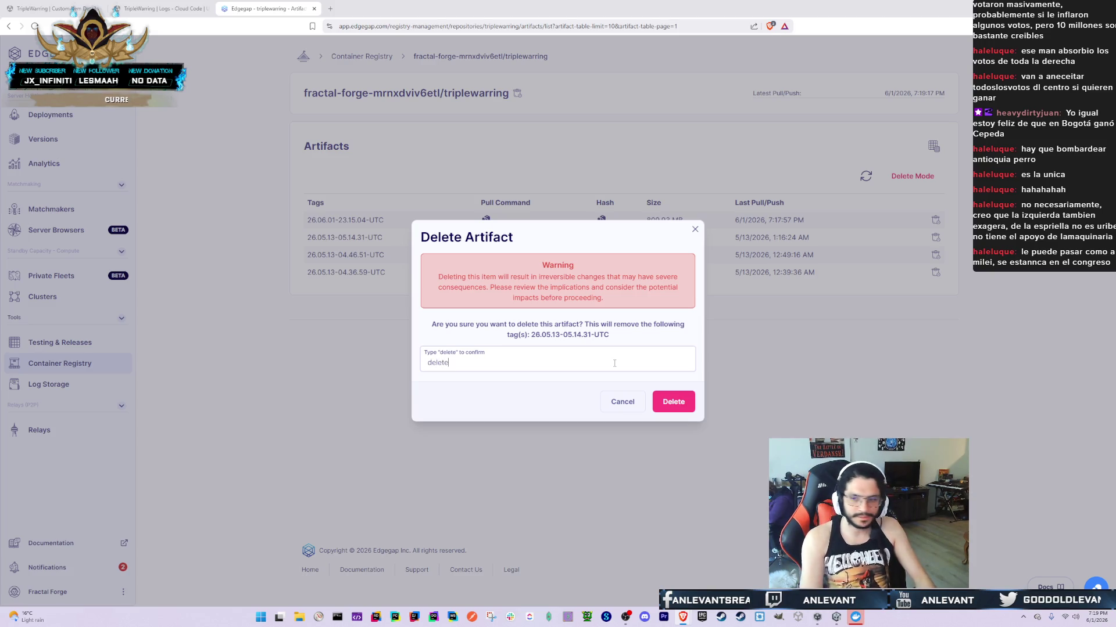
pyautogui.click(686, 404)
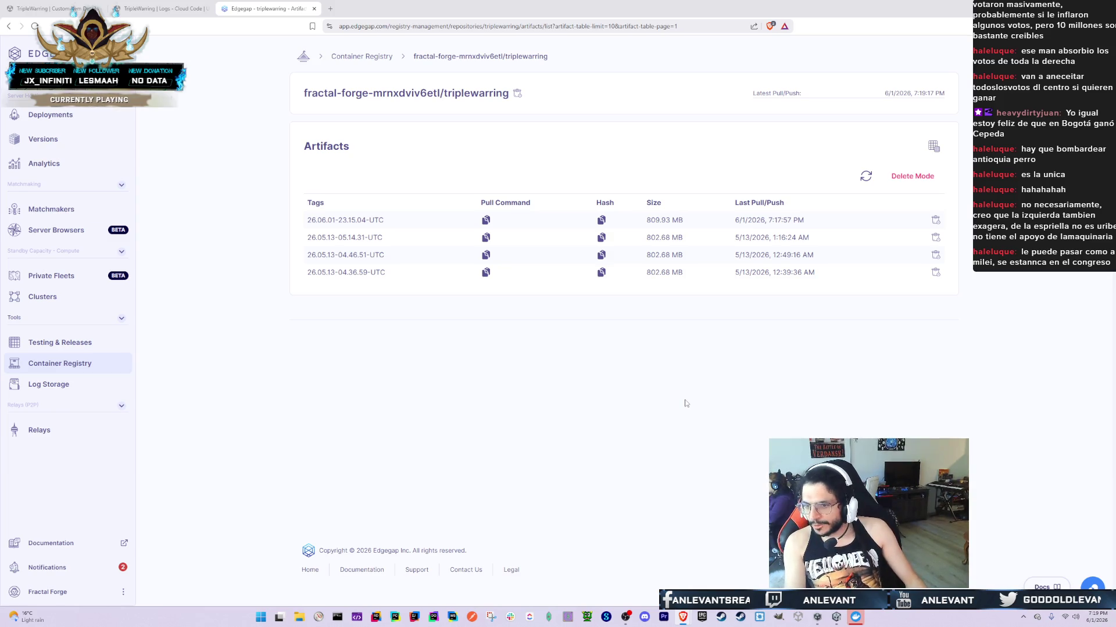
# Step: Delete the 26.05.13-04.46.51-UTC and 26.05.13-04.36.59-UTC artifacts, then go back to Repositories
pyautogui.click(937, 239)
pyautogui.write('delete')
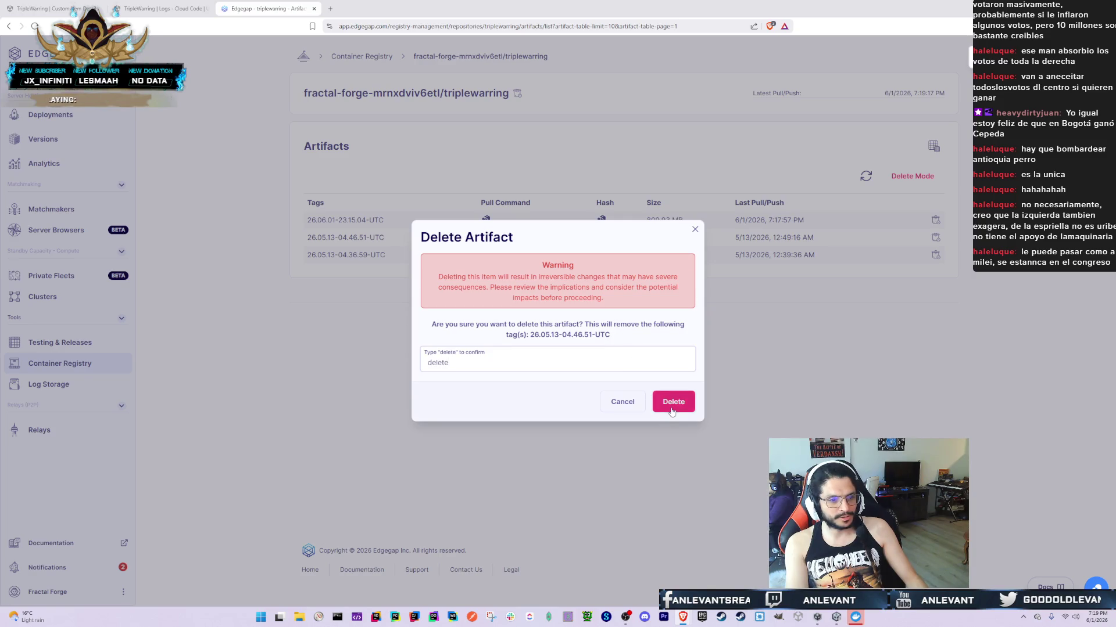
pyautogui.click(673, 411)
pyautogui.click(934, 240)
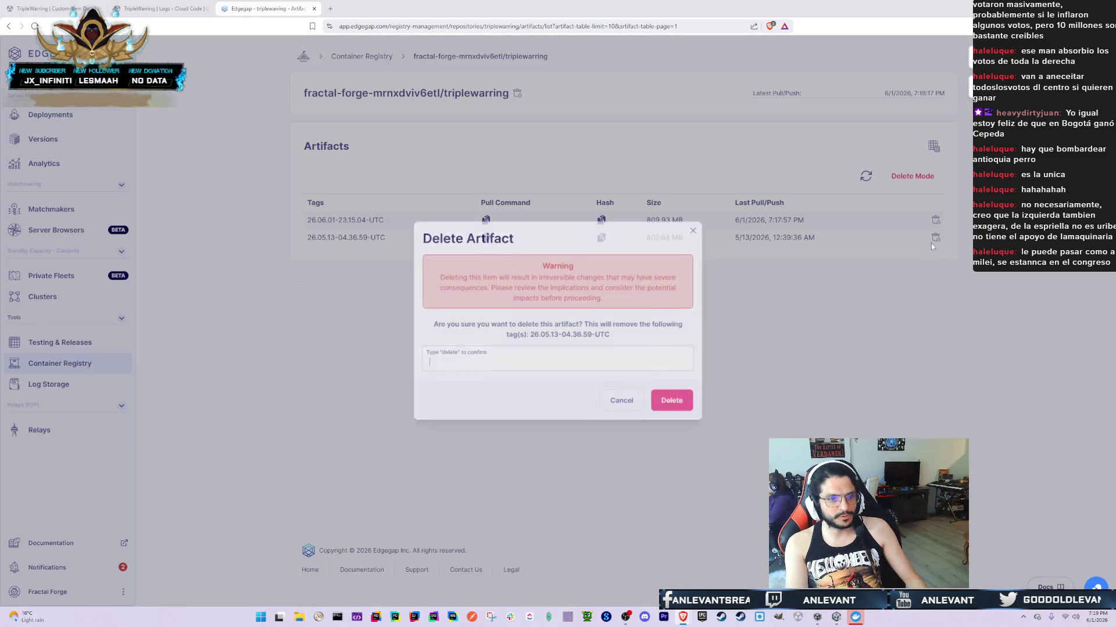
pyautogui.write('delete')
pyautogui.click(671, 400)
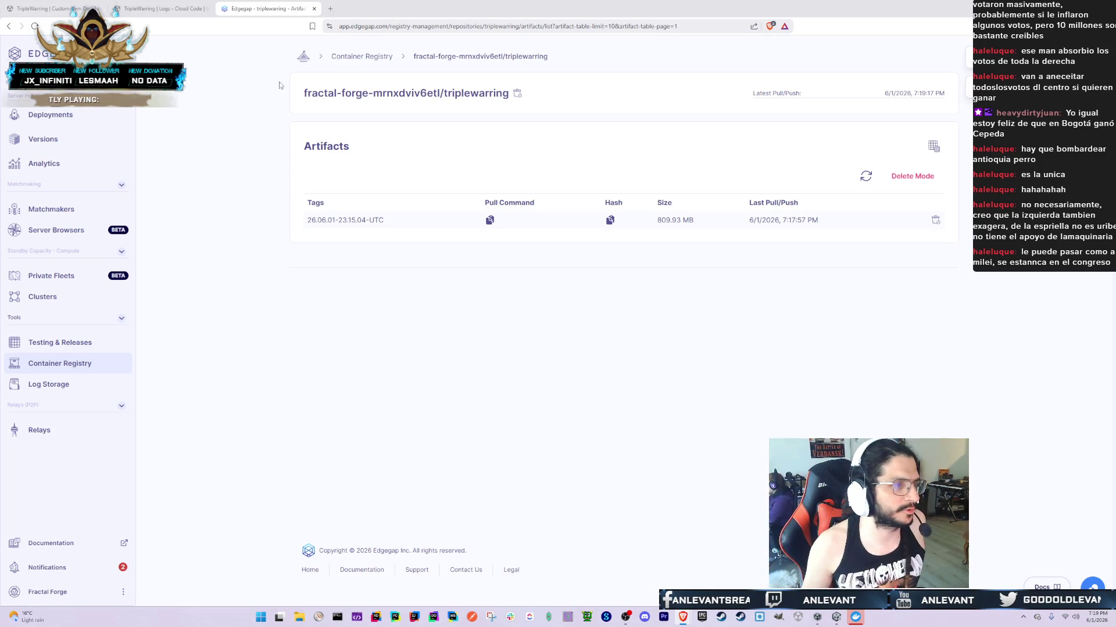
pyautogui.click(9, 26)
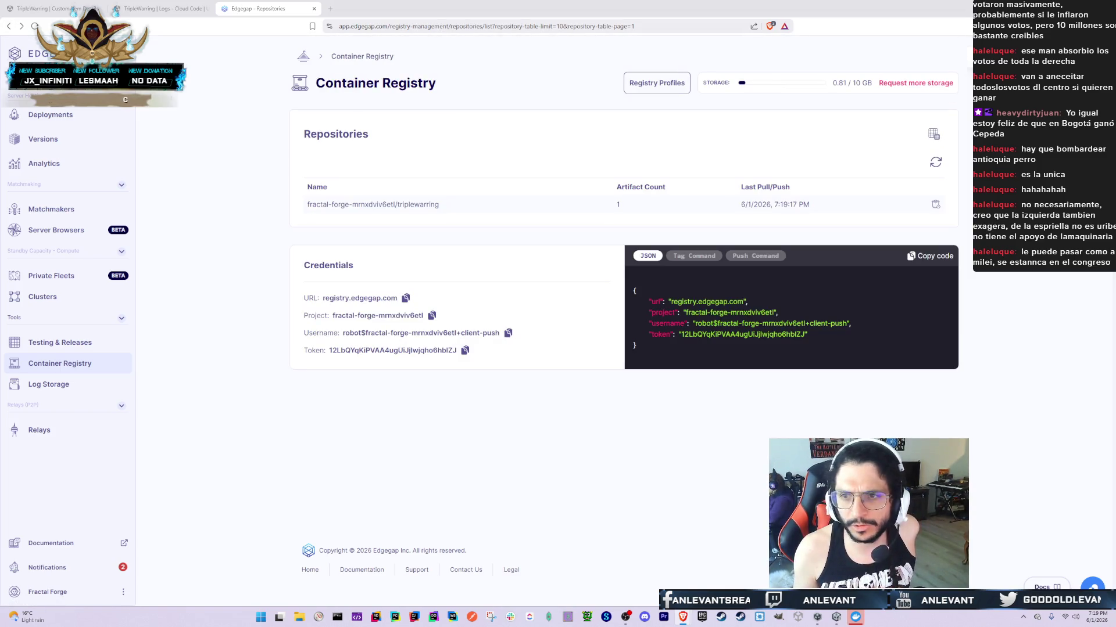
# Step: Google the Pacto Histórico's Senate share, highlight the 25% sentence, then close the tab
pyautogui.hotkey('ctrl', 't')
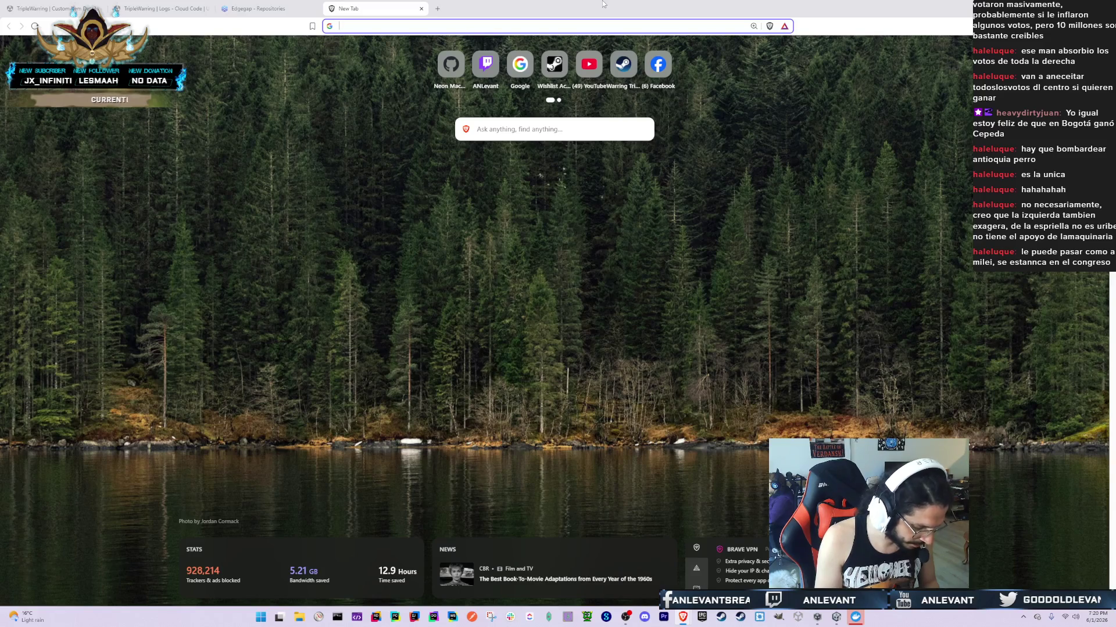
pyautogui.write('porcentaje del')
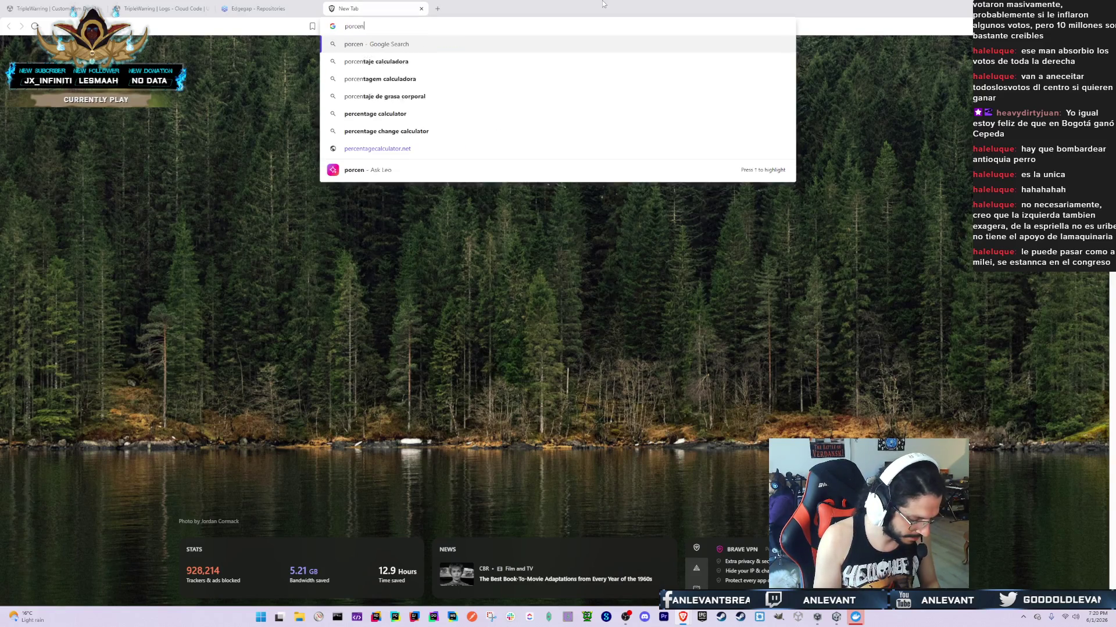
pyautogui.write(' senado del pacot ')
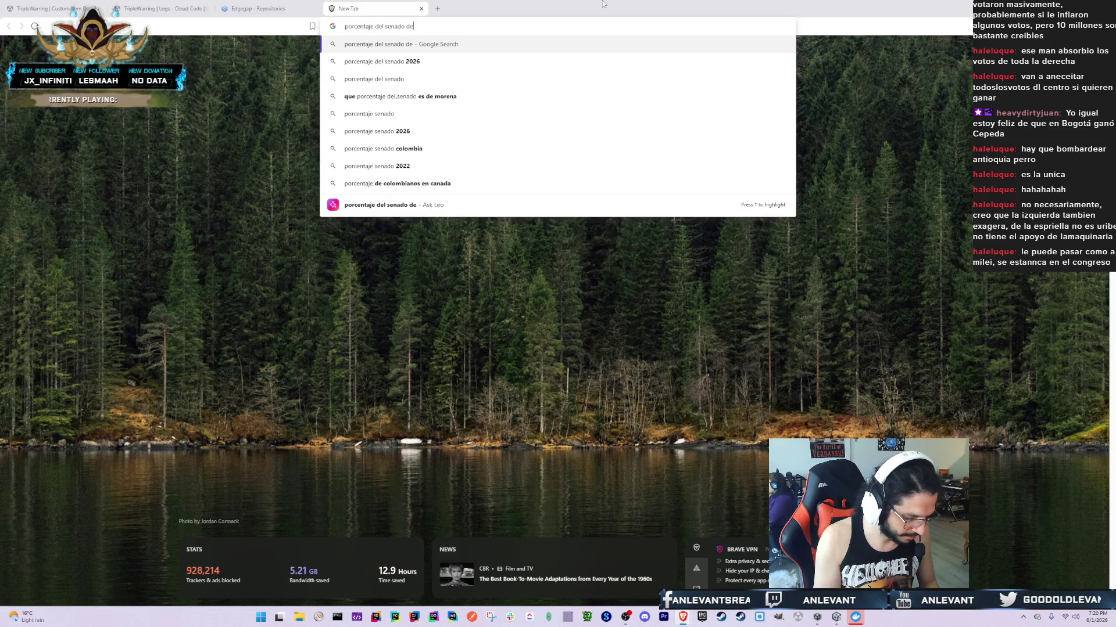
pyautogui.write('historicoi')
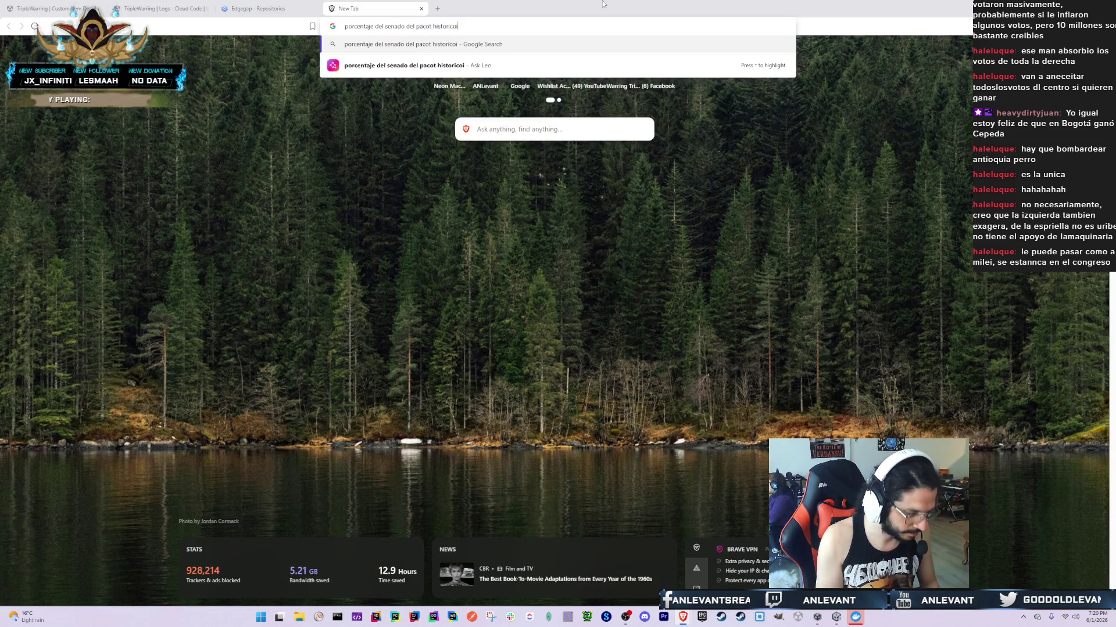
pyautogui.press('Return')
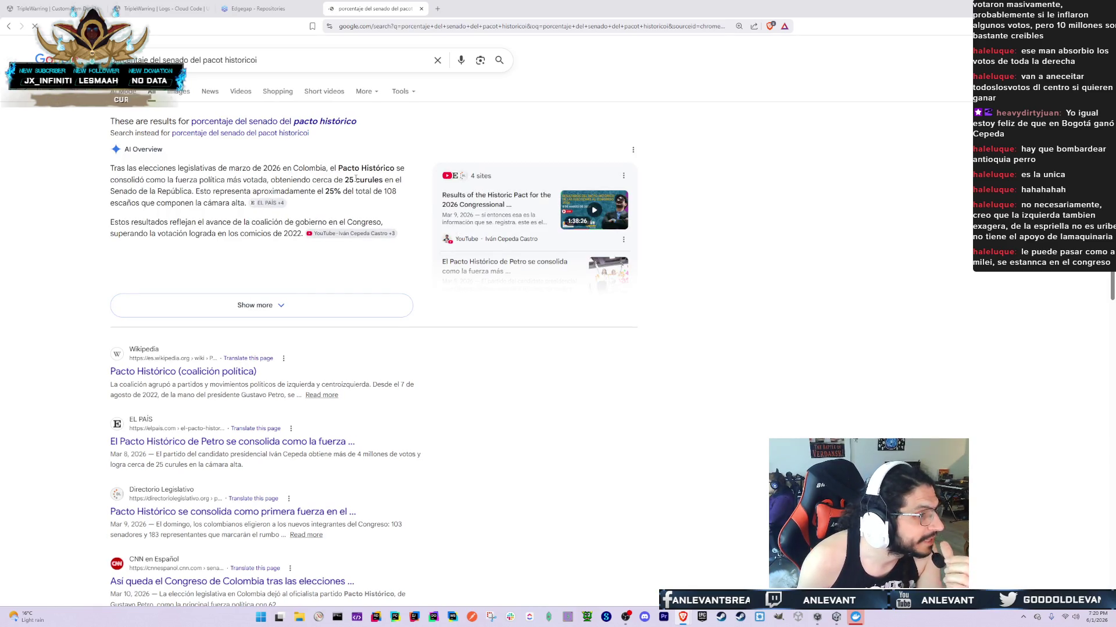
pyautogui.click(296, 305)
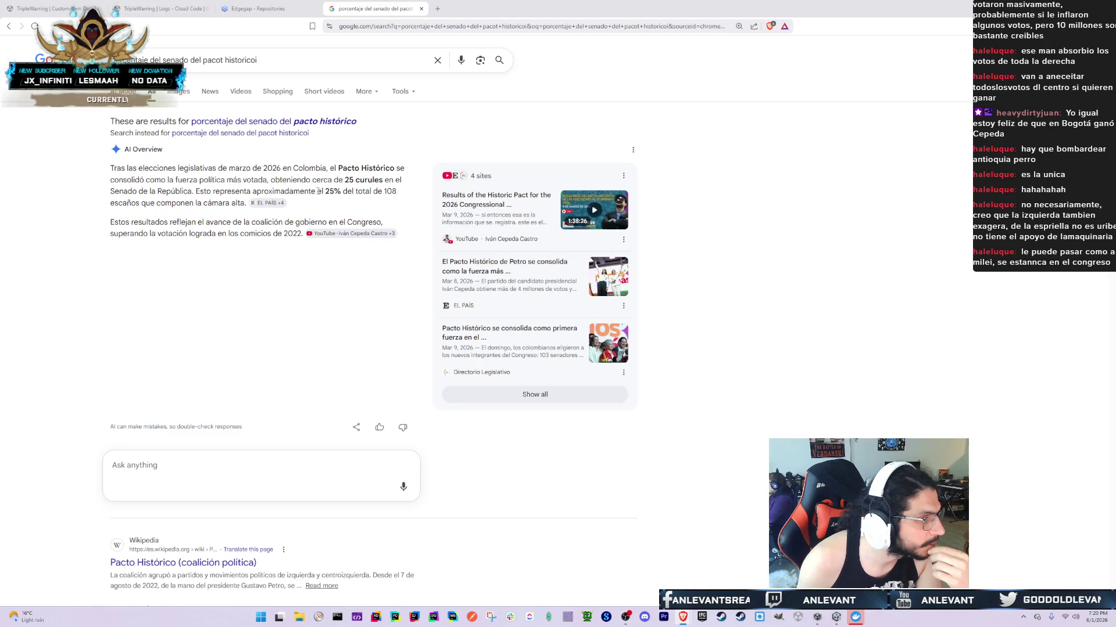
pyautogui.moveTo(214, 191); pyautogui.dragTo(352, 203)
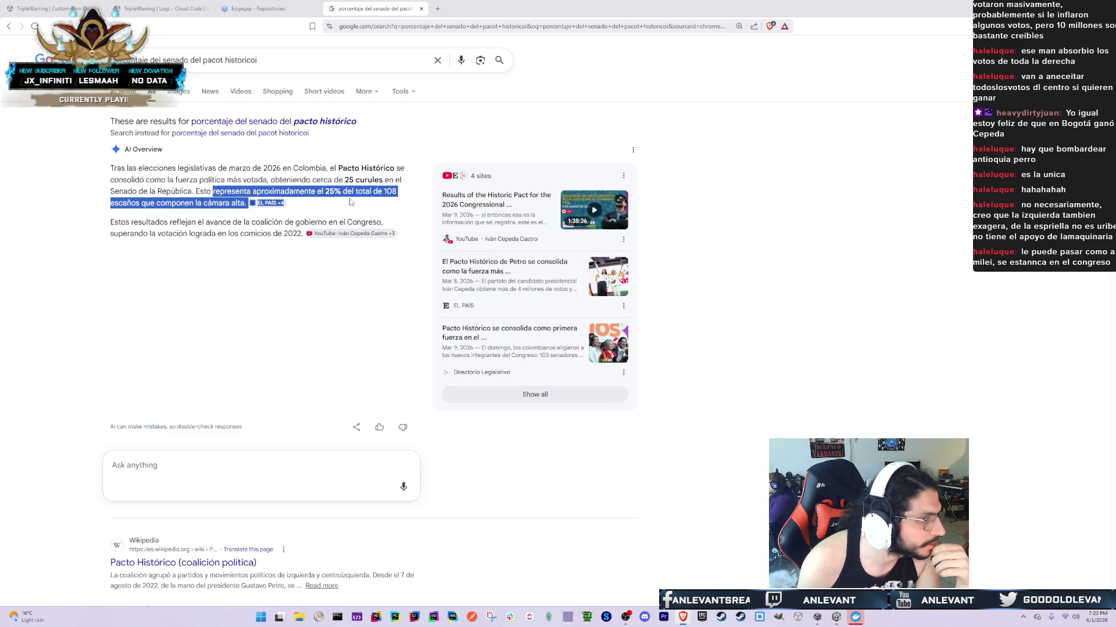
pyautogui.middleClick(384, 4)
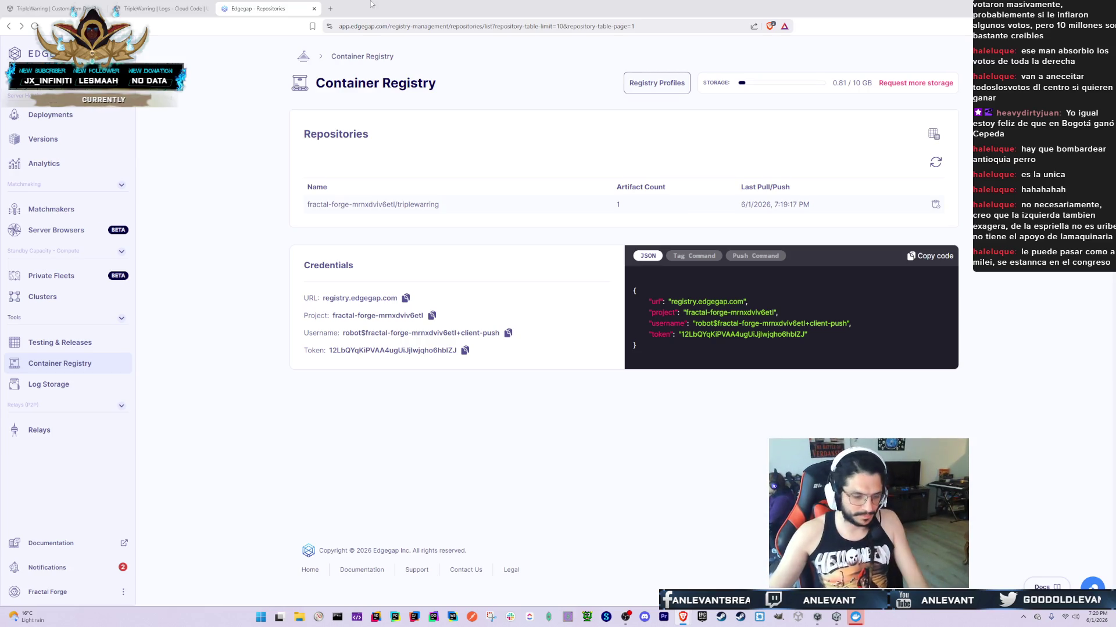
# Step: Close the Edgegap tab and return to the TripleWarring Unity editor's Project panel
pyautogui.middleClick(263, 3)
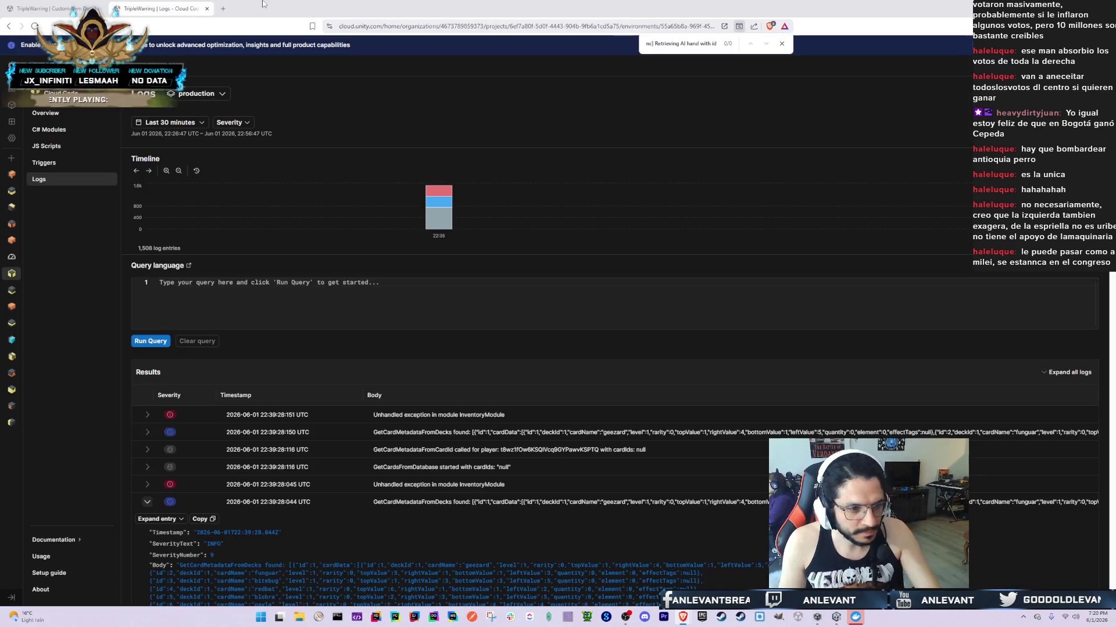
pyautogui.hotkey('alt', 'Tab')
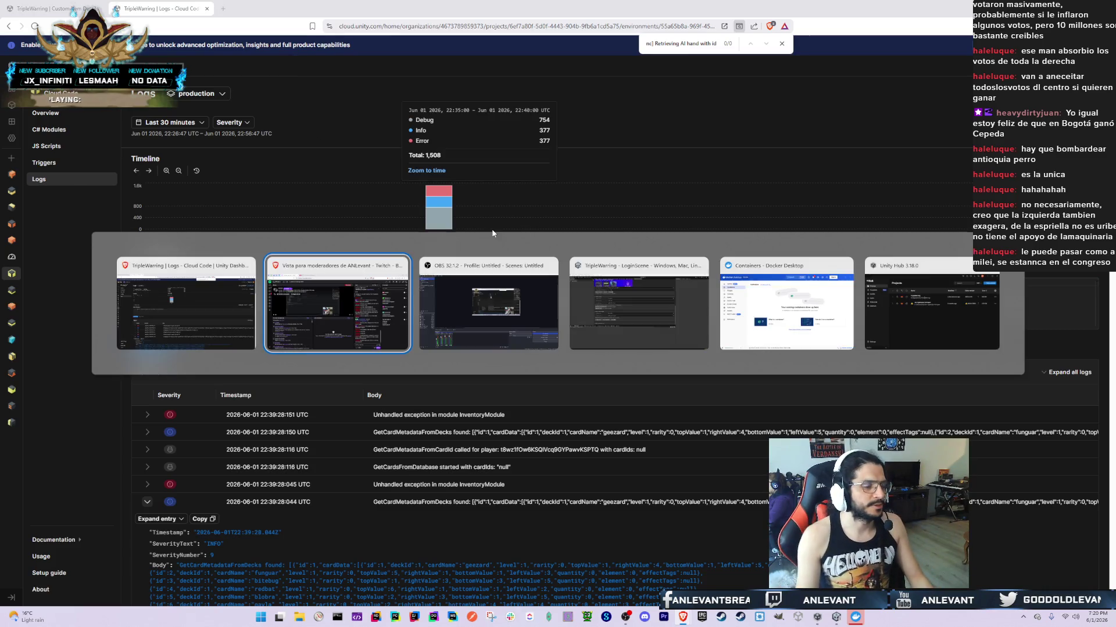
pyautogui.hotkey('alt', 'Tab')
pyautogui.hotkey('alt', 'Tab')
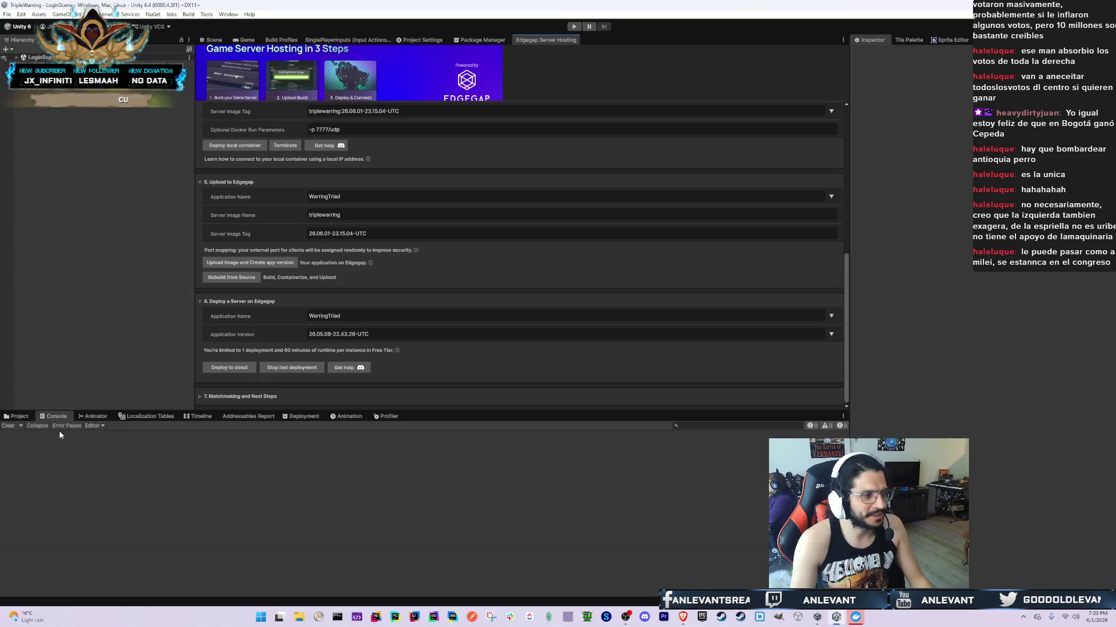
pyautogui.click(16, 416)
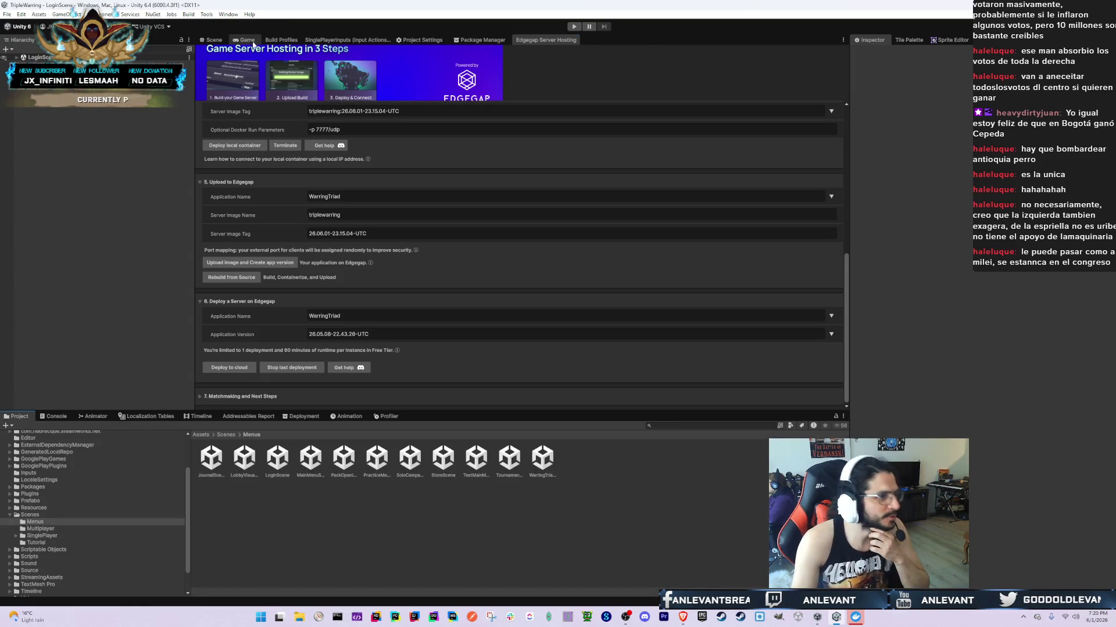
pyautogui.scroll(10, 348, 195)
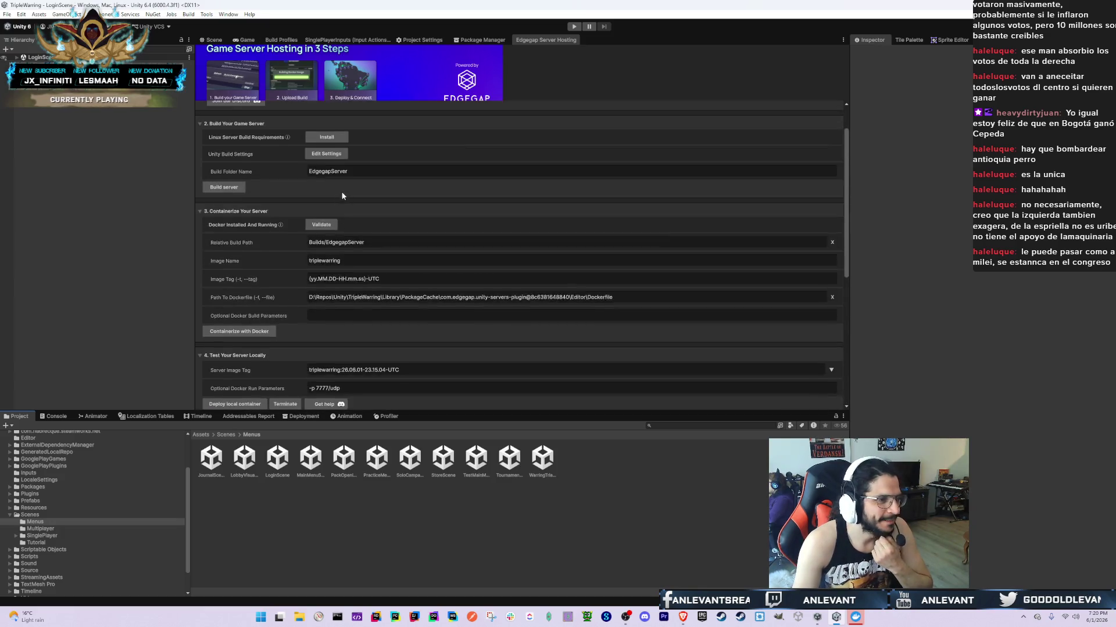
# Step: Switch to the Game view, then show Build Profiles for the Linux Server platform
pyautogui.click(247, 40)
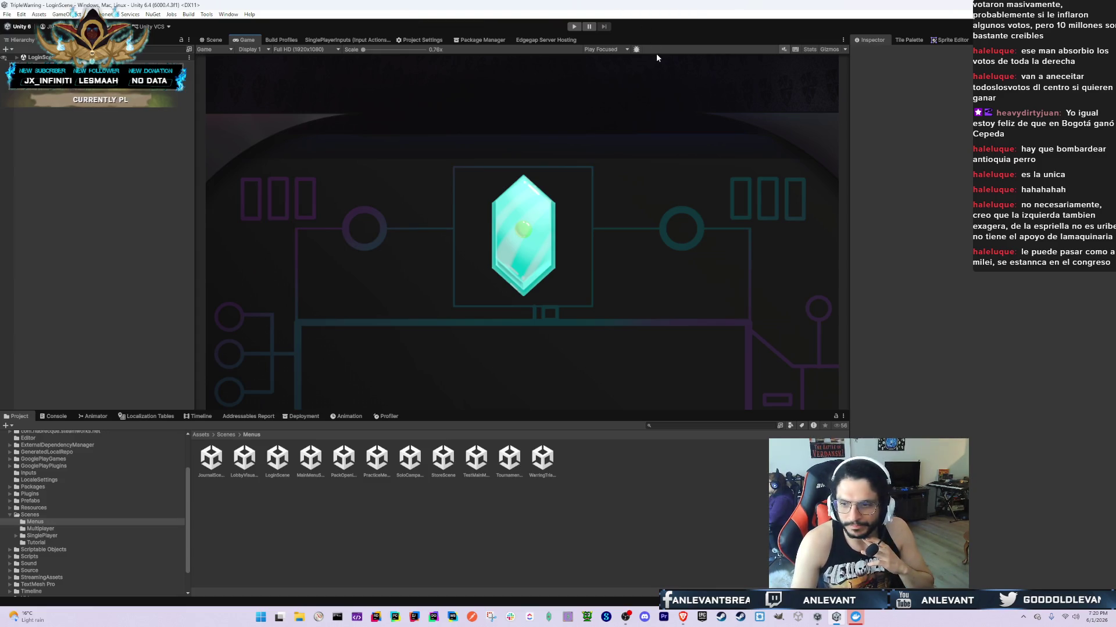
pyautogui.click(279, 40)
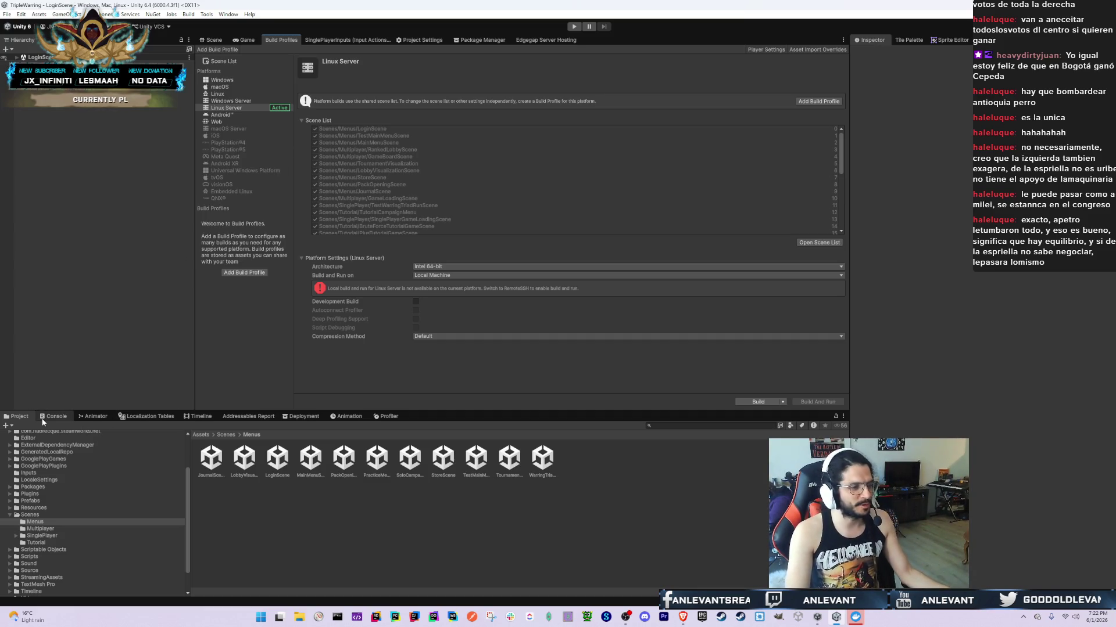
pyautogui.click(208, 110)
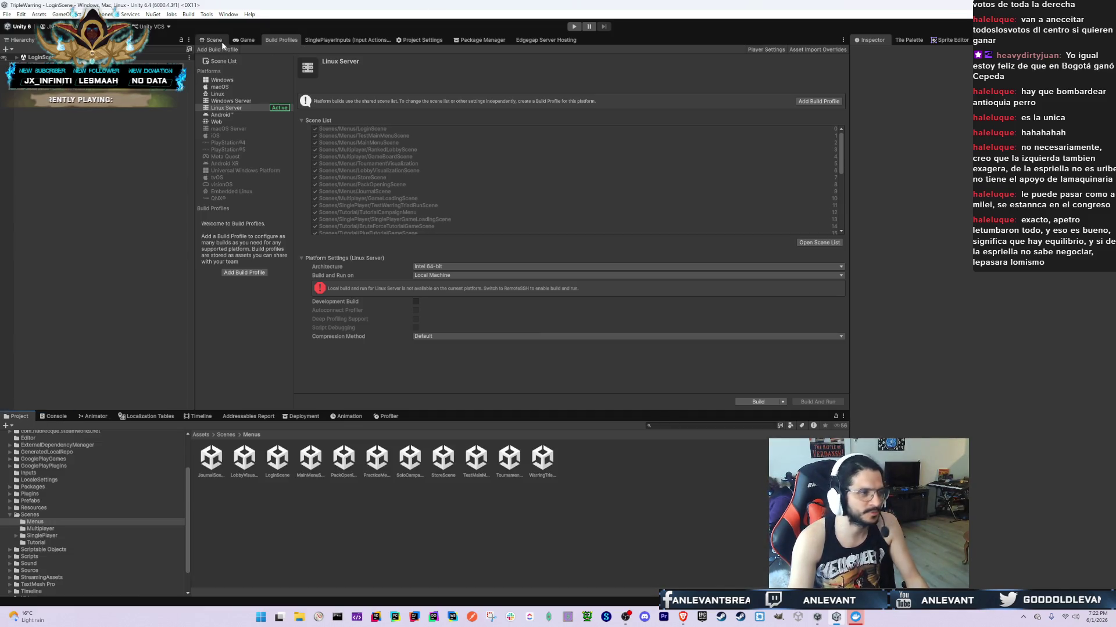
# Step: Run the game in play mode, clear the Console log, and bring up Resource Monitor
pyautogui.click(574, 26)
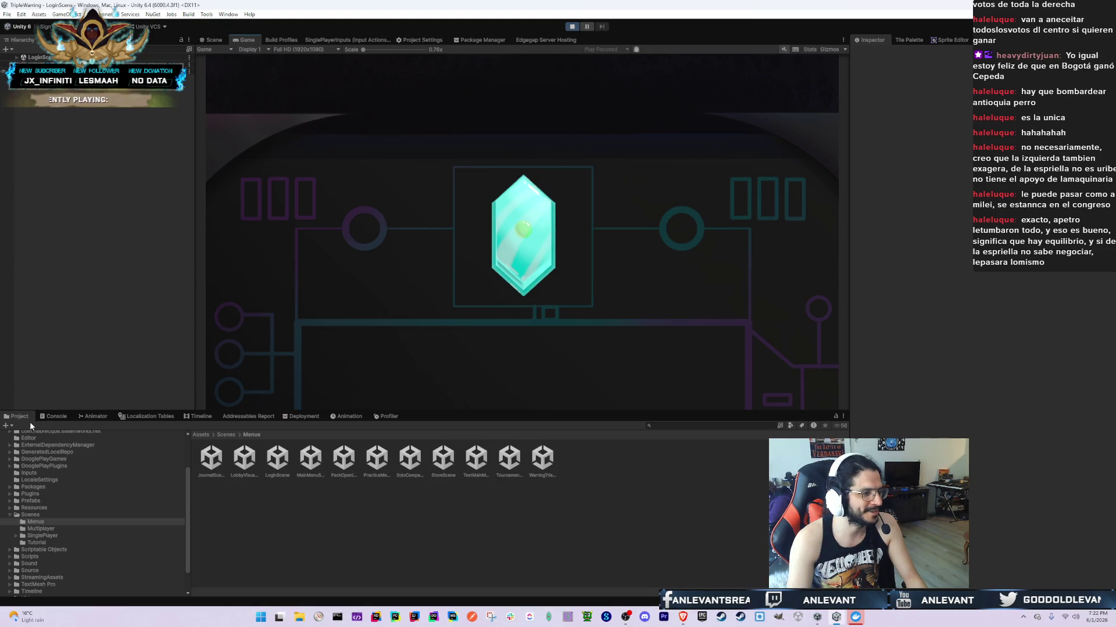
pyautogui.click(55, 418)
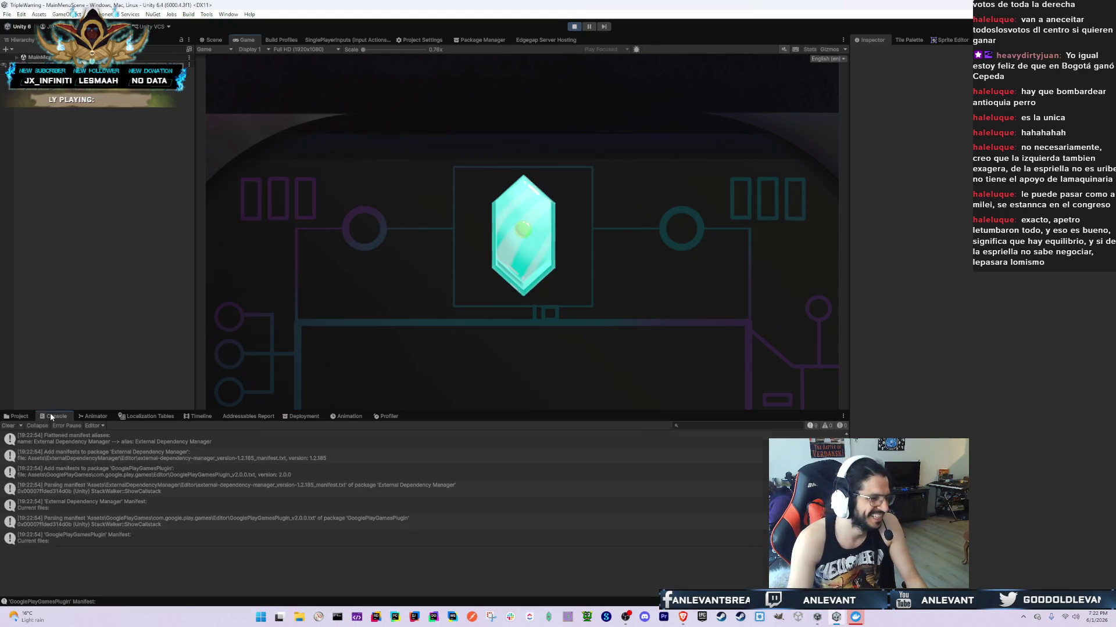
pyautogui.click(8, 426)
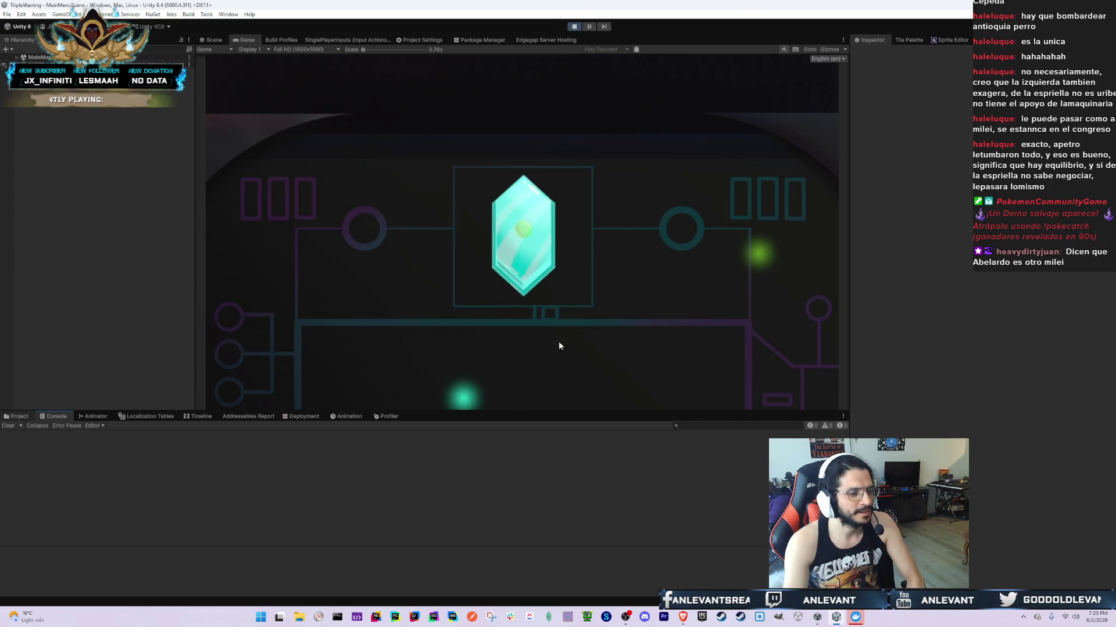
pyautogui.click(318, 617)
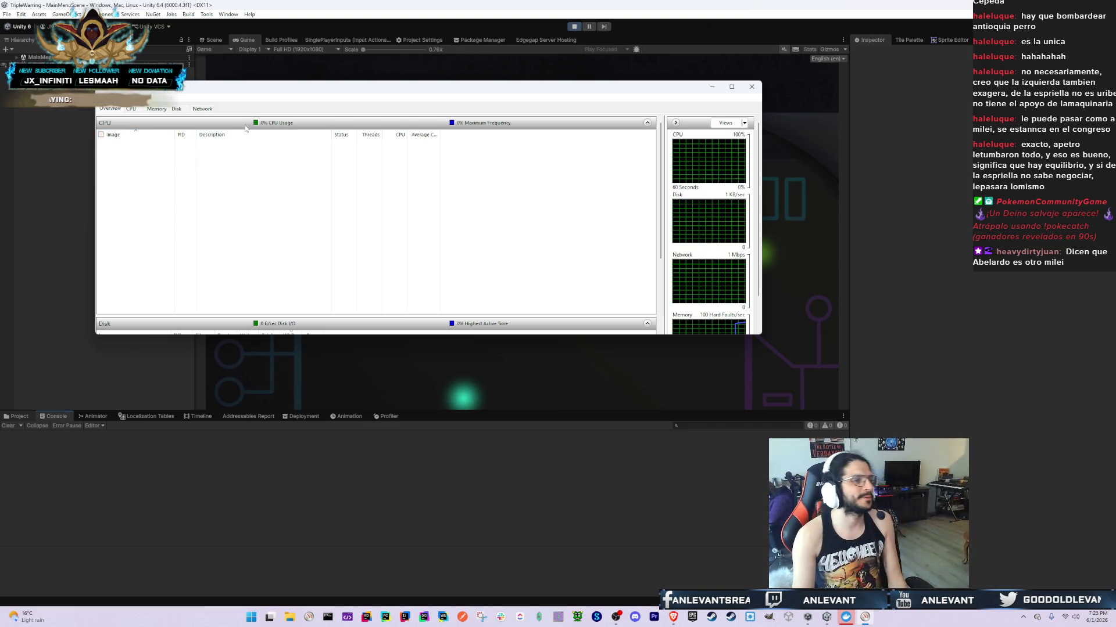
# Step: Show Resource Monitor's CPU process list and scroll down toward Unity.exe
pyautogui.click(131, 109)
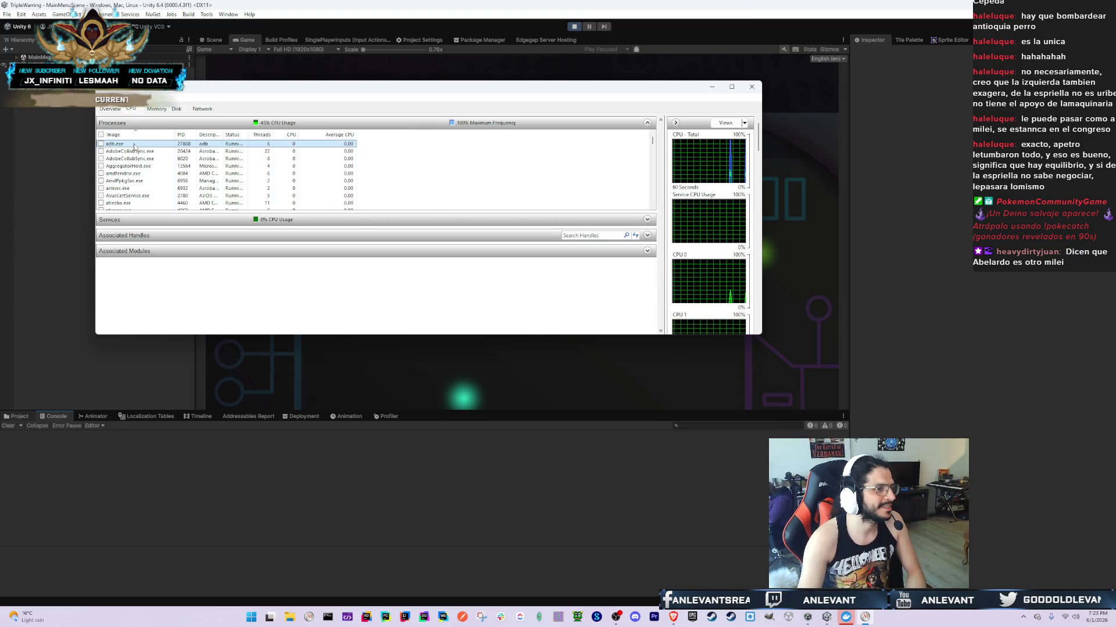
pyautogui.scroll(-5, 134, 146)
pyautogui.scroll(-15, 168, 194)
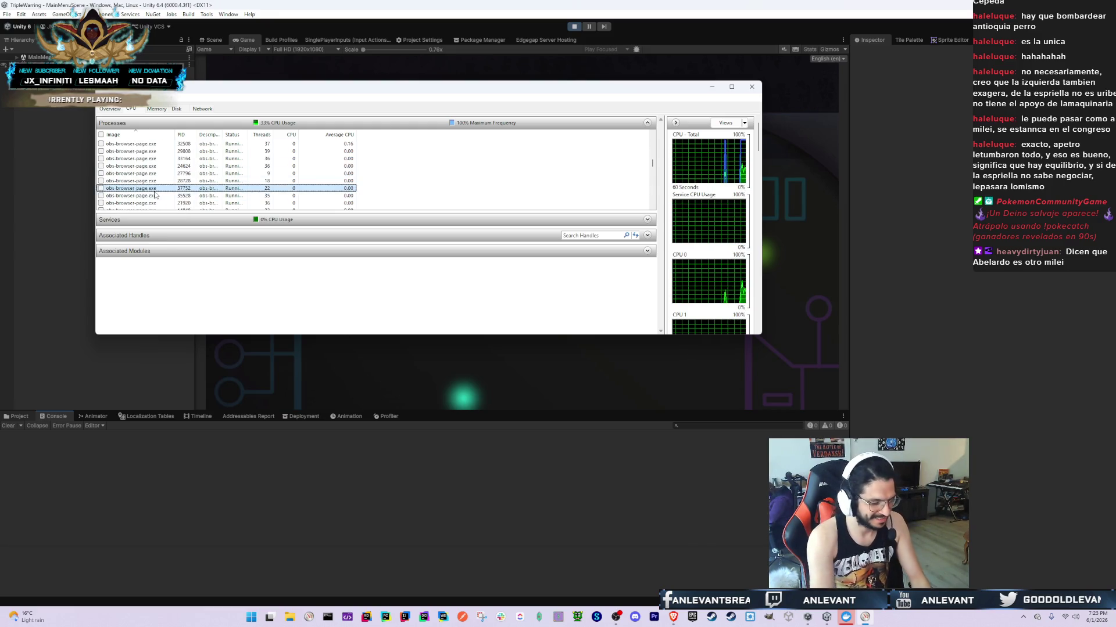
# Step: Force-end the not-responding Unity.exe process from Resource Monitor
pyautogui.press('u')
pyautogui.rightClick(152, 173)
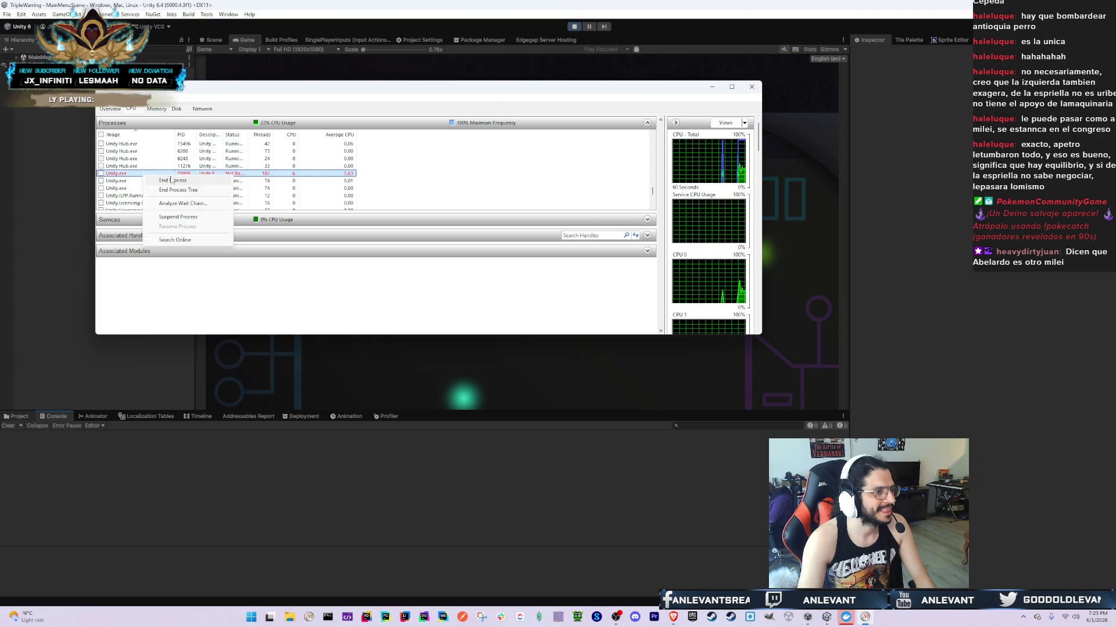
pyautogui.click(165, 181)
pyautogui.click(569, 321)
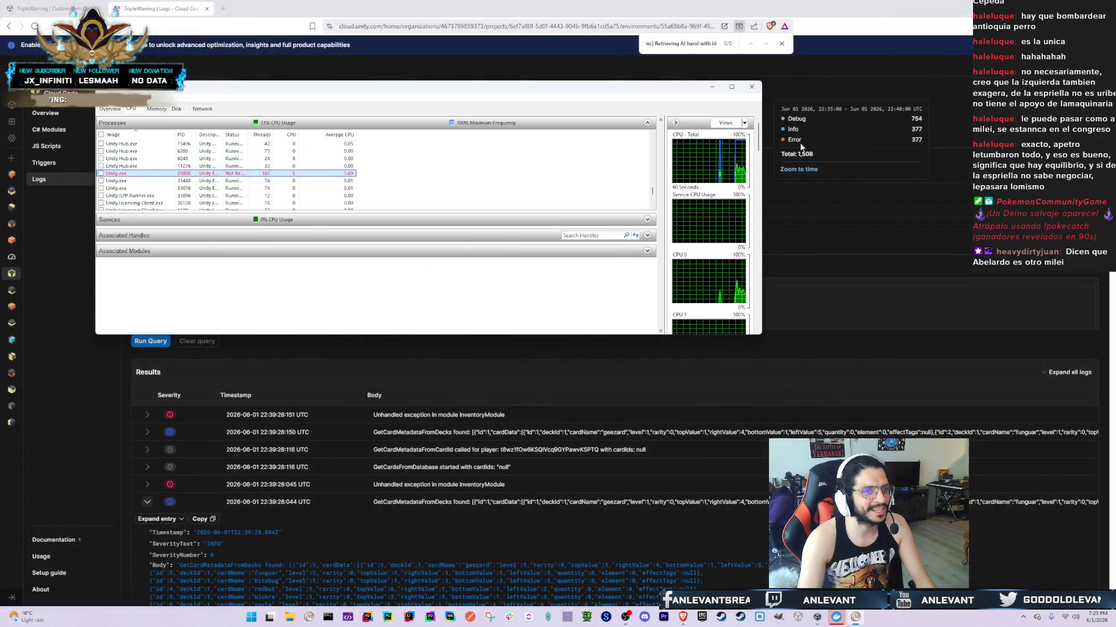
# Step: Minimise Resource Monitor and reopen TripleWarring from Unity Hub, keeping the recovered scene backups
pyautogui.click(322, 90)
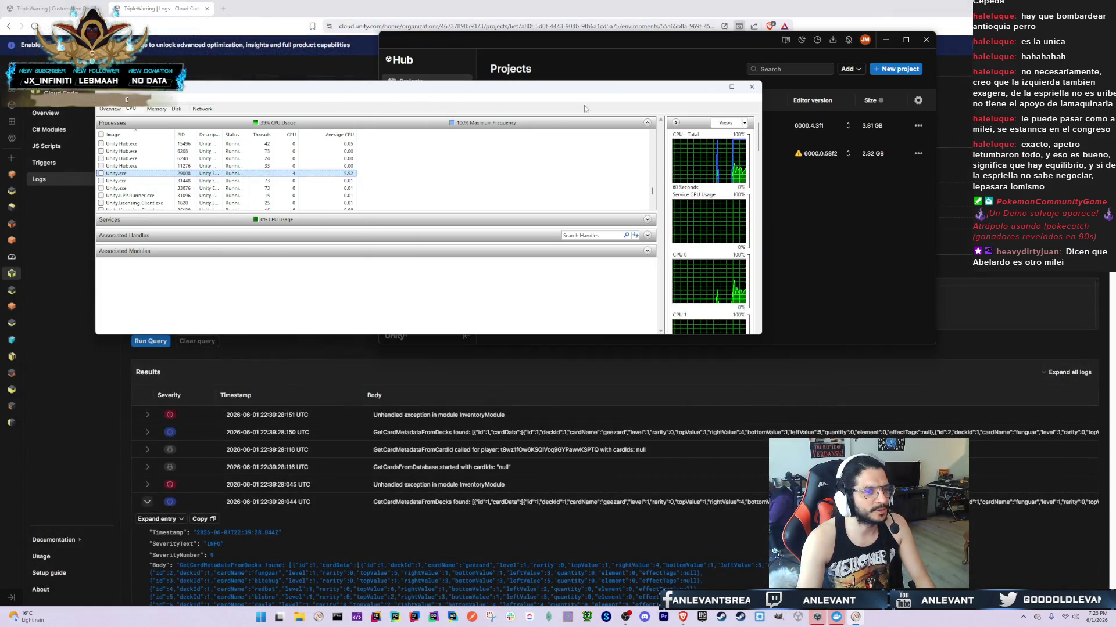
pyautogui.click(712, 86)
pyautogui.click(630, 133)
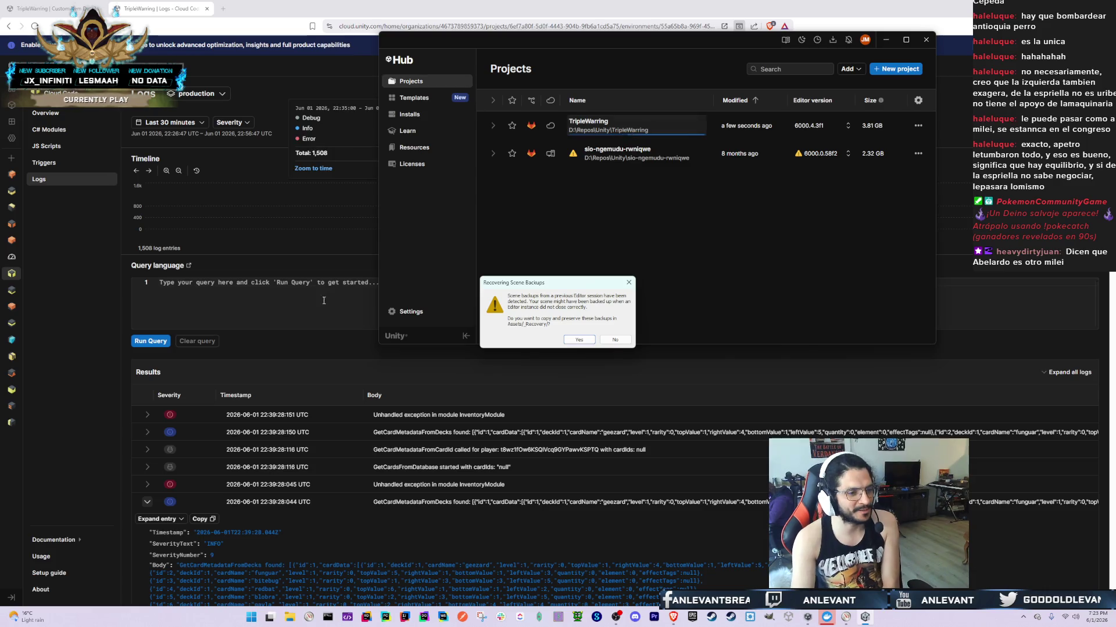
pyautogui.click(583, 341)
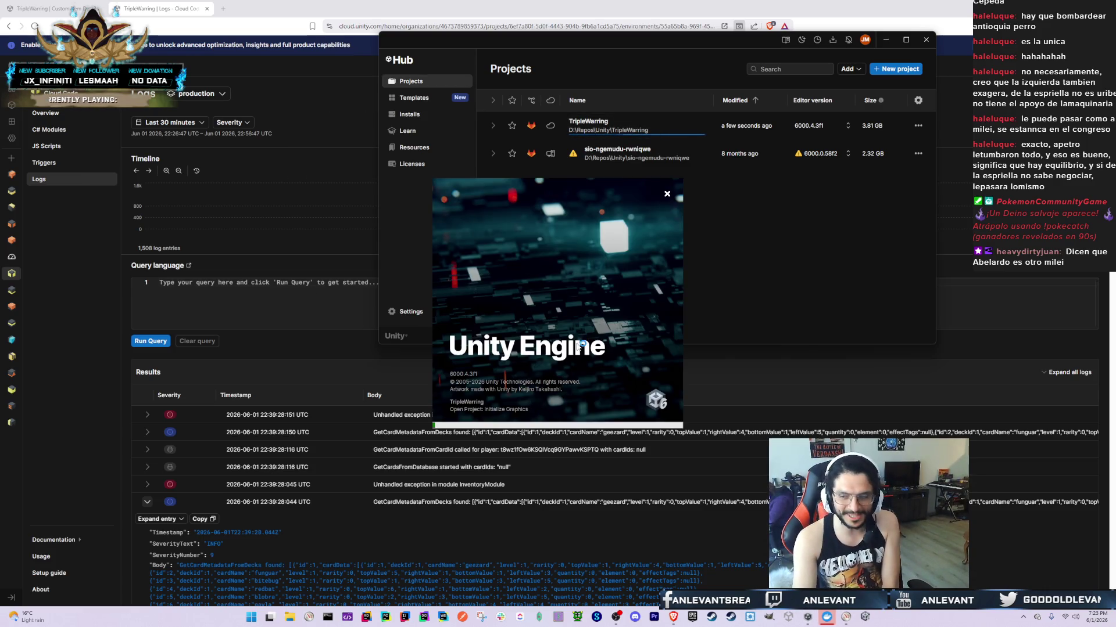
pyautogui.moveTo(613, 331)
pyautogui.mouseDown()
pyautogui.moveTo(505, 272)
pyautogui.moveTo(598, 285)
pyautogui.mouseUp()
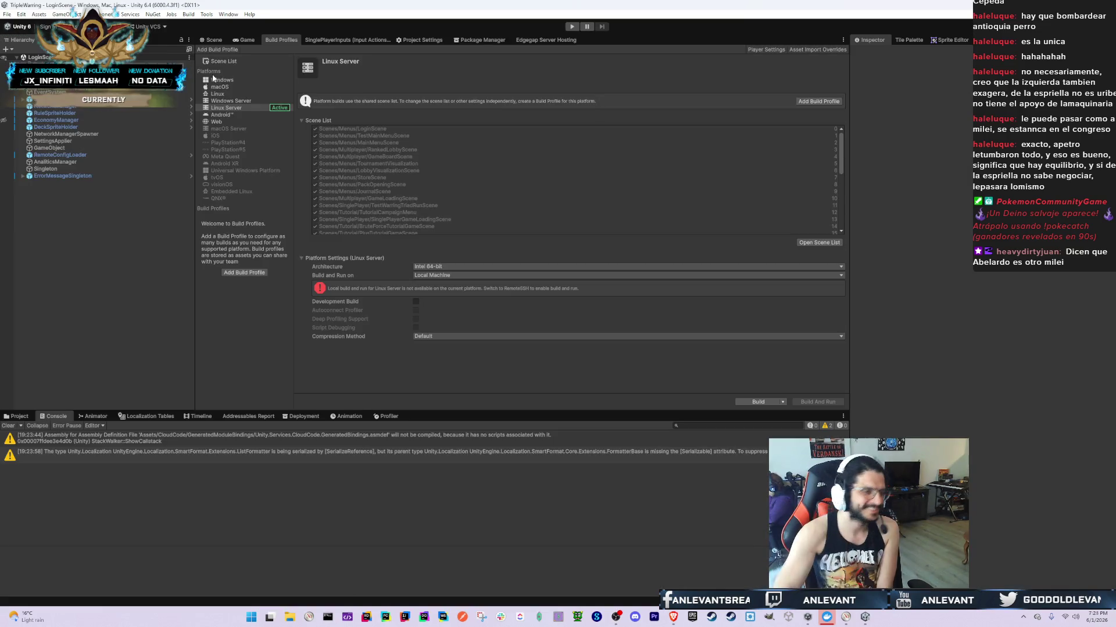
# Step: Clear the Console, show the Game view with the Project browser, and enter play mode
pyautogui.click(8, 426)
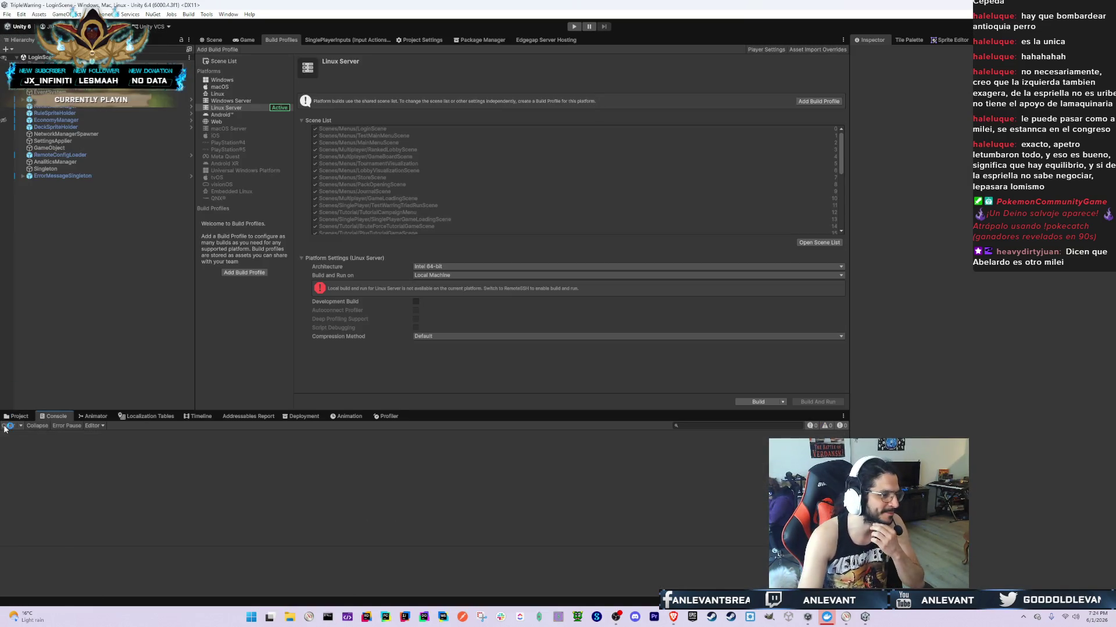
pyautogui.click(247, 41)
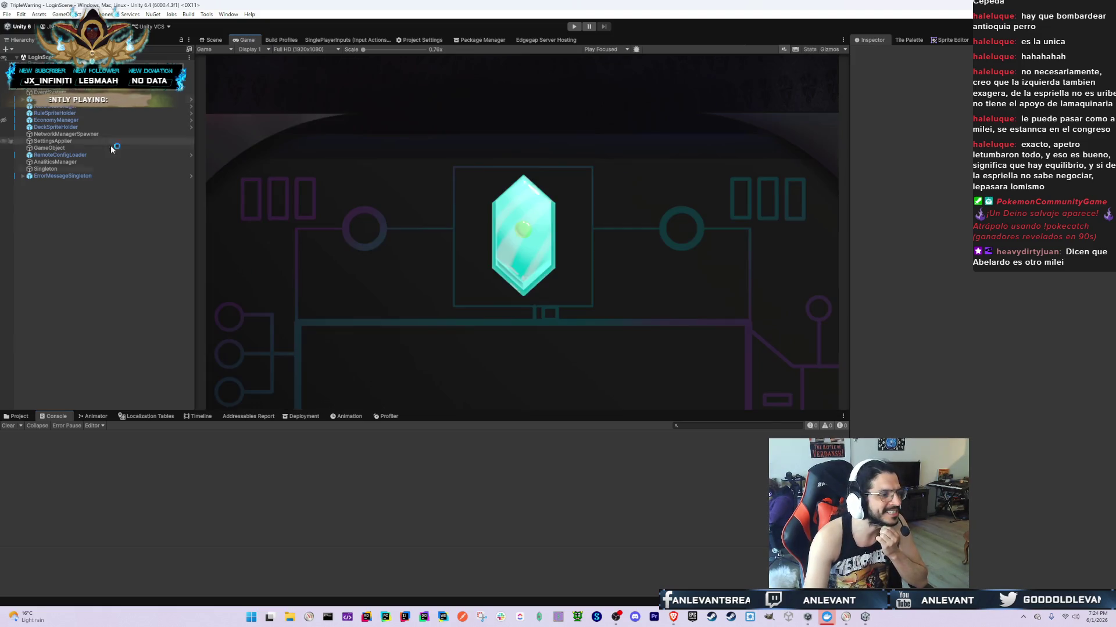
pyautogui.click(18, 416)
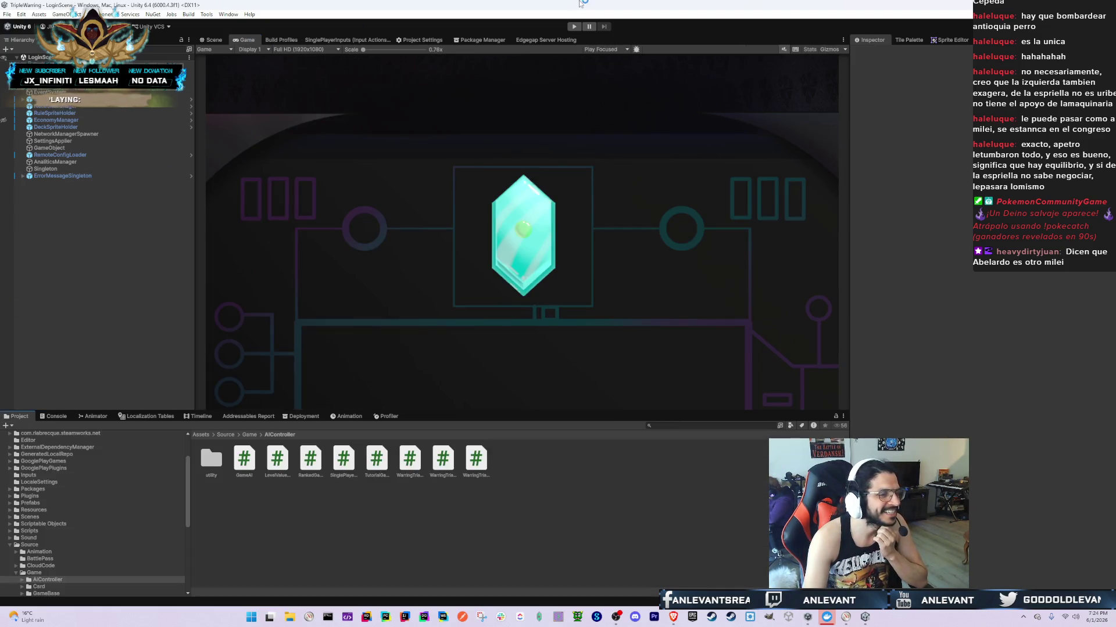
pyautogui.click(574, 27)
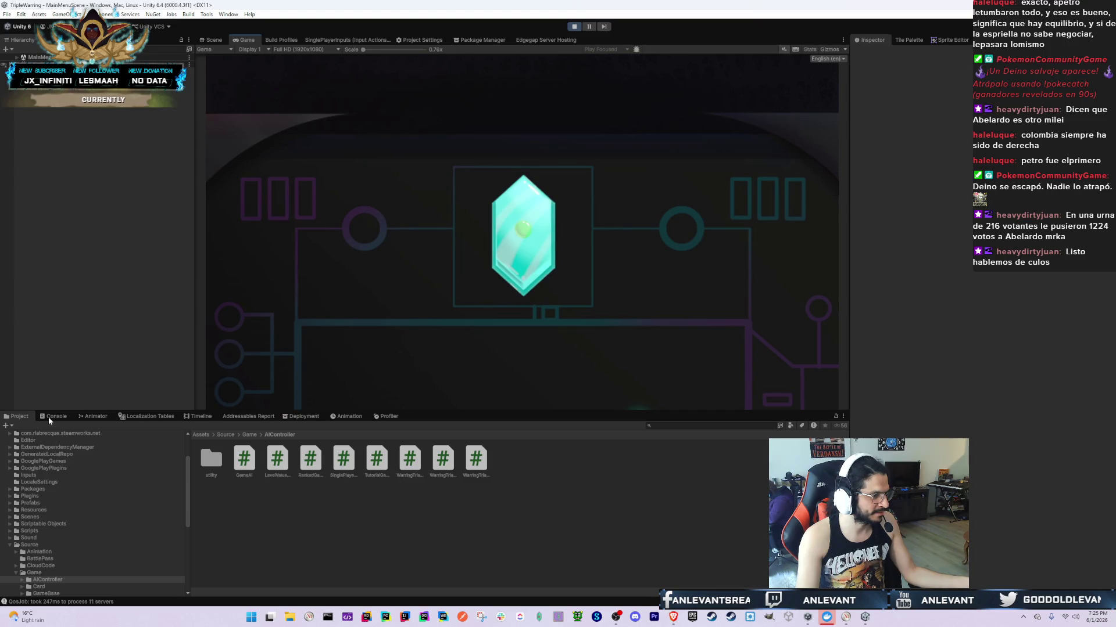
# Step: In Resource Monitor's CPU view, locate the hung Unity.exe and end the process
pyautogui.click(309, 618)
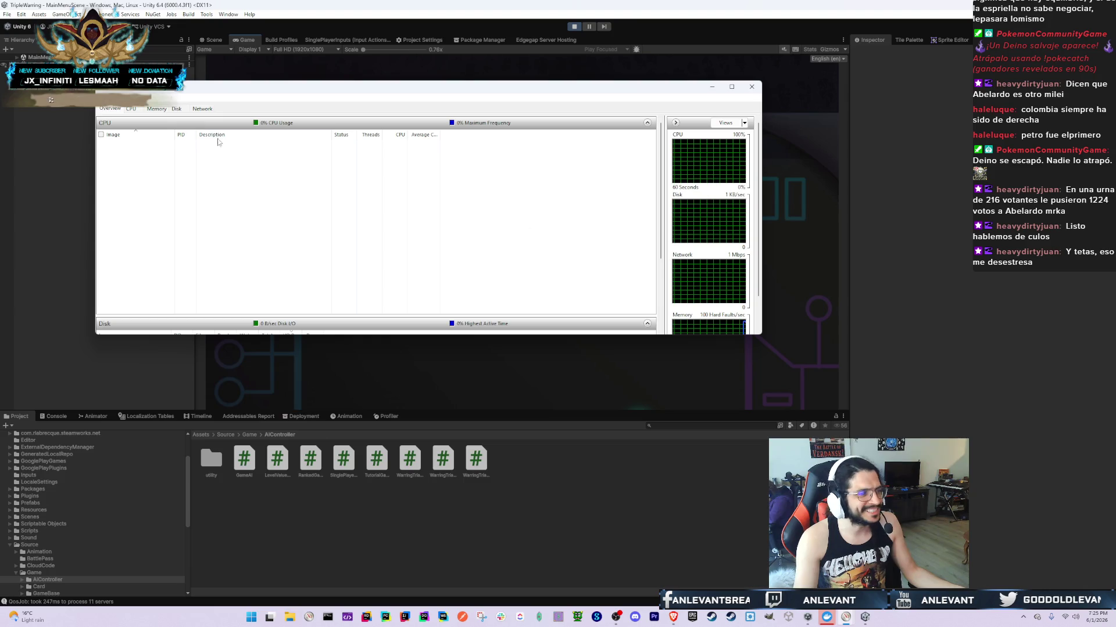
pyautogui.click(131, 109)
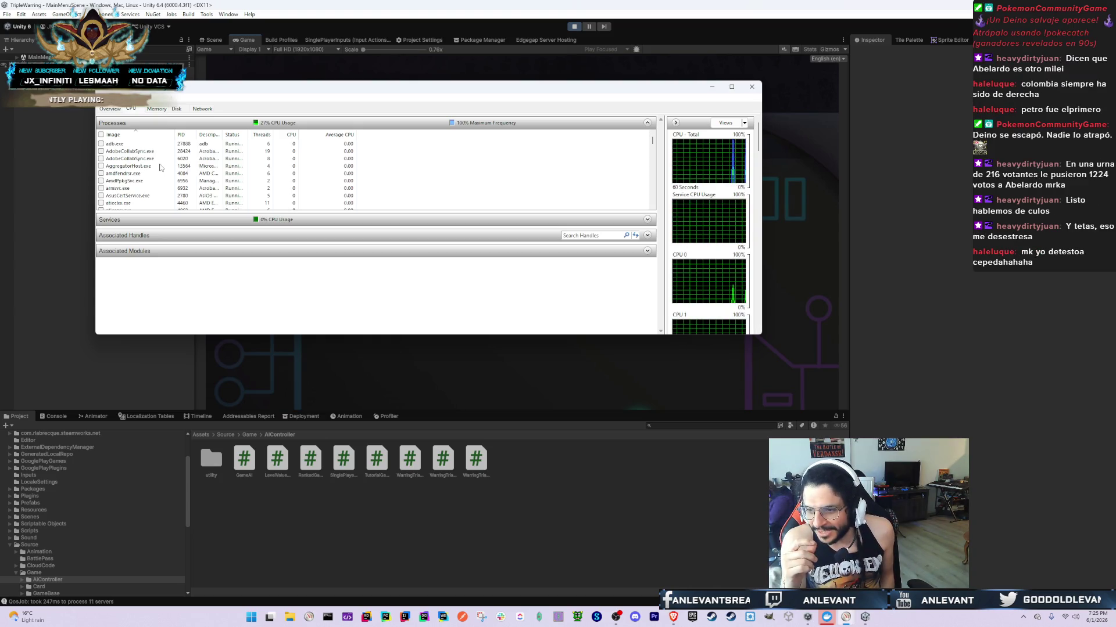
pyautogui.click(162, 166)
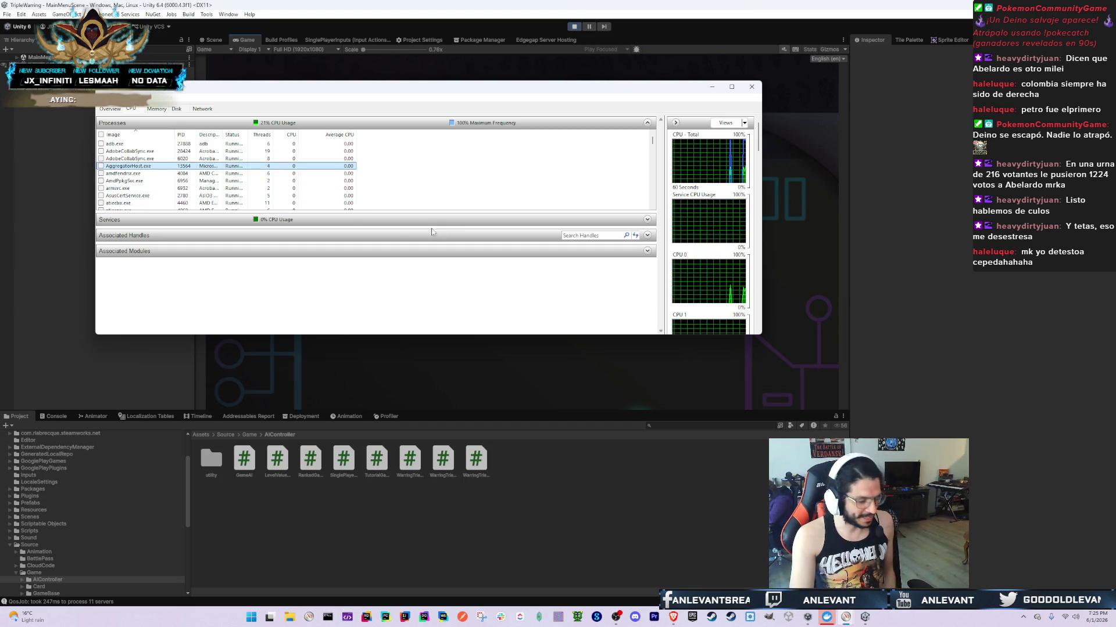
pyautogui.click(203, 151)
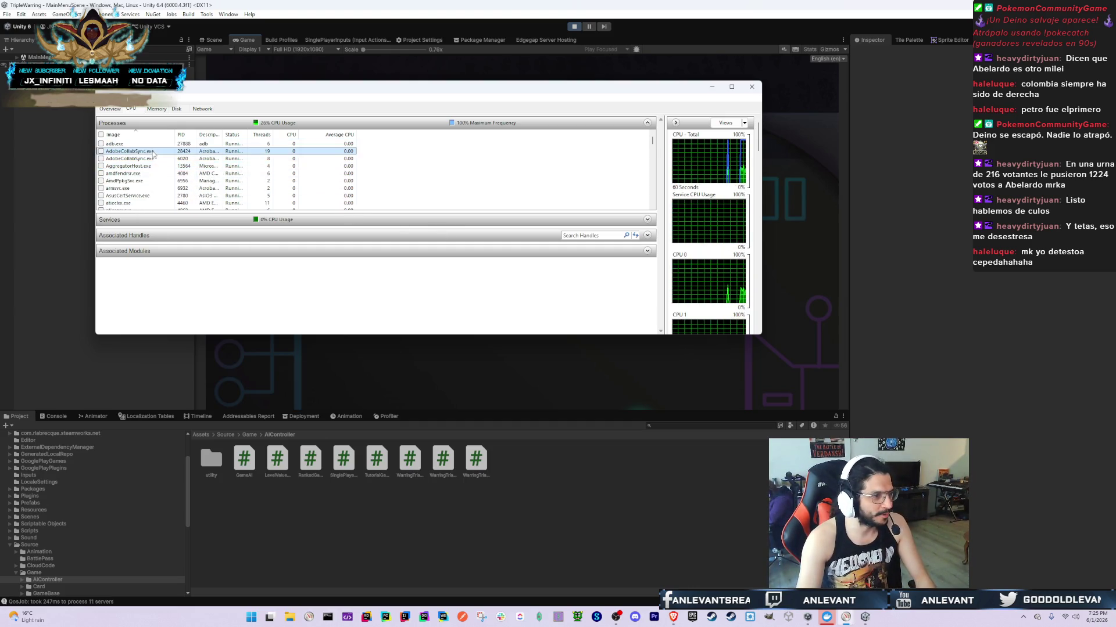
pyautogui.scroll(-15, 180, 203)
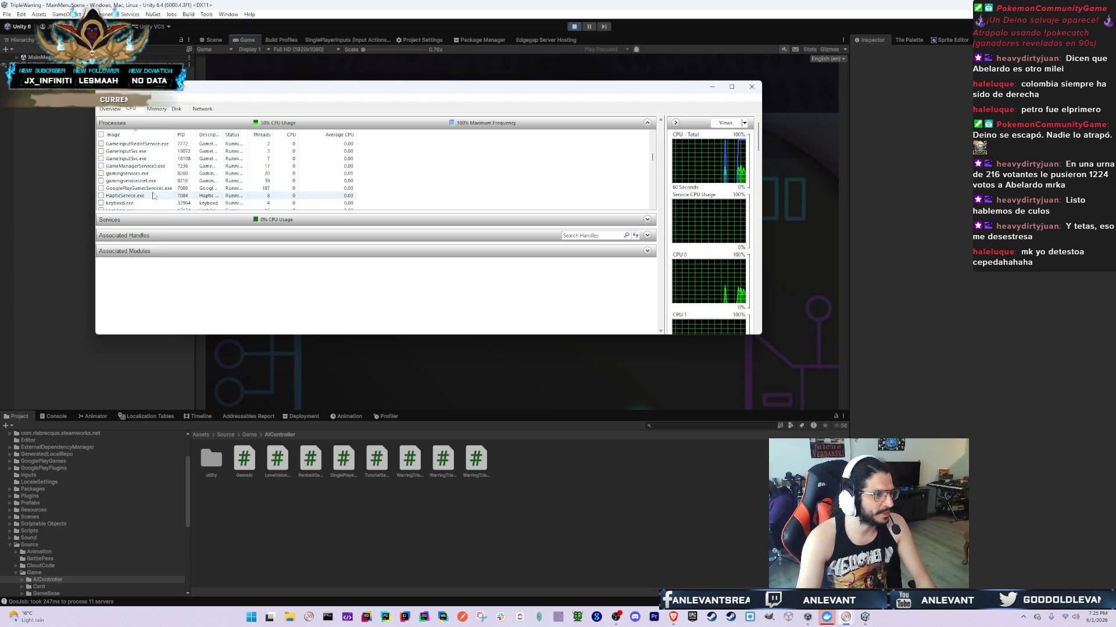
pyautogui.scroll(-10, 165, 212)
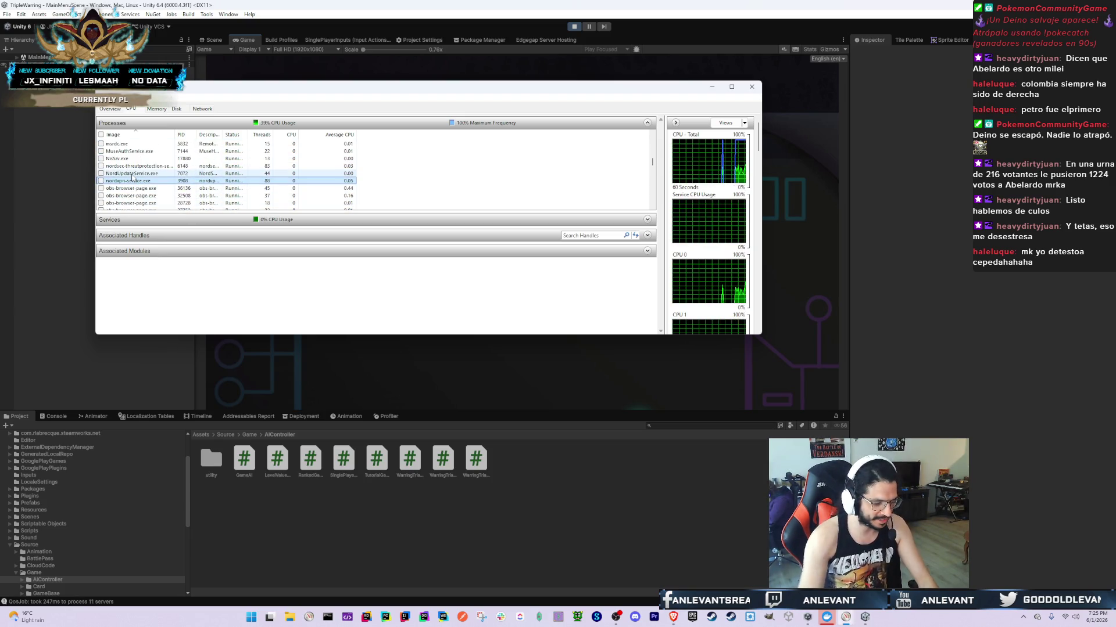
pyautogui.press('u')
pyautogui.click(132, 174)
pyautogui.rightClick(132, 174)
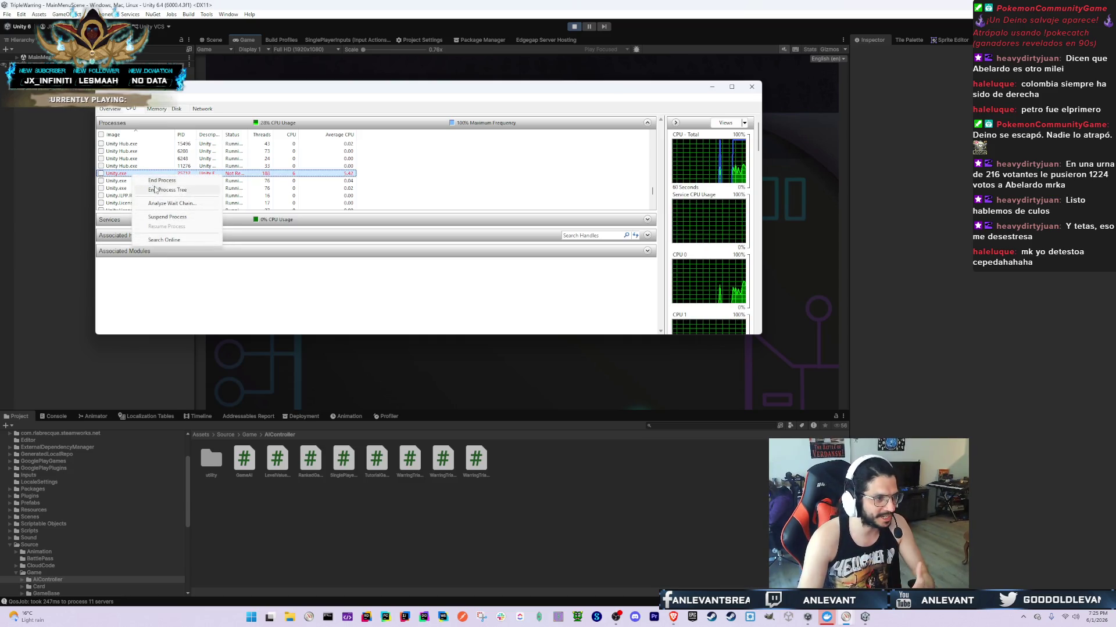
pyautogui.click(168, 181)
pyautogui.click(571, 322)
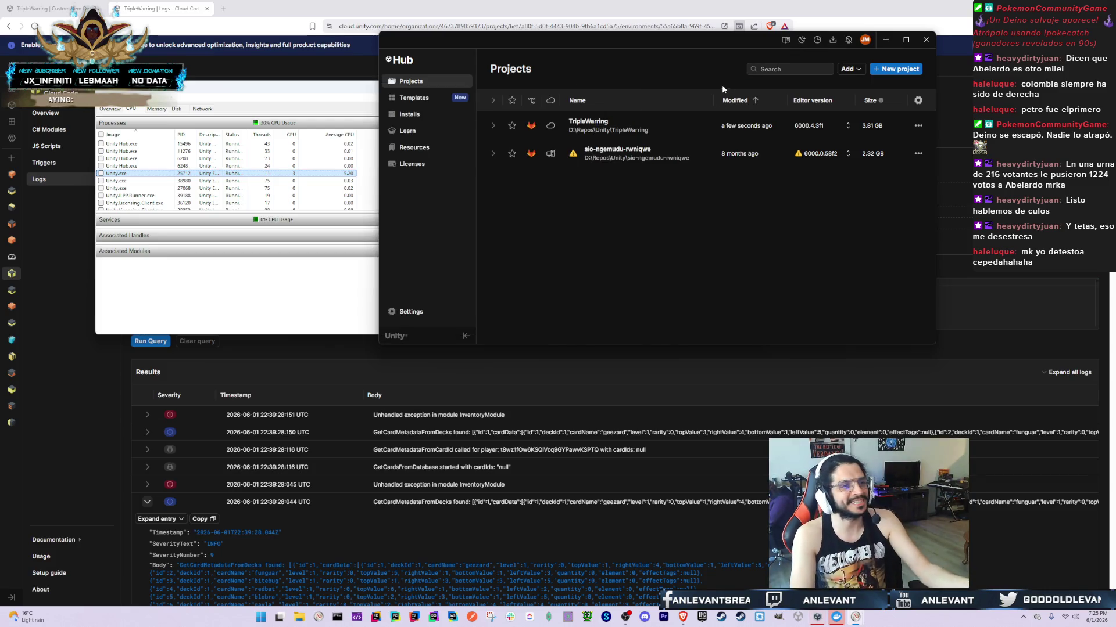
# Step: Reopen TripleWarring with the recovered scene backups kept, and move the loading window aside
pyautogui.click(614, 132)
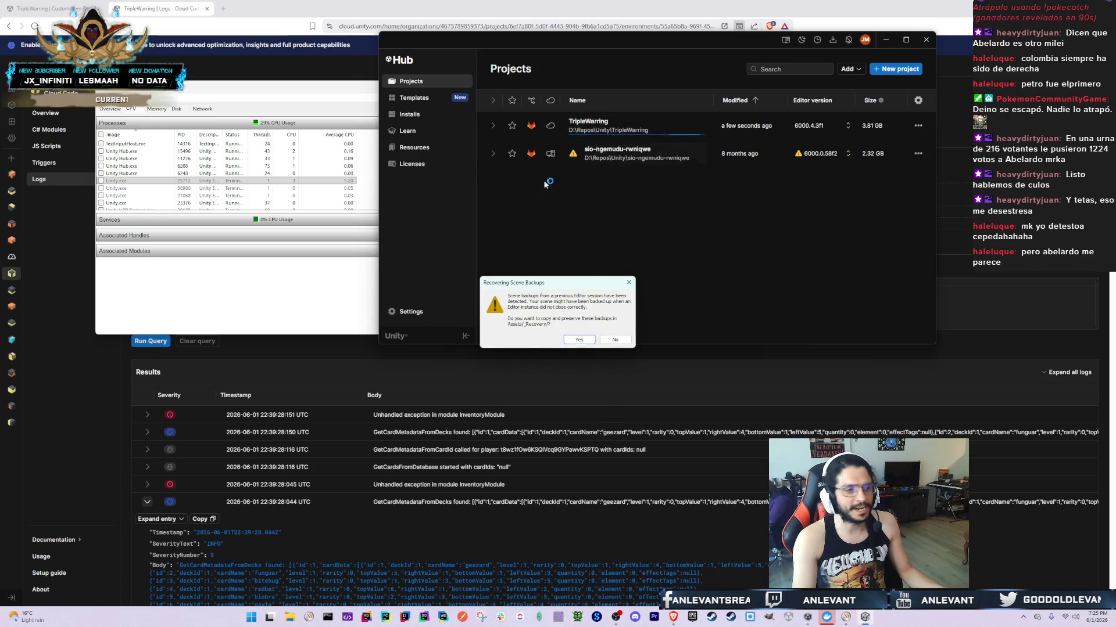
pyautogui.click(579, 339)
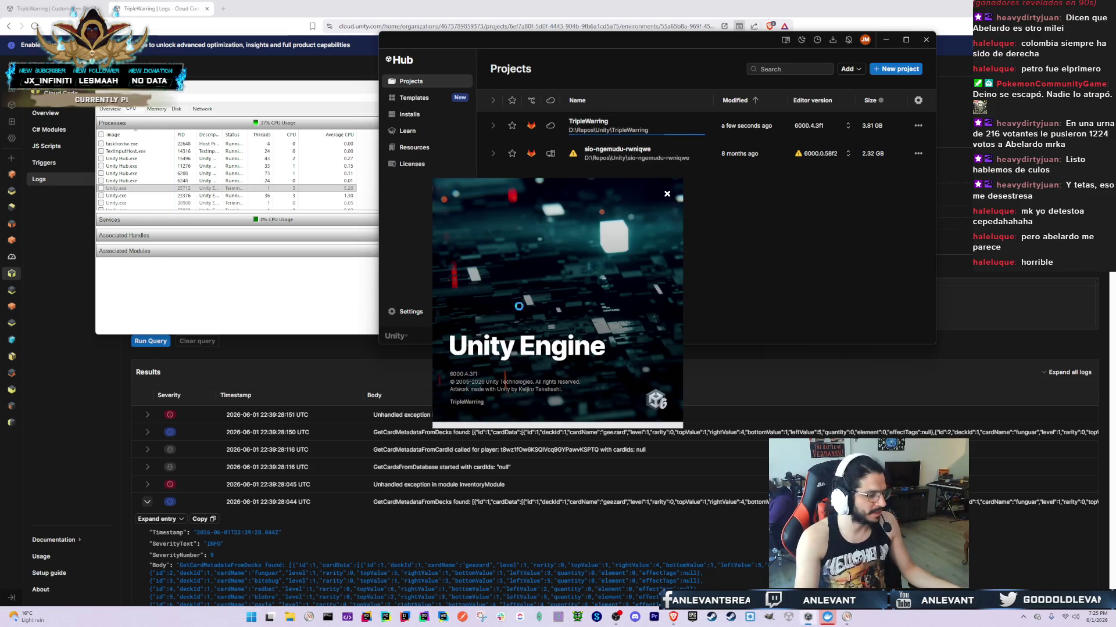
pyautogui.click(309, 292)
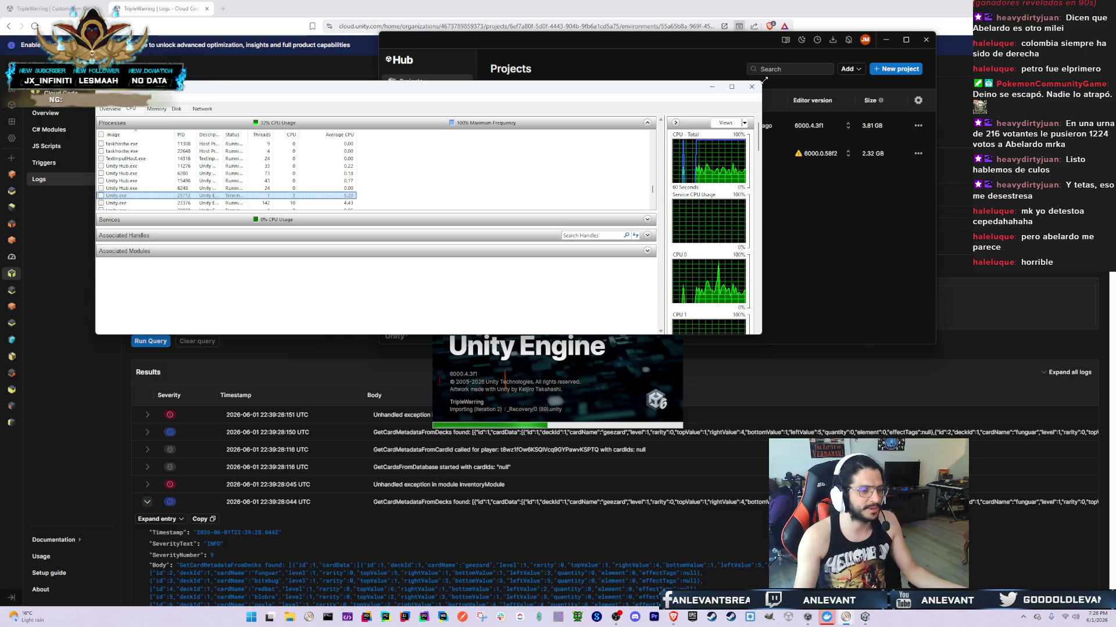
pyautogui.click(586, 360)
pyautogui.moveTo(586, 360); pyautogui.dragTo(537, 303)
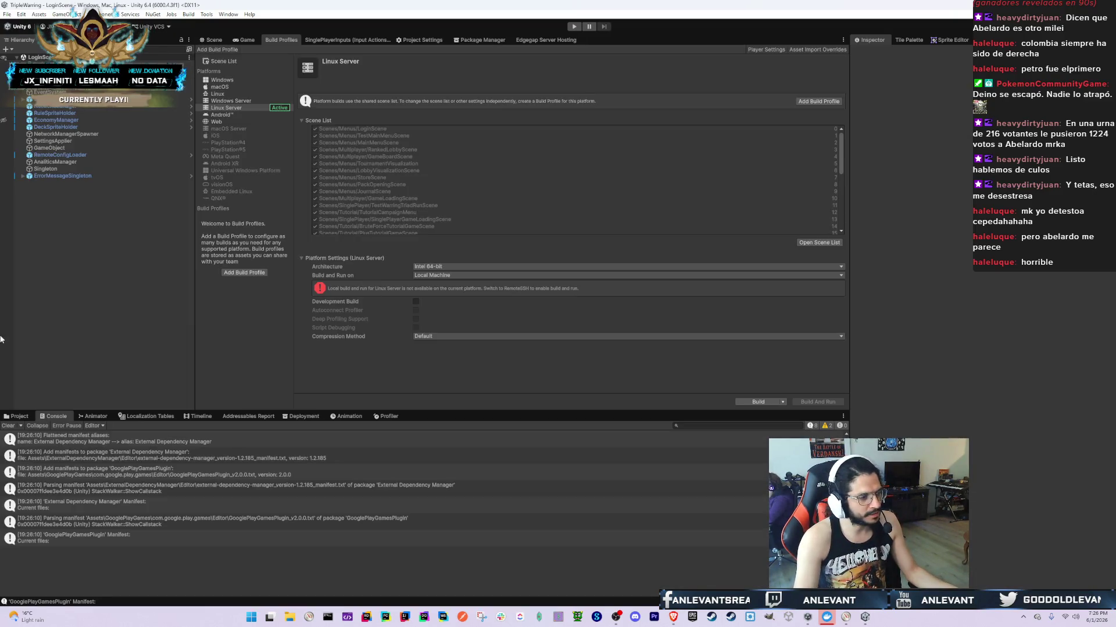
# Step: Cycle through the Project, Console, Game and Build Profiles tabs, ending on Game view with the Project browser
pyautogui.click(18, 416)
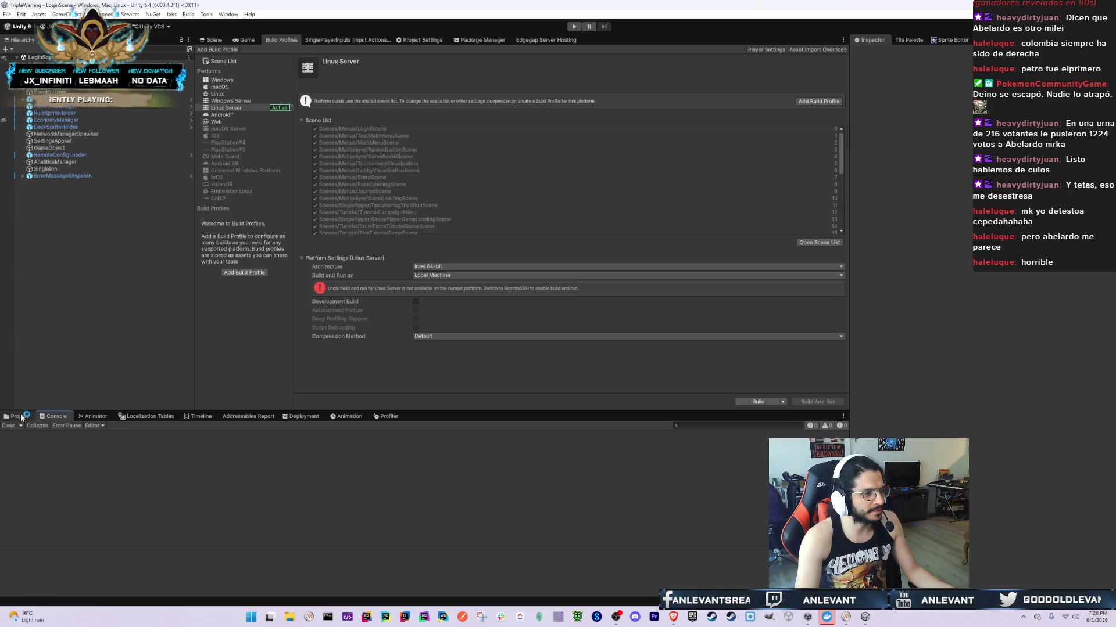
pyautogui.click(251, 41)
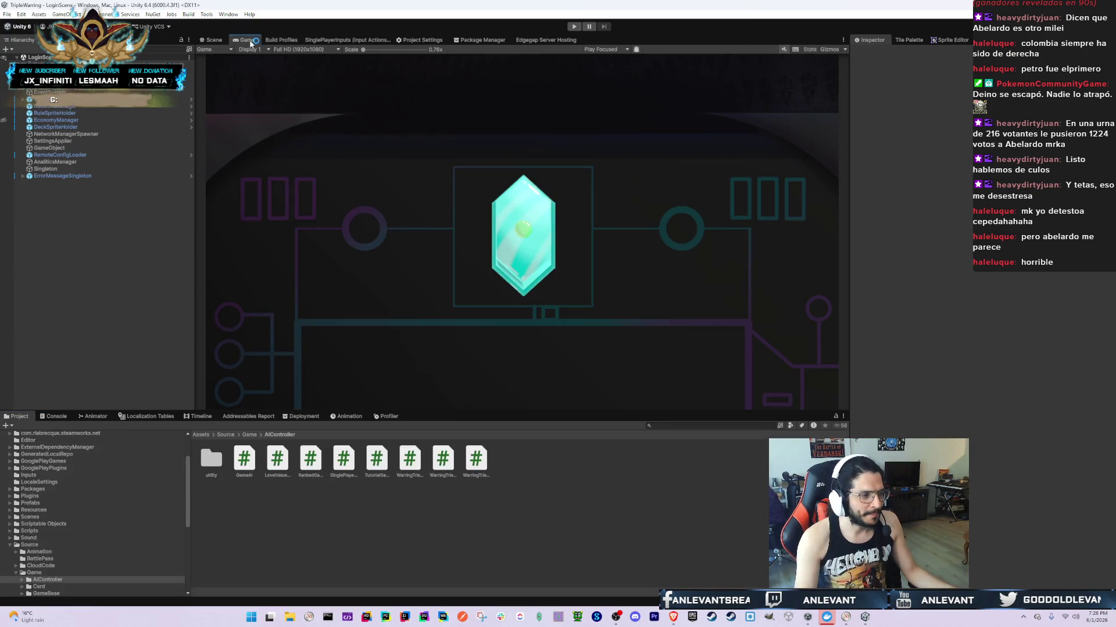
pyautogui.click(55, 416)
pyautogui.click(17, 417)
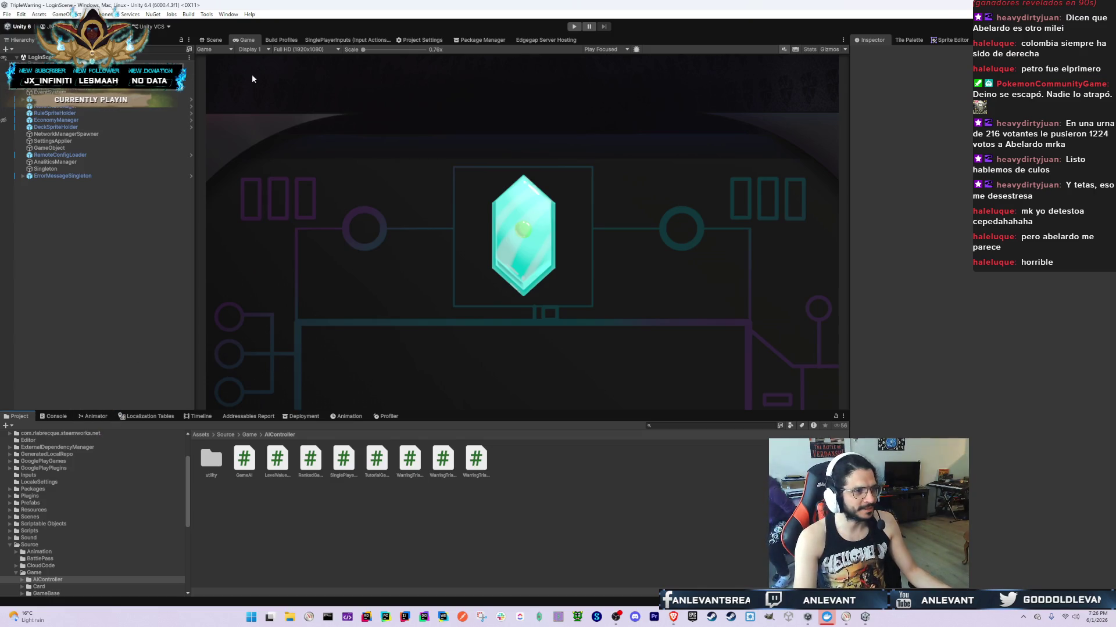
pyautogui.click(277, 39)
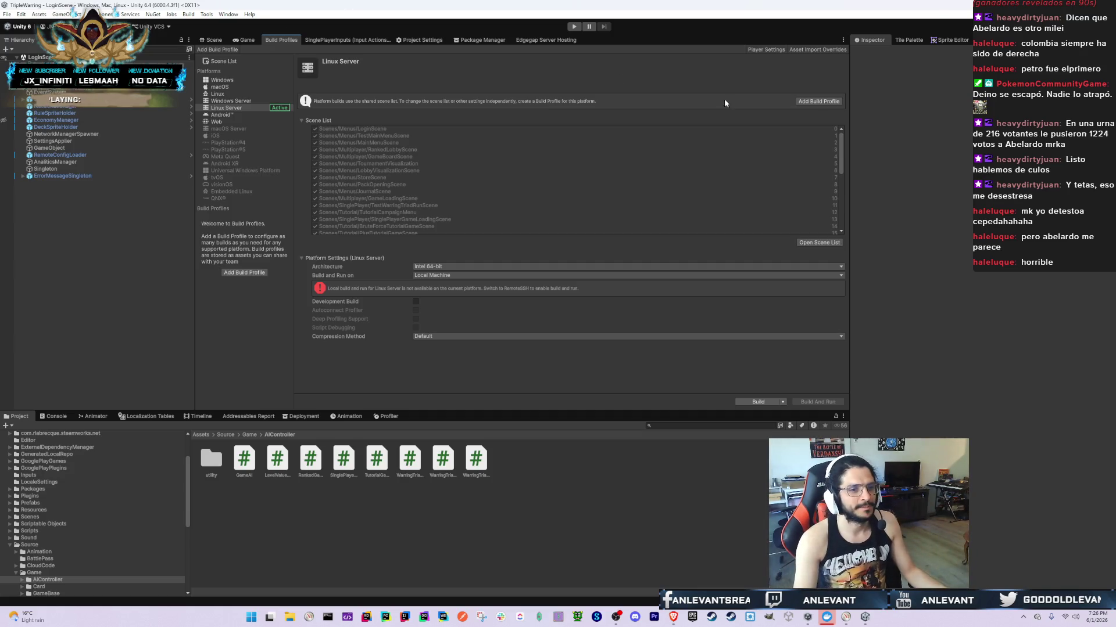
pyautogui.click(53, 416)
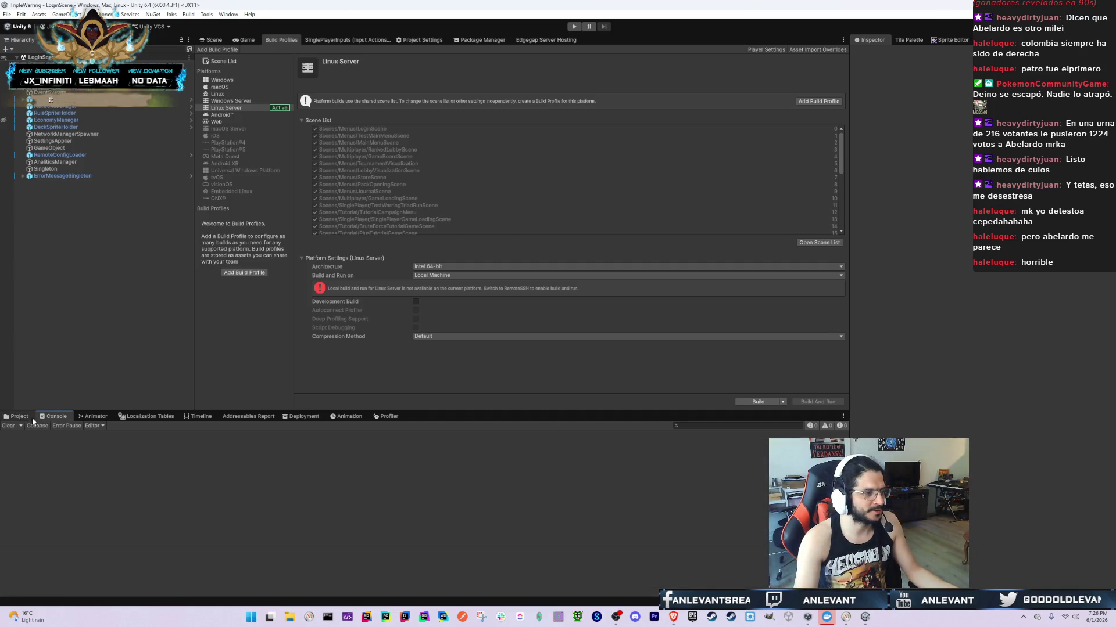
pyautogui.click(10, 419)
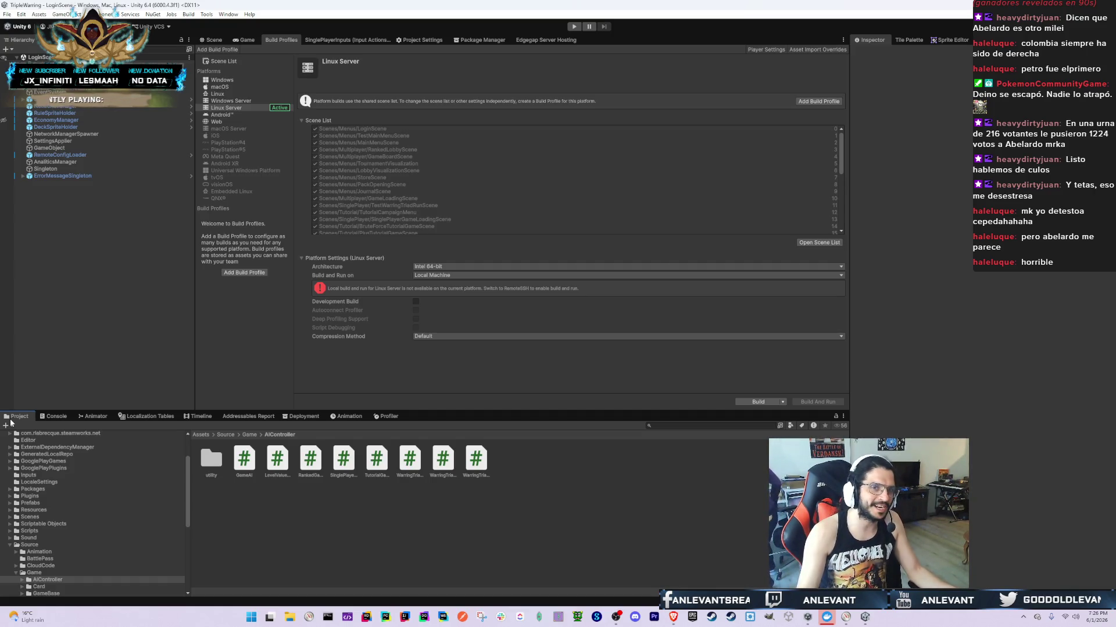
pyautogui.click(244, 39)
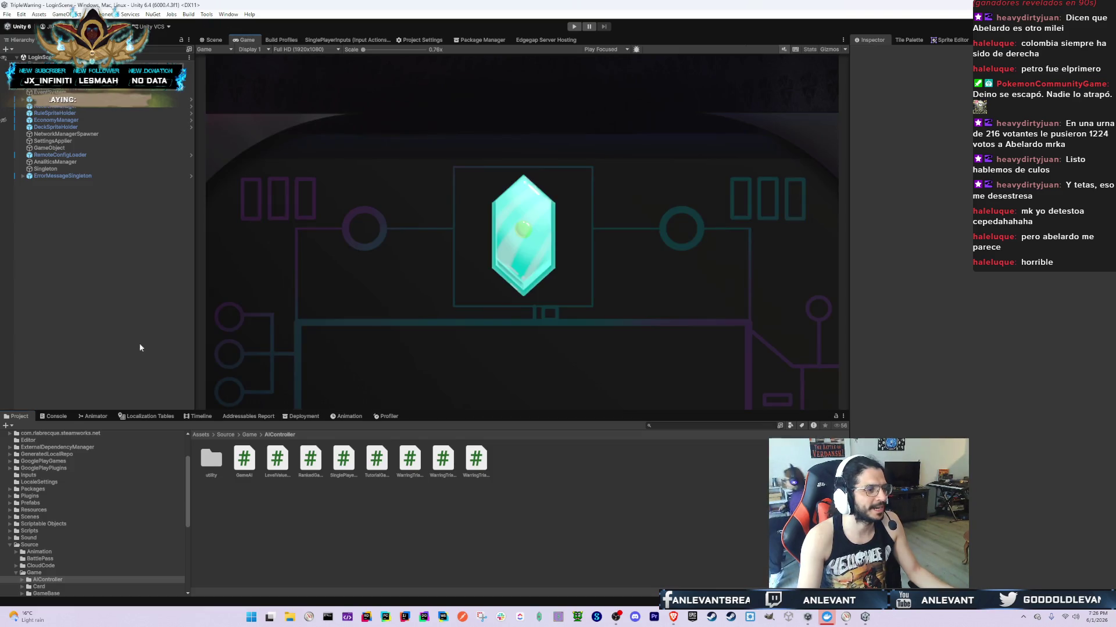
pyautogui.click(53, 416)
pyautogui.click(15, 416)
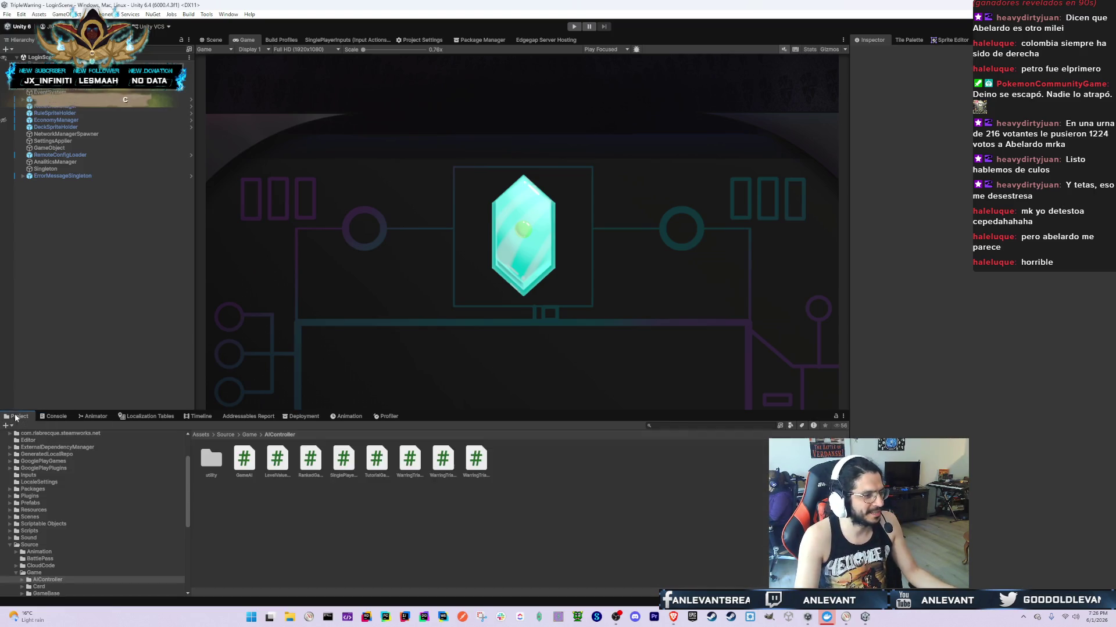
# Step: Select LoginScene in Assets/Scenes/Menus and run it in play mode
pyautogui.doubleClick(96, 540)
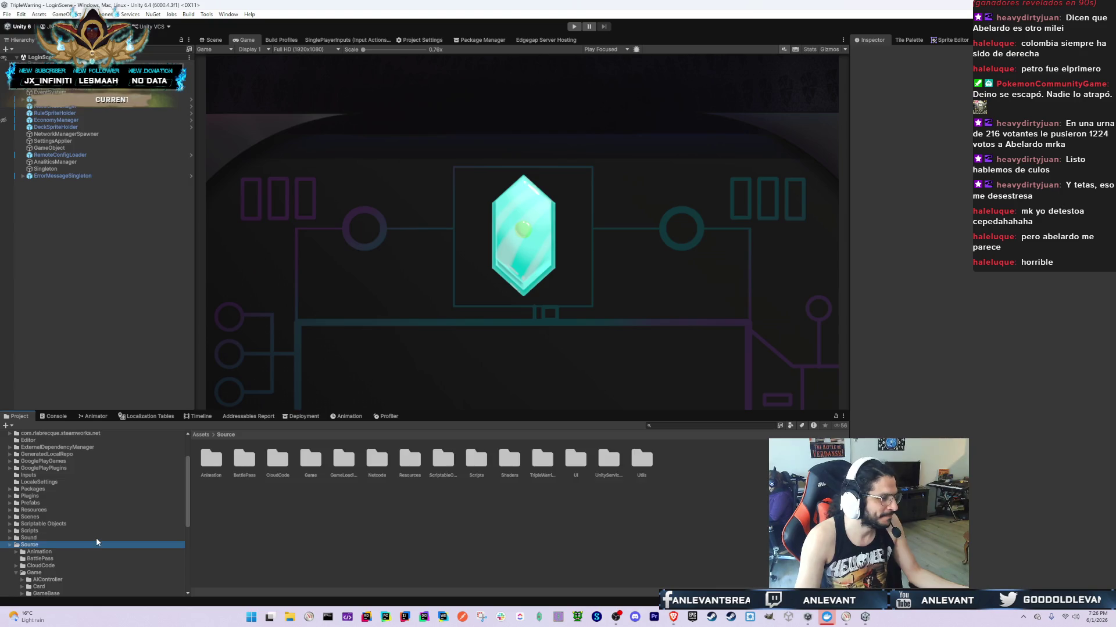
pyautogui.press('Up')
pyautogui.press('Up')
pyautogui.press('Up')
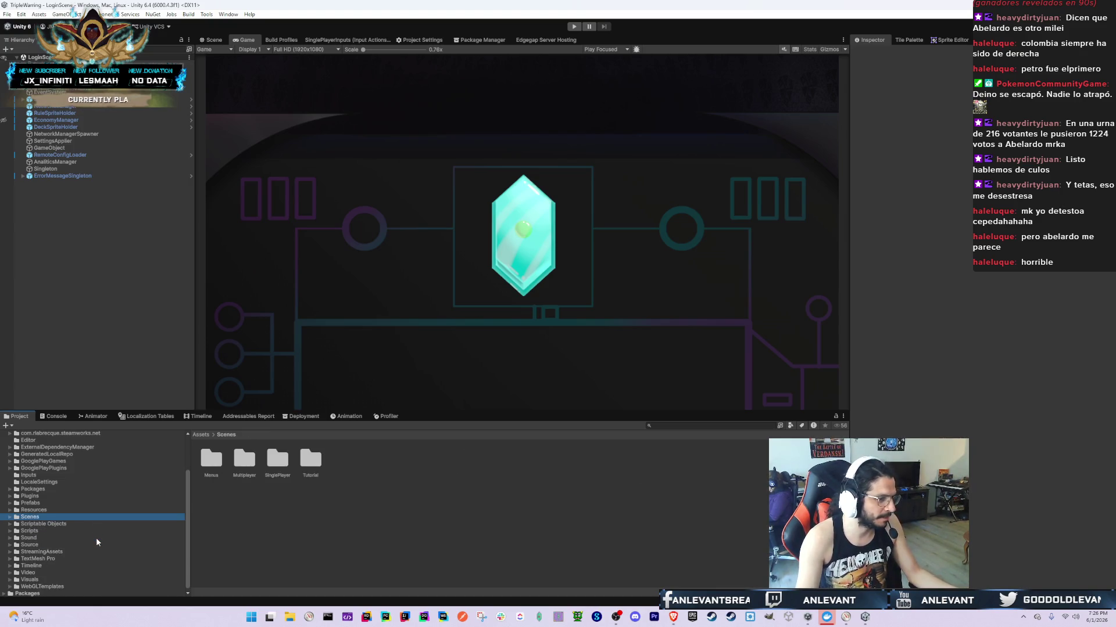
pyautogui.doubleClick(277, 461)
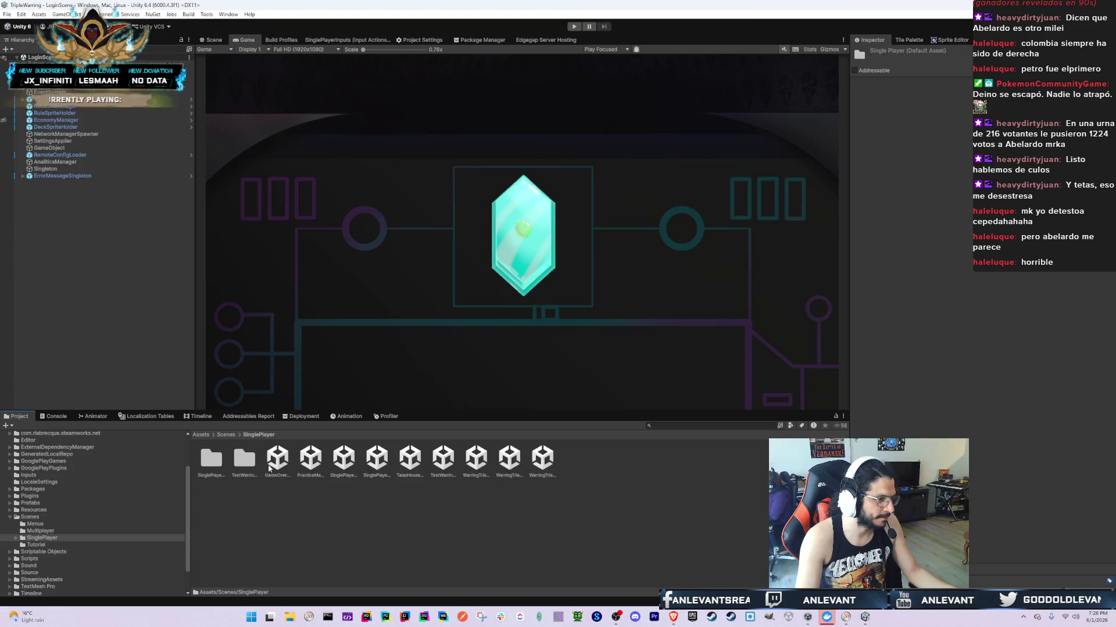
pyautogui.click(35, 524)
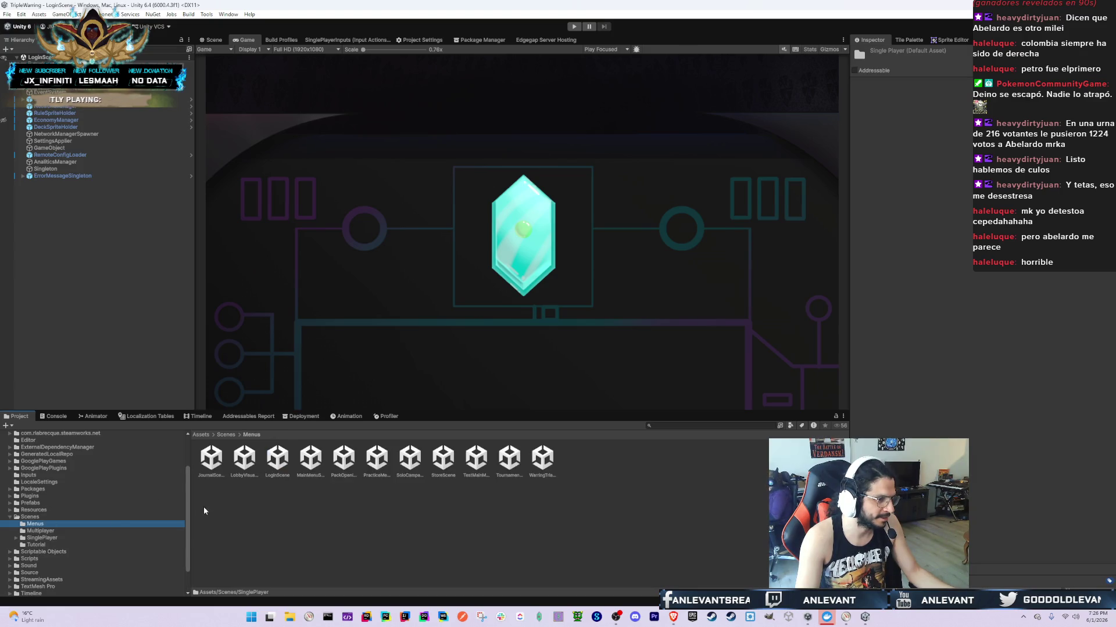
pyautogui.click(277, 464)
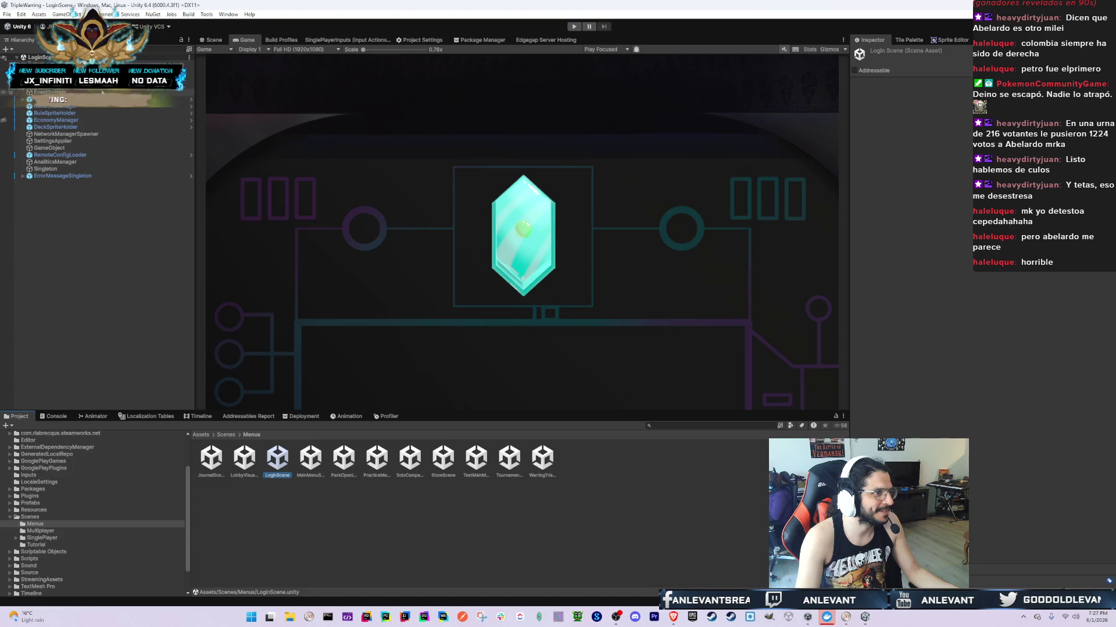
pyautogui.click(574, 27)
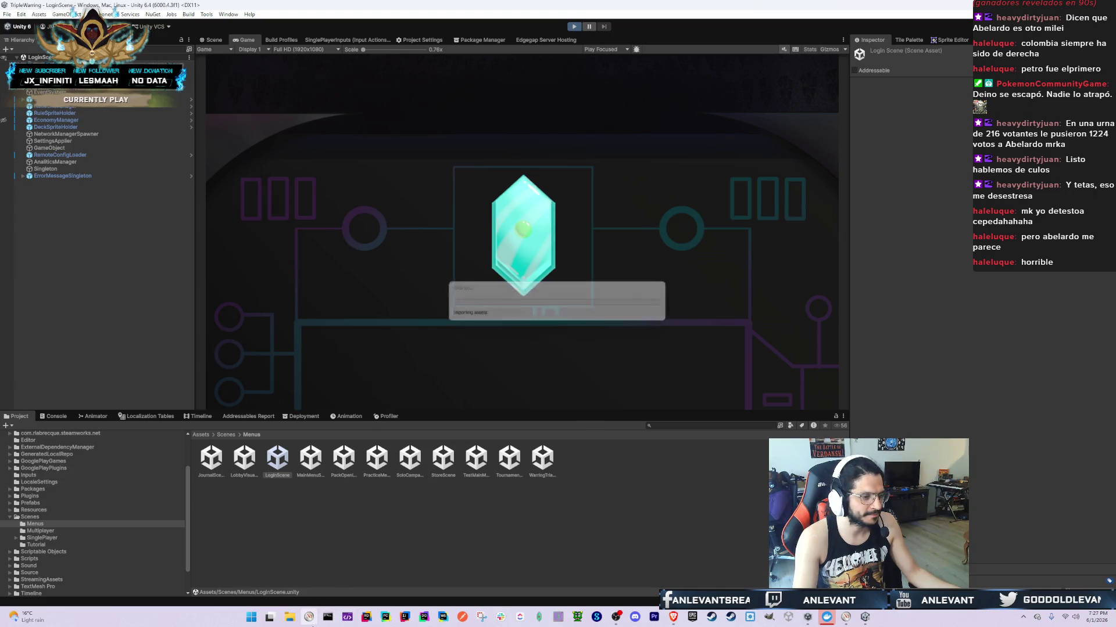
# Step: Close Resource Monitor and bring up the Console log
pyautogui.click(316, 618)
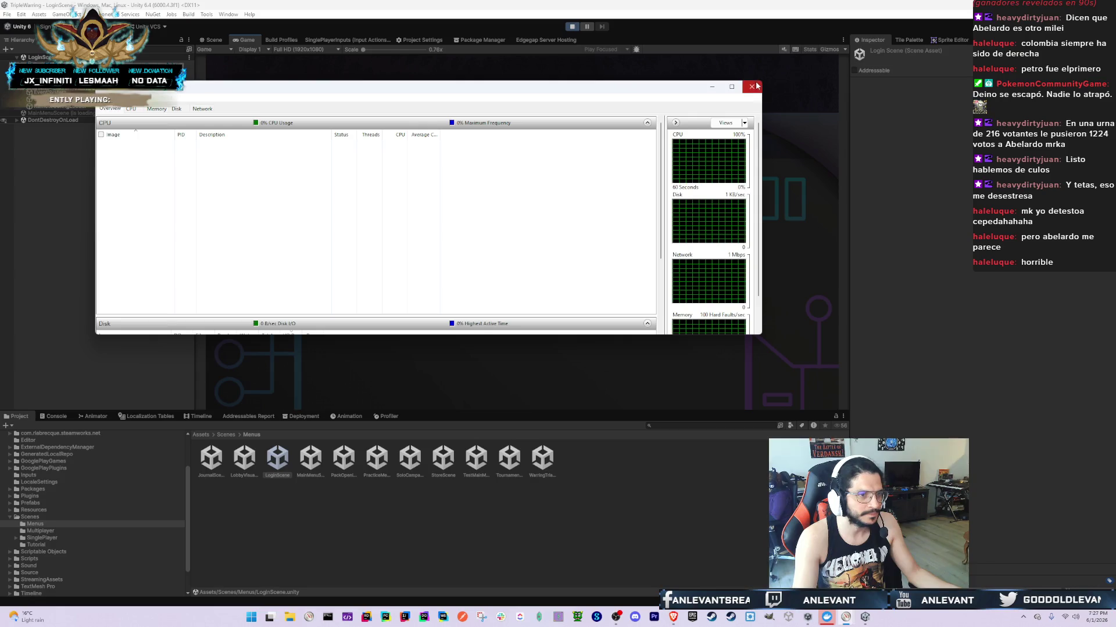
pyautogui.click(751, 87)
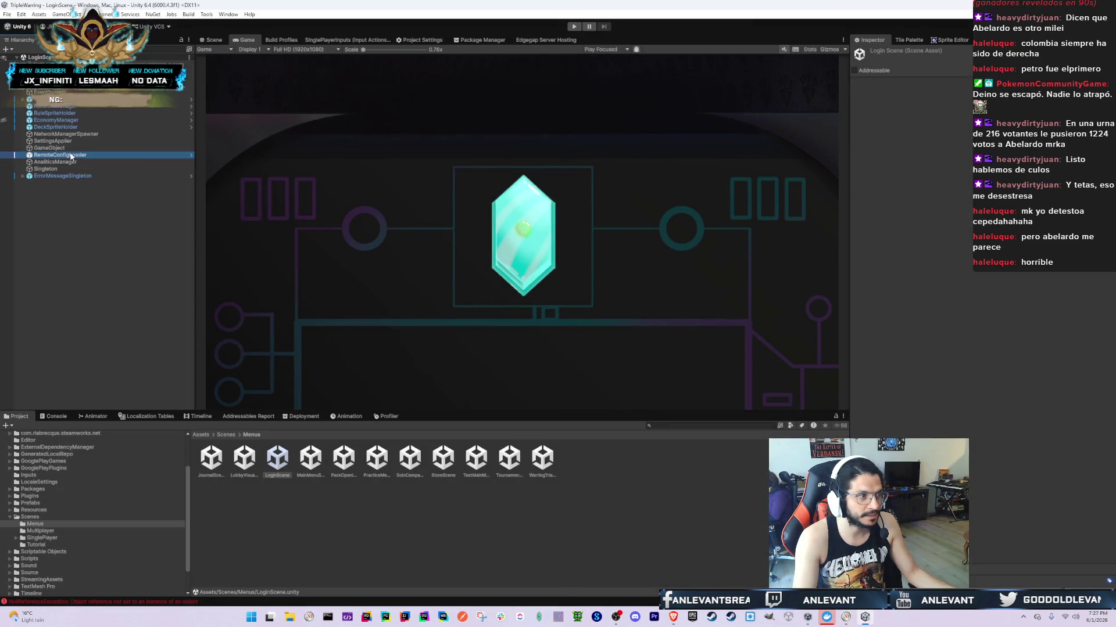
pyautogui.click(53, 416)
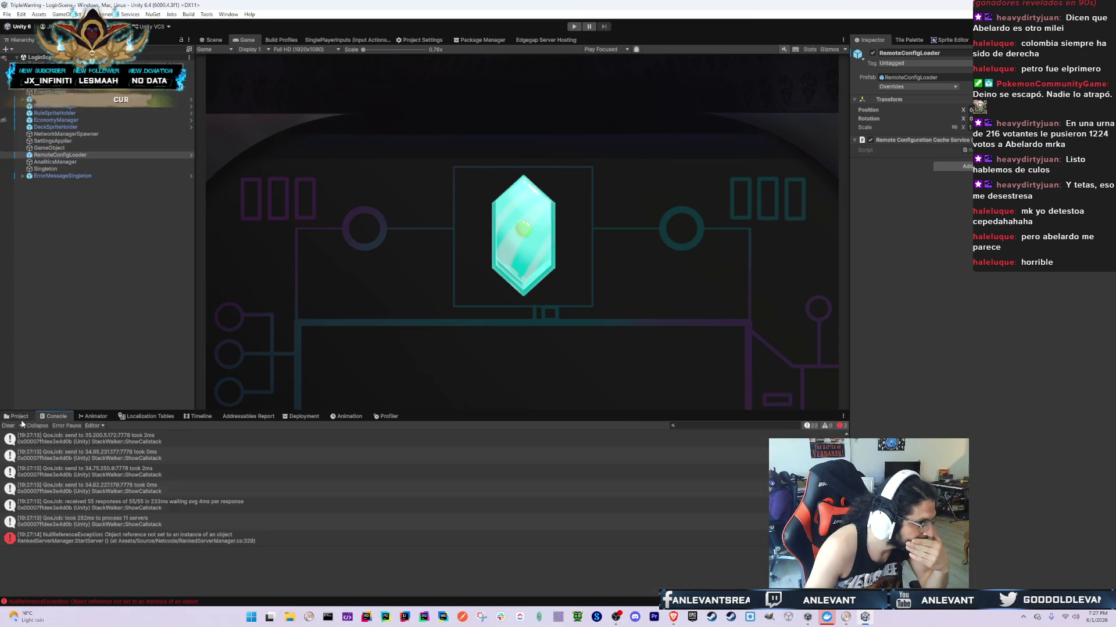
pyautogui.click(9, 426)
# Step: Switch the active build platform from Linux Server to Windows and clear the Console
pyautogui.click(281, 40)
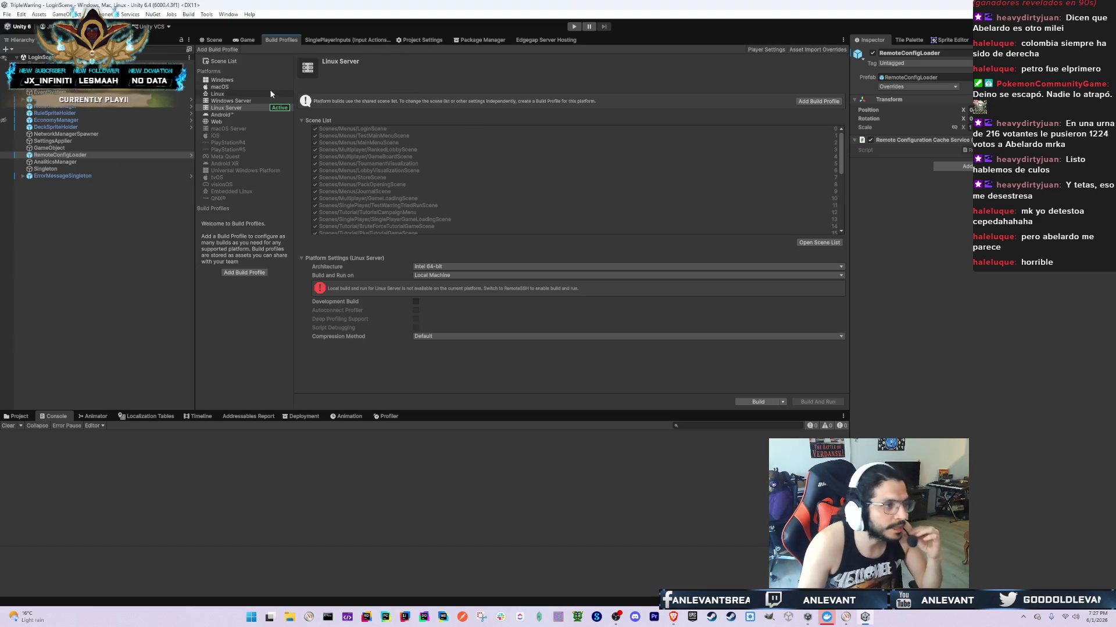
pyautogui.click(254, 81)
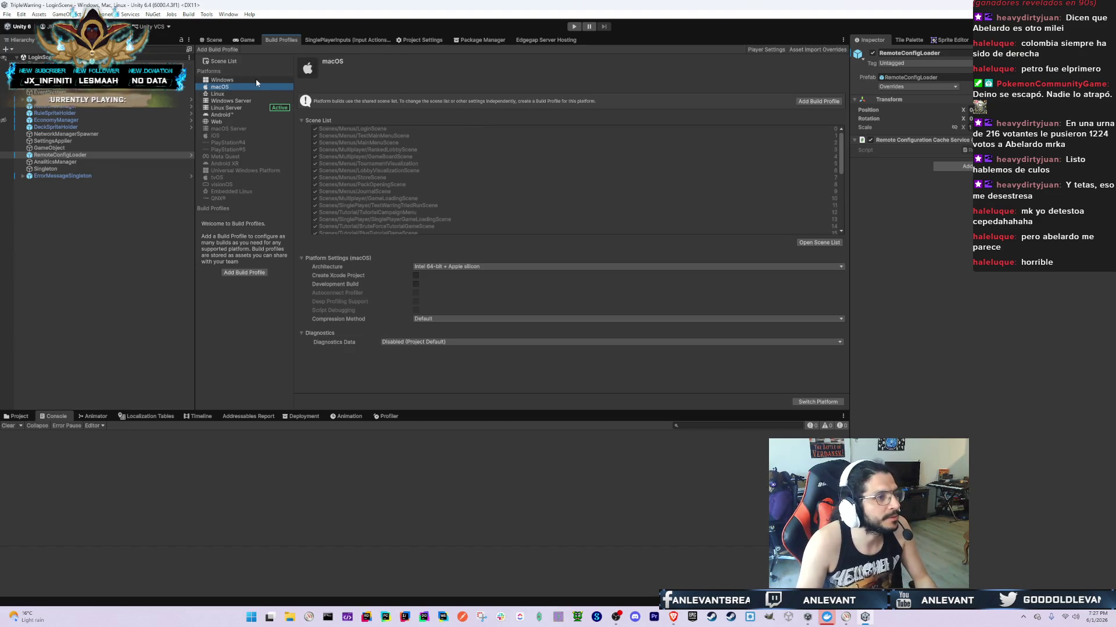
pyautogui.click(835, 401)
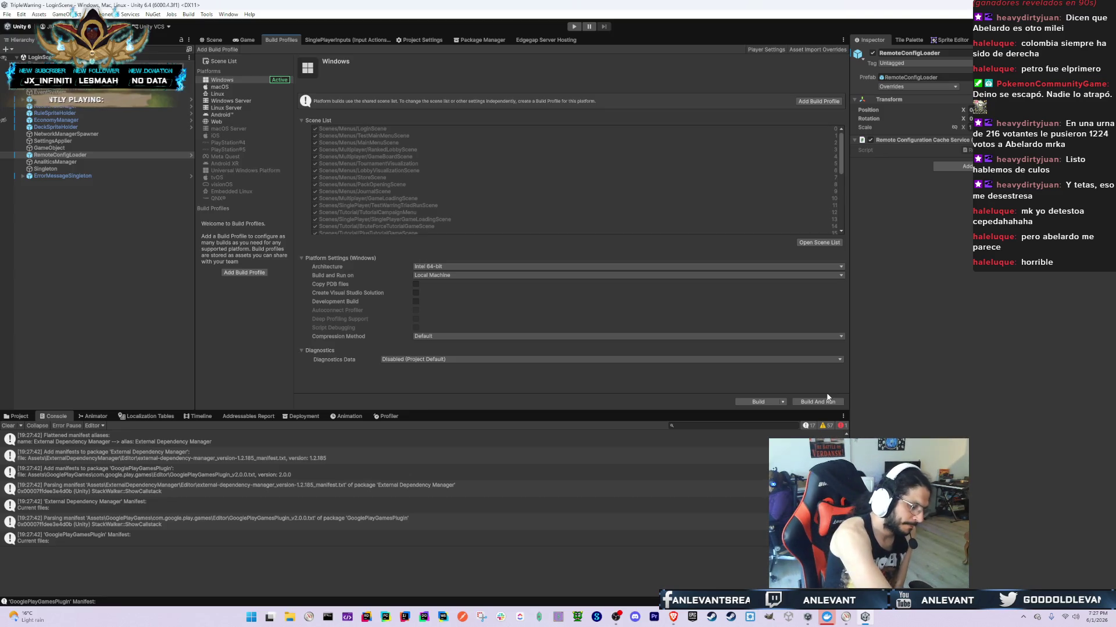
pyautogui.click(8, 426)
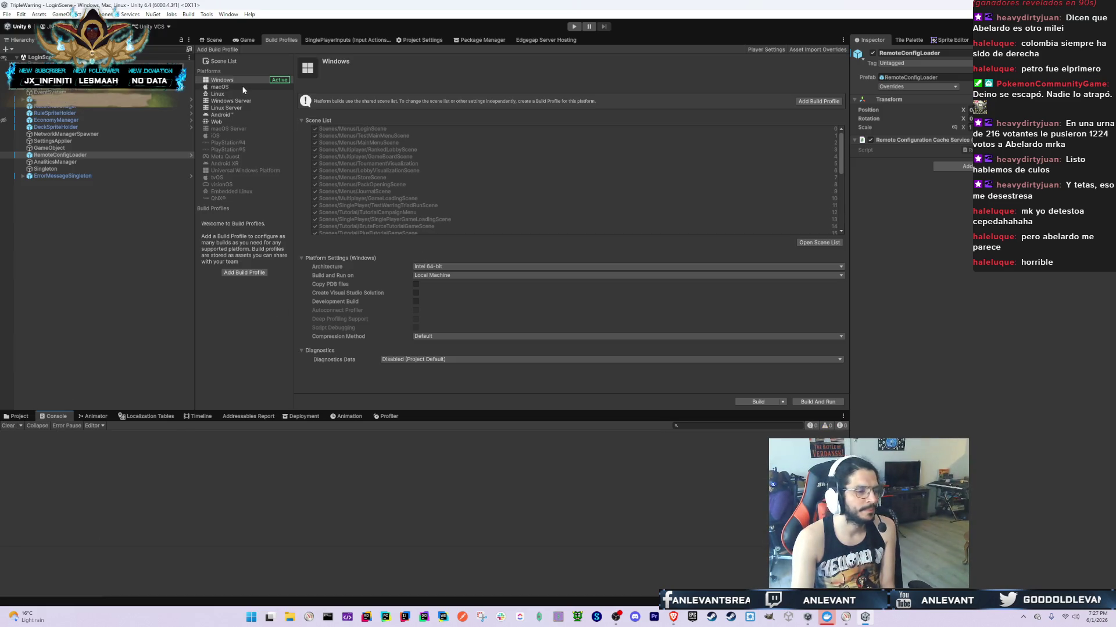
# Step: Return to the Game view, start play mode again, and cycle through open windows
pyautogui.click(245, 40)
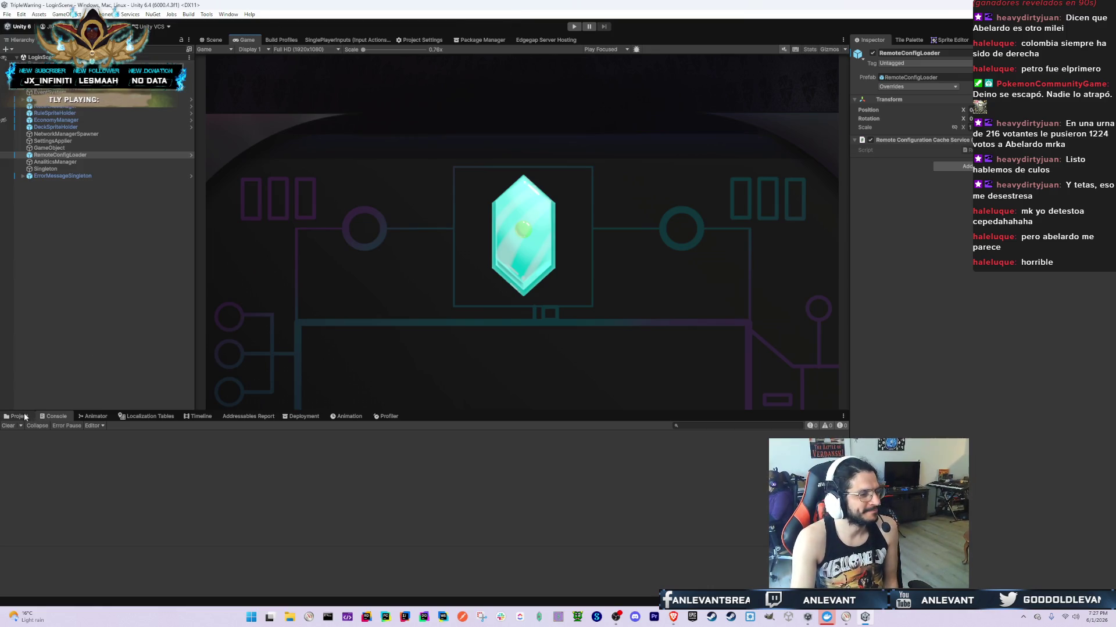
pyautogui.click(281, 39)
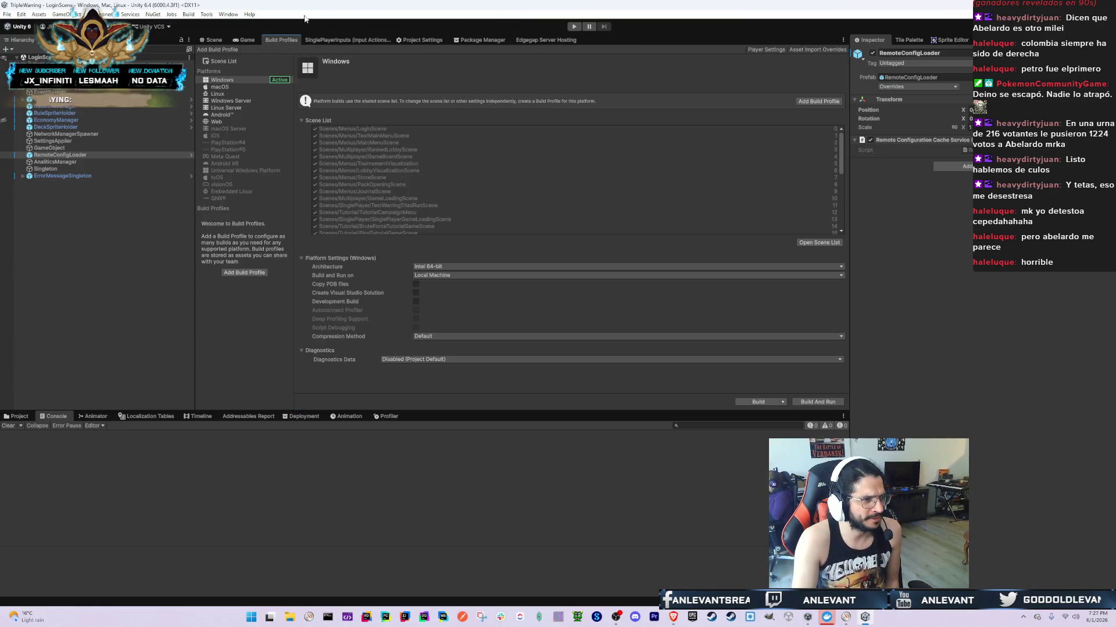
pyautogui.click(241, 40)
pyautogui.click(574, 26)
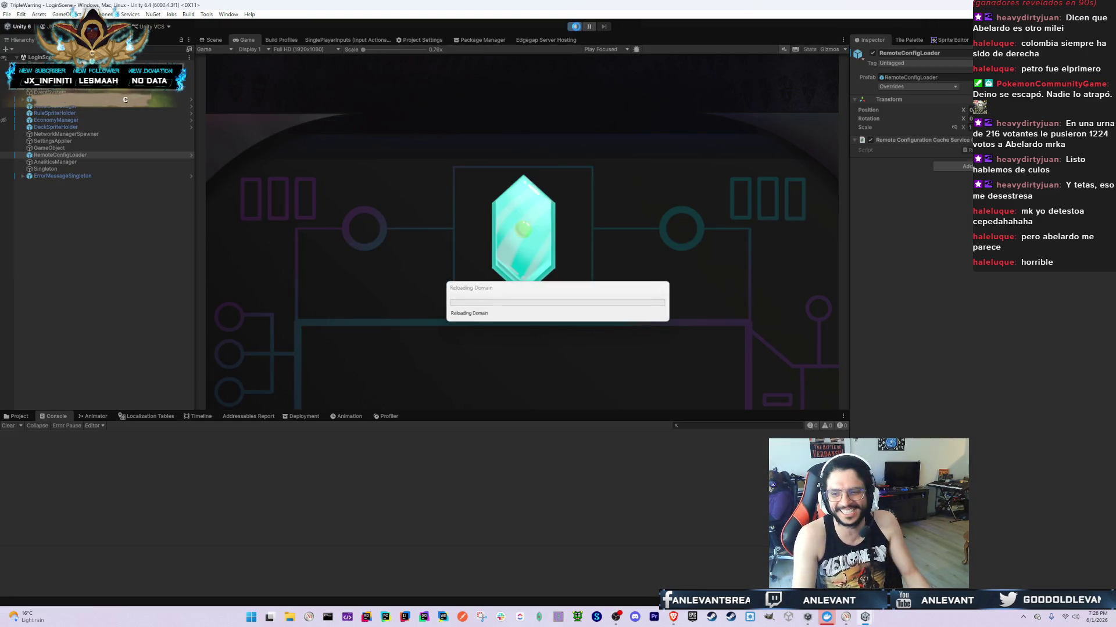
pyautogui.hotkey('alt', 'Tab')
pyautogui.hotkey('alt', 'Tab')
pyautogui.hotkey('alt', 'Tab')
pyautogui.hotkey('alt', 'Tab')
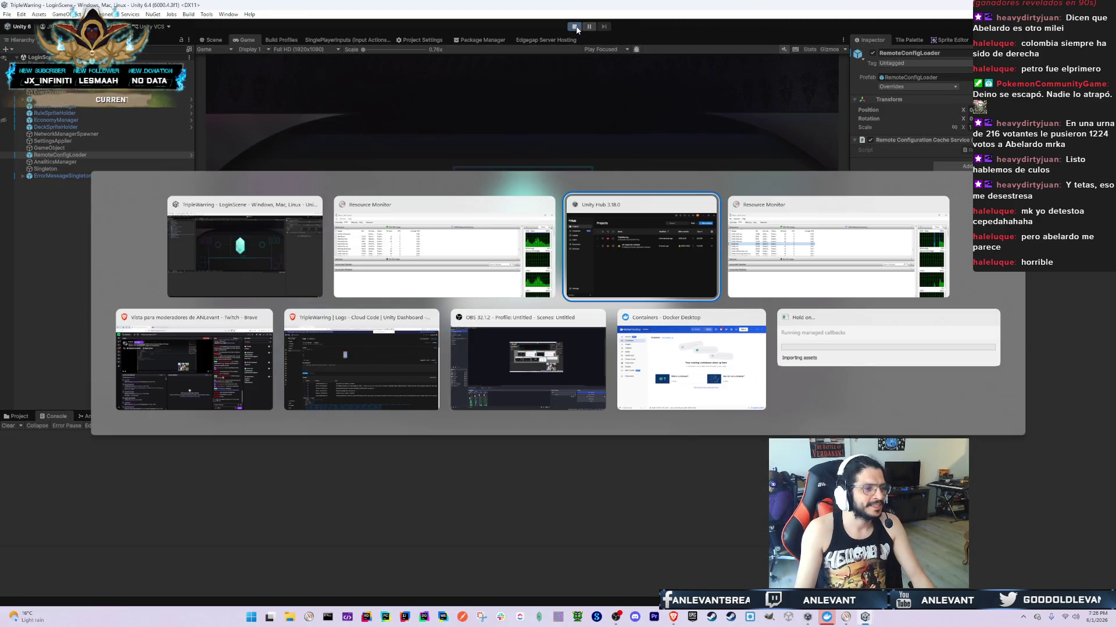
pyautogui.hotkey('alt', 'Tab')
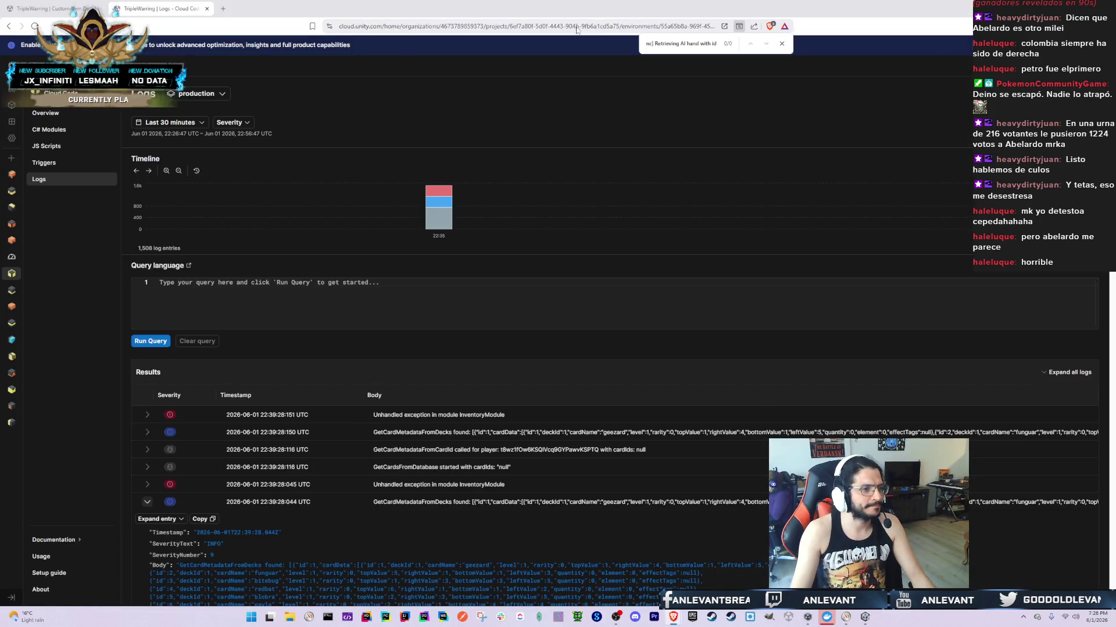
# Step: Switch to the browser's Cloud Code Logs page listing InventoryModule exceptions
pyautogui.hotkey('alt', 'Tab')
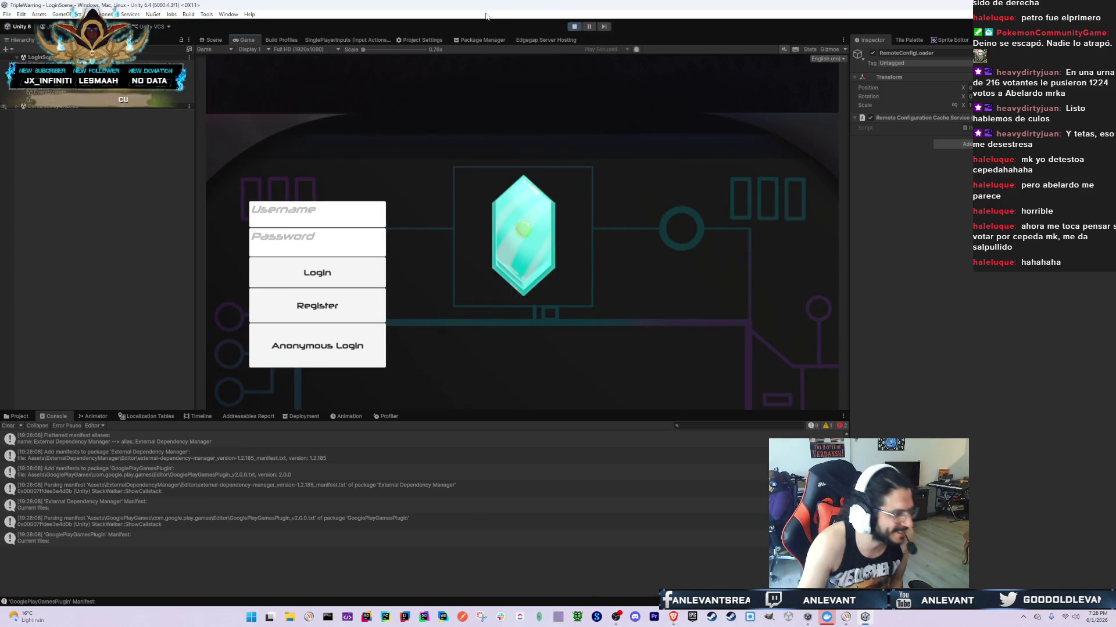
# Step: Clear the Console and log into the running game with the account username and password
pyautogui.click(3, 429)
pyautogui.click(323, 210)
pyautogui.write('admin')
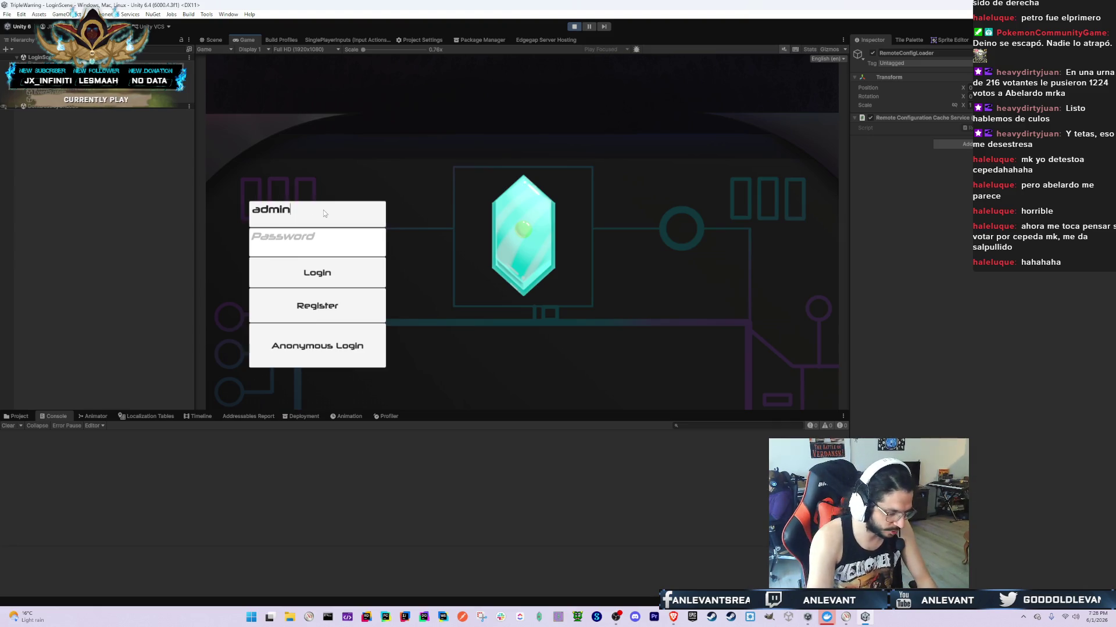
pyautogui.click(333, 256)
pyautogui.write('*******')
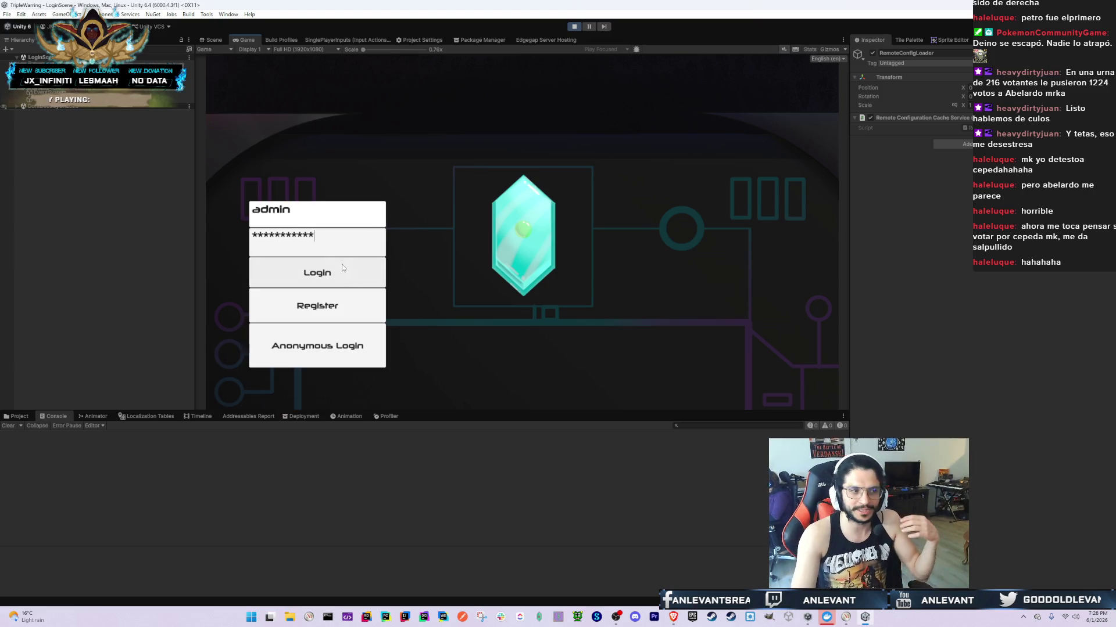
pyautogui.click(349, 274)
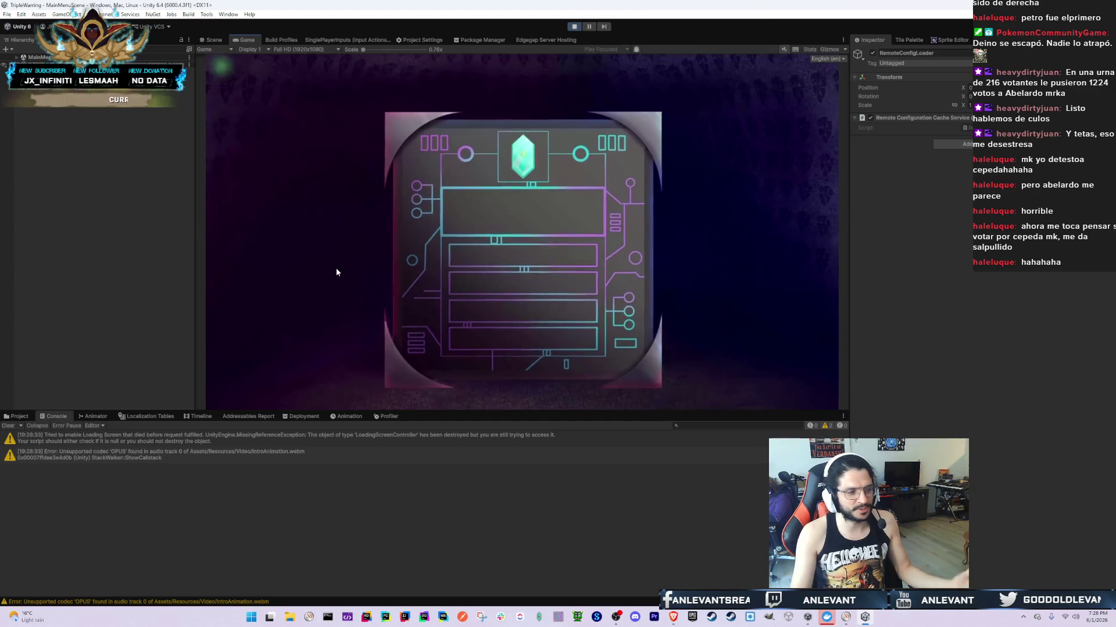
# Step: Try the Solo Story campaign, exit to the main menu, and open Ranked
pyautogui.click(9, 426)
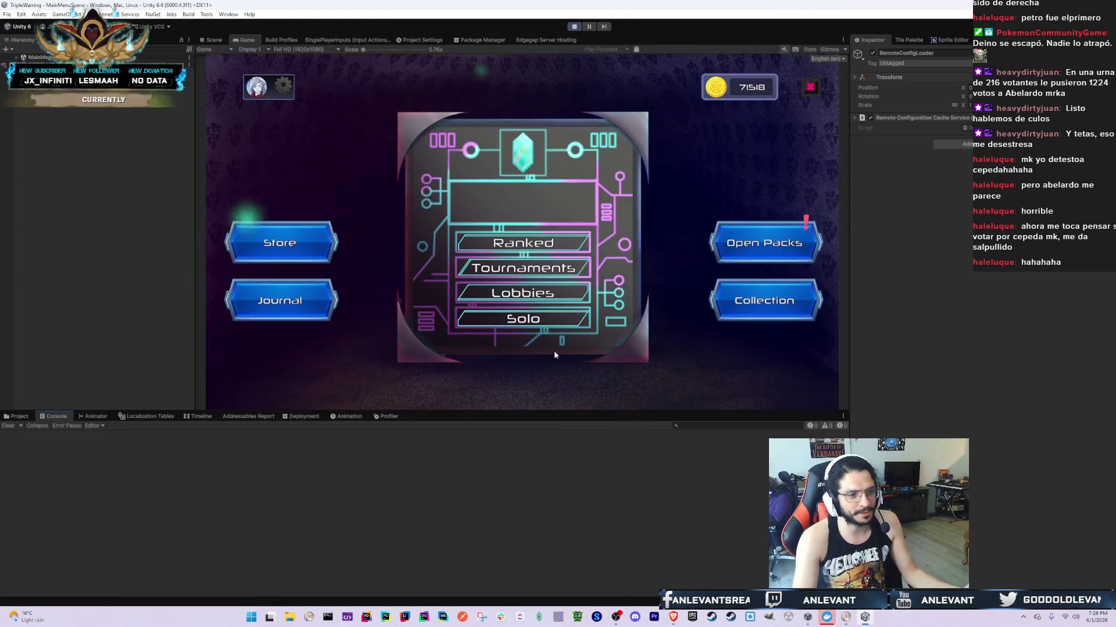
pyautogui.click(551, 321)
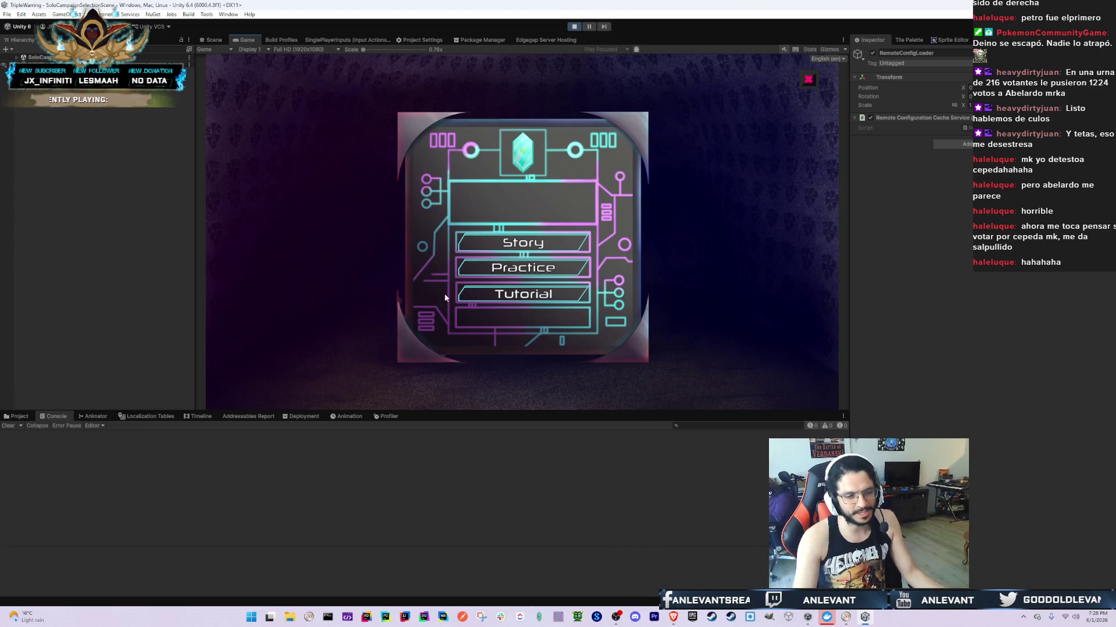
pyautogui.click(513, 247)
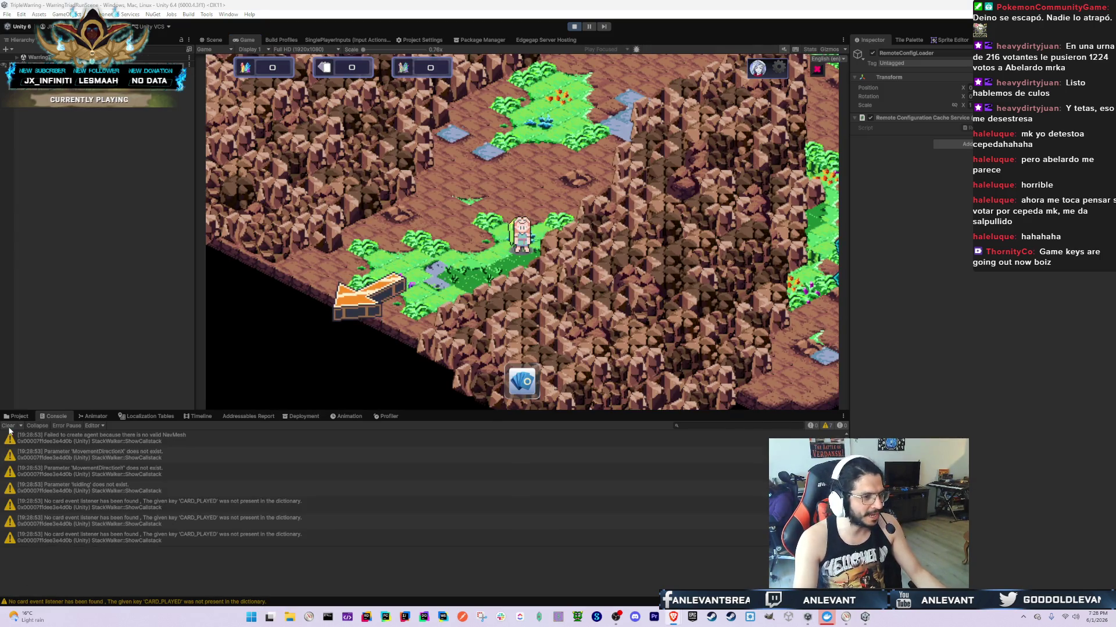
pyautogui.click(817, 69)
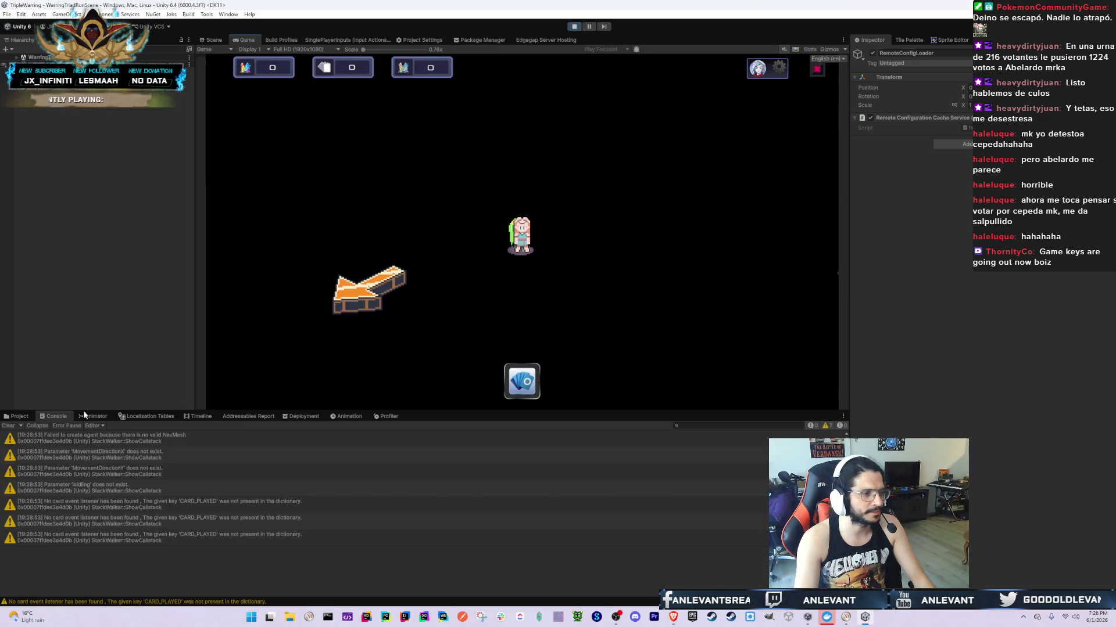
pyautogui.click(535, 244)
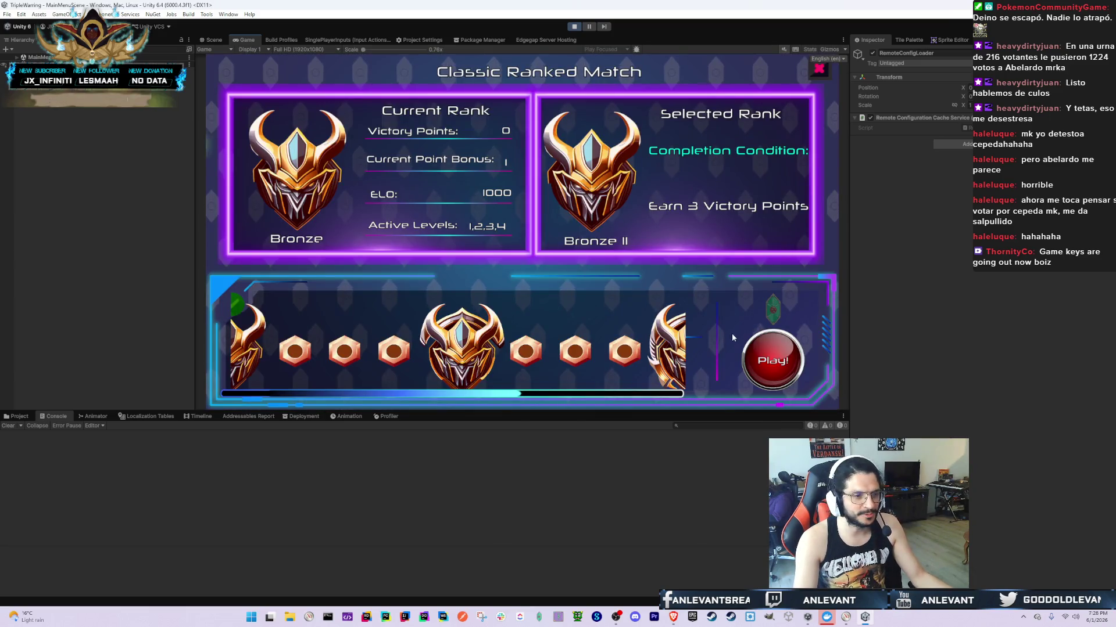
# Step: Press Play! on Classic Ranked Match and wait until 'Match found! Joining...' appears
pyautogui.click(764, 351)
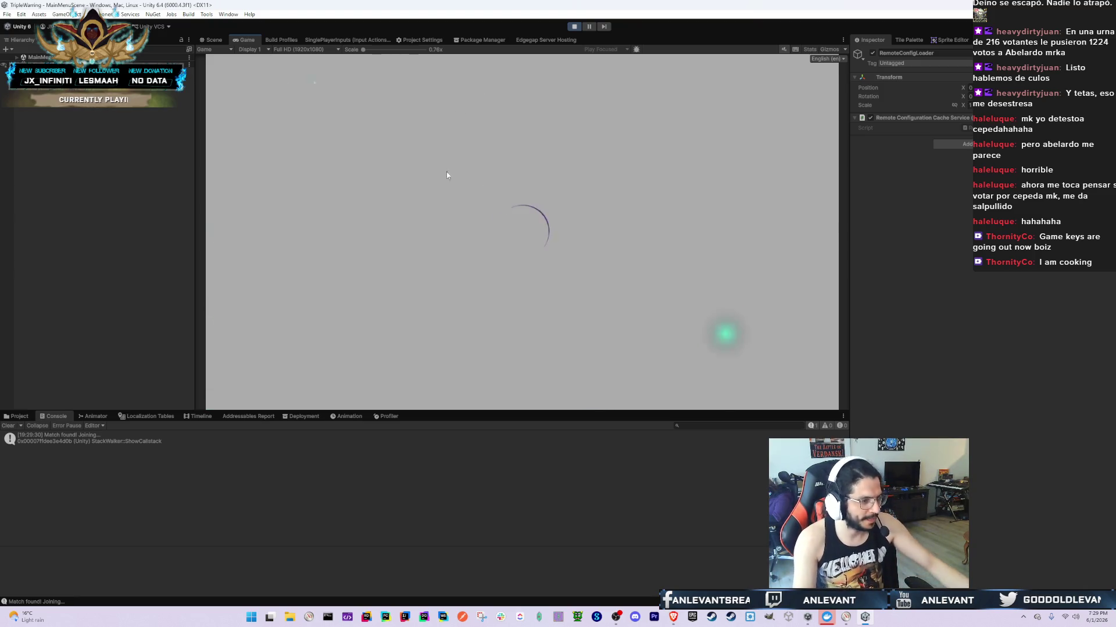
pyautogui.hotkey('alt', 'Tab')
# Step: Stay on the Brave Cloud Code Logs page, then open a new blank tab
pyautogui.click(574, 247)
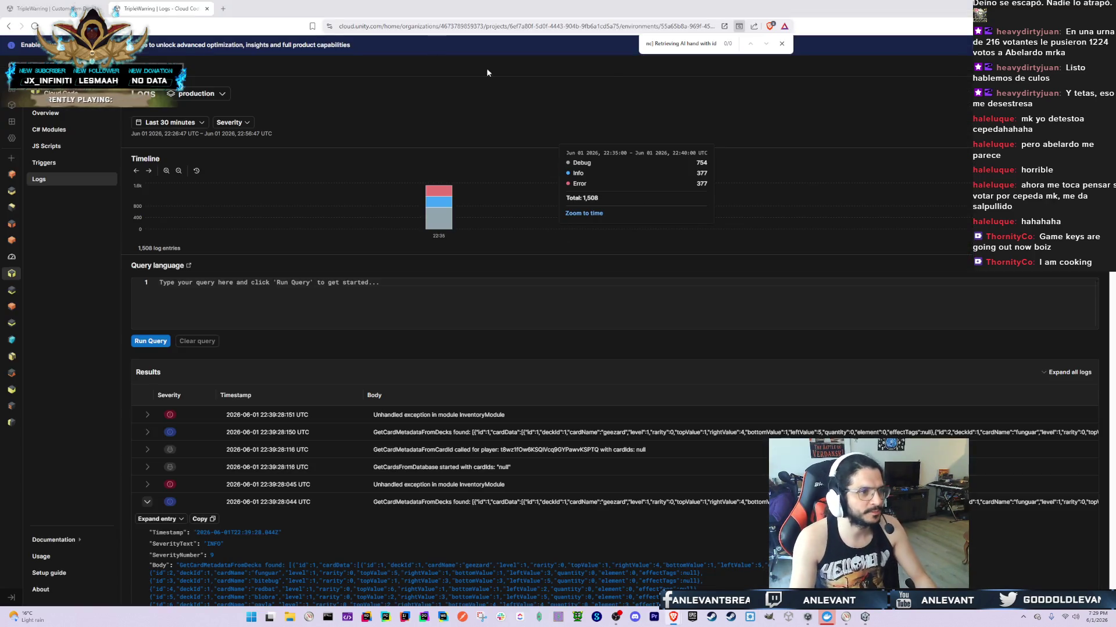
pyautogui.hotkey('alt', 'Tab')
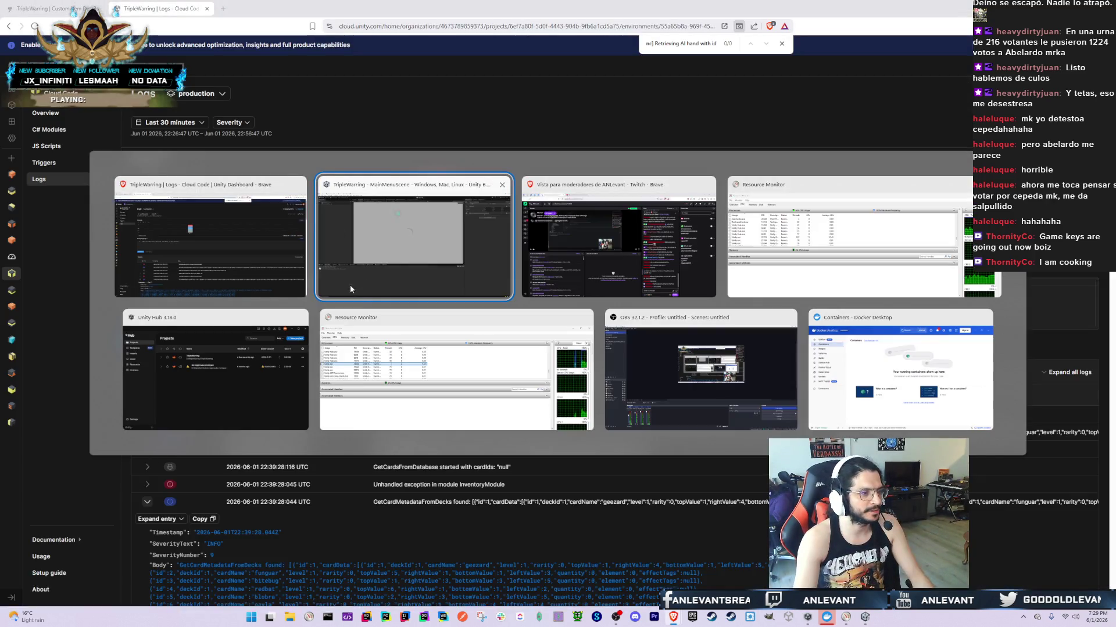
pyautogui.press('Escape')
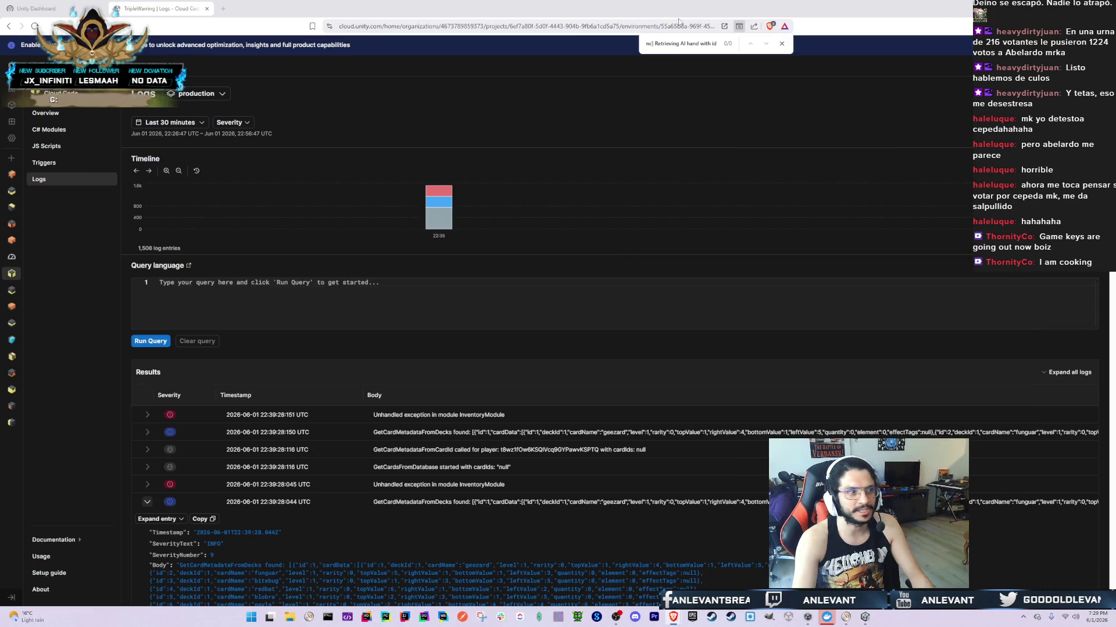
pyautogui.click(223, 14)
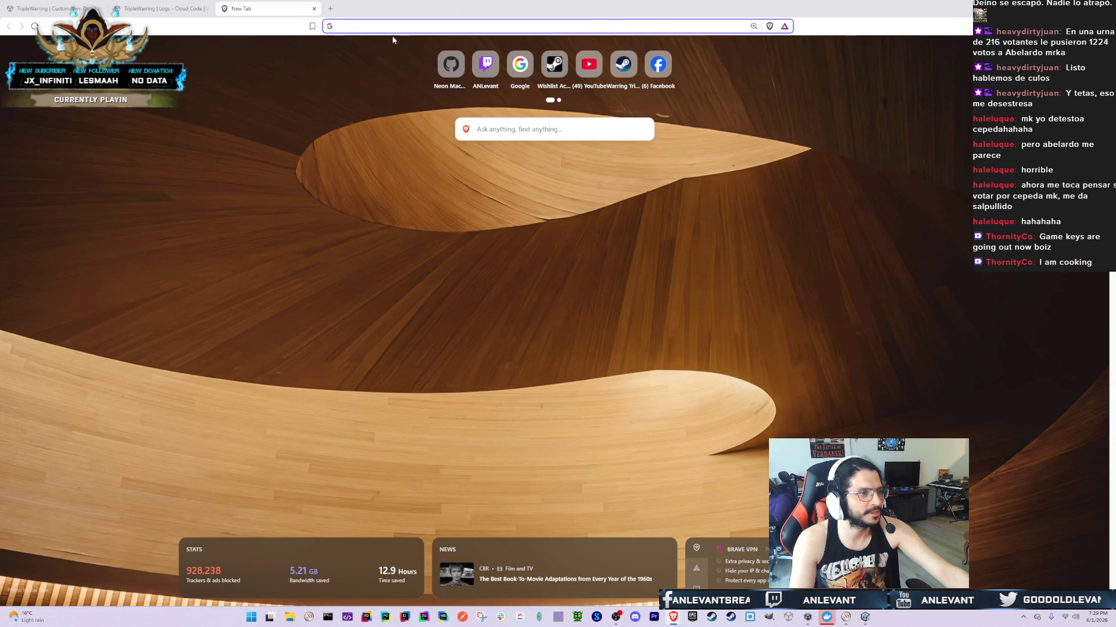
# Step: Abandon the address typed in the new tab and return to the 'TripleWarring | Logs - Cloud Code' tab
pyautogui.click(375, 24)
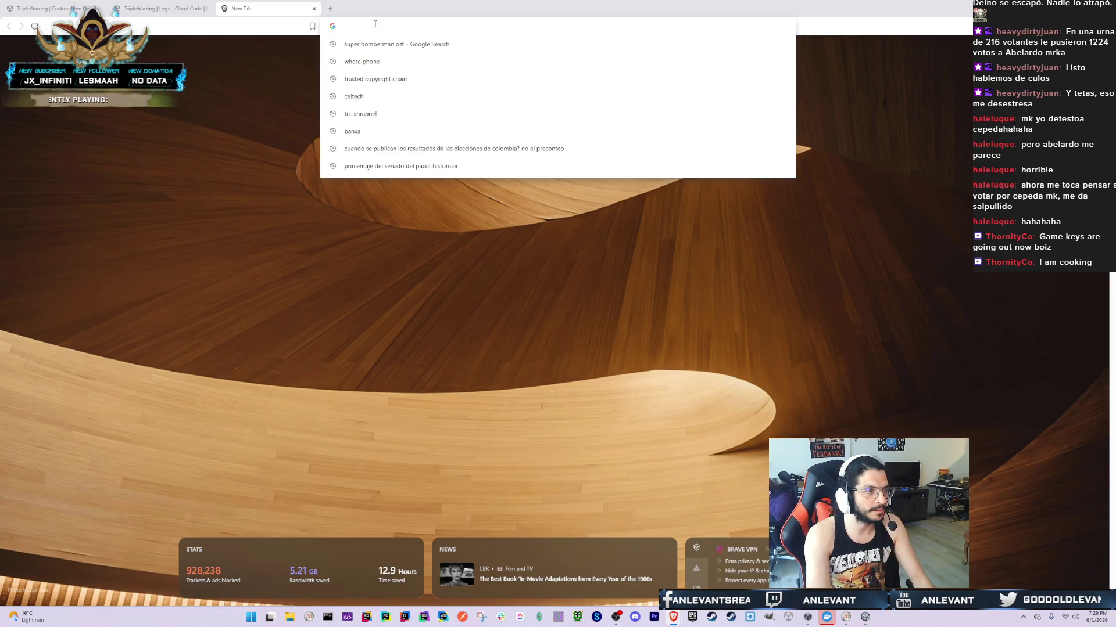
pyautogui.write('www.')
pyautogui.press('BackSpace')
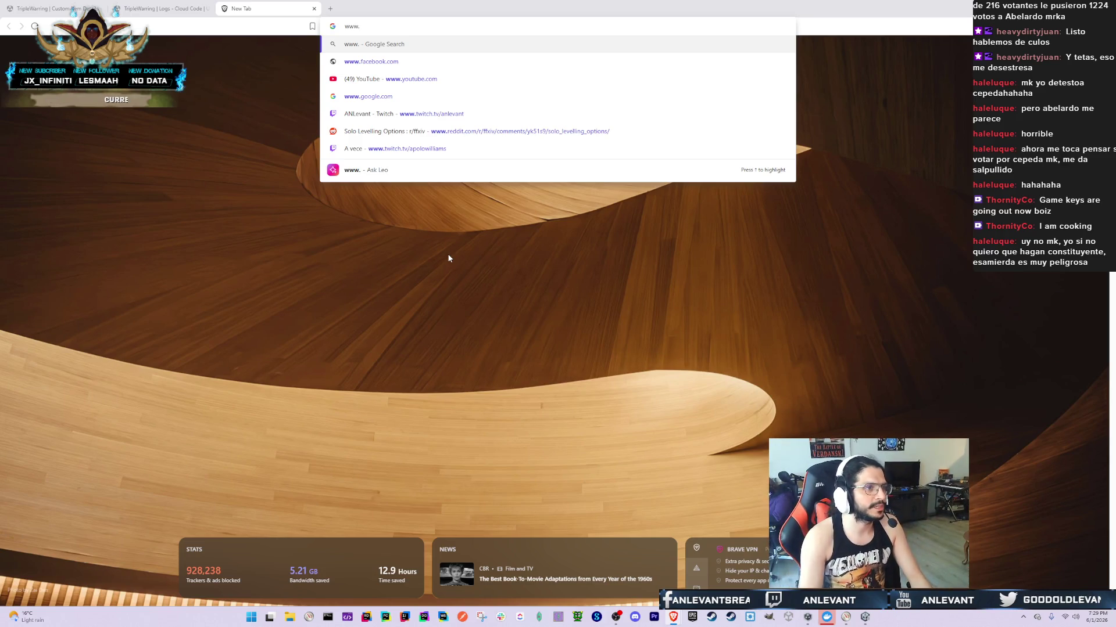
pyautogui.press('BackSpace')
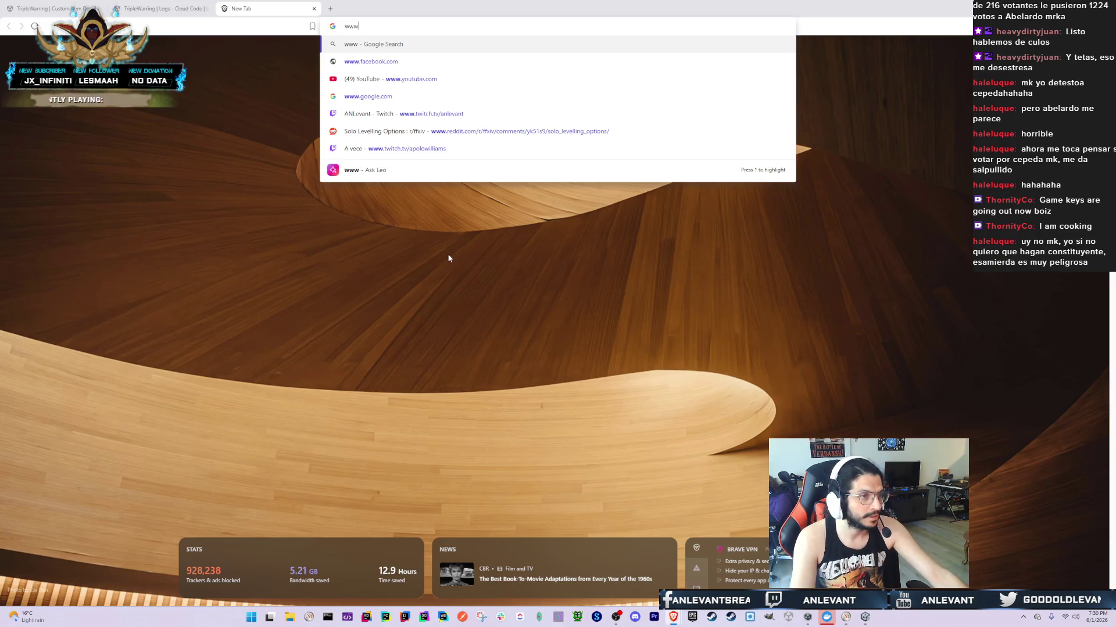
pyautogui.press('Down')
pyautogui.press('Down')
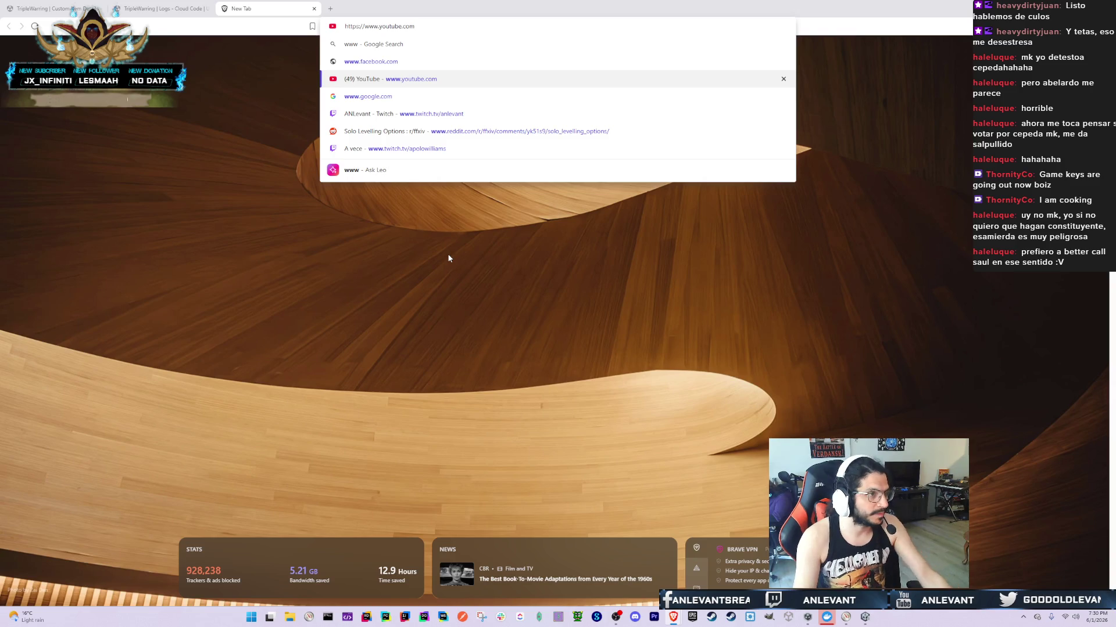
pyautogui.hotkey('ctrl', 'shift', 'Tab')
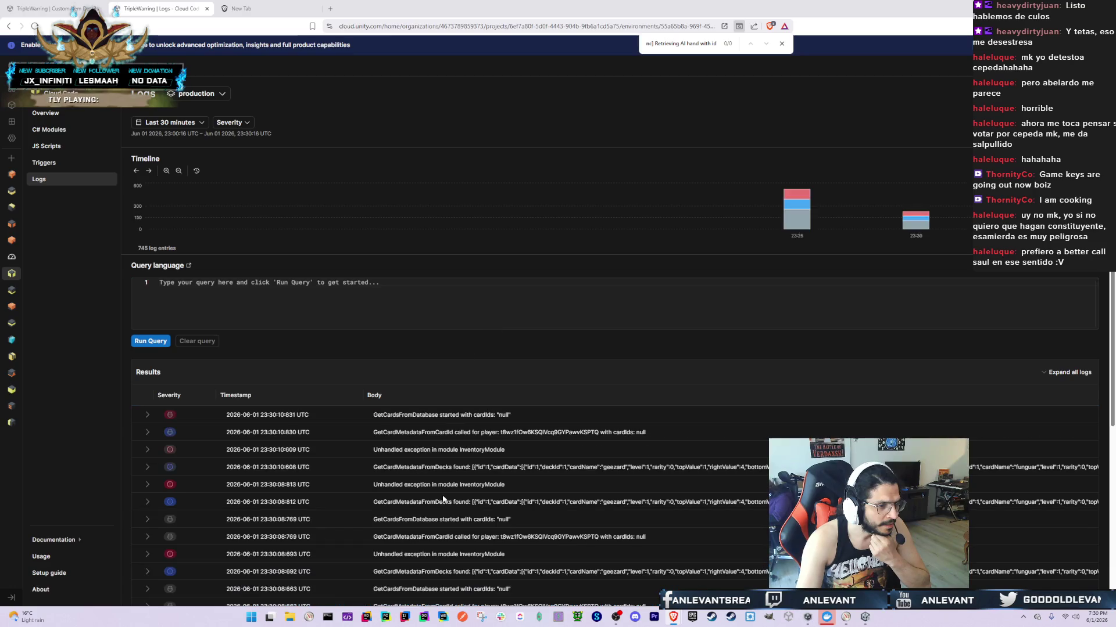
# Step: Expand an InventoryModule 'Unhandled exception' entry in the Logs results
pyautogui.scroll(-2, 408, 392)
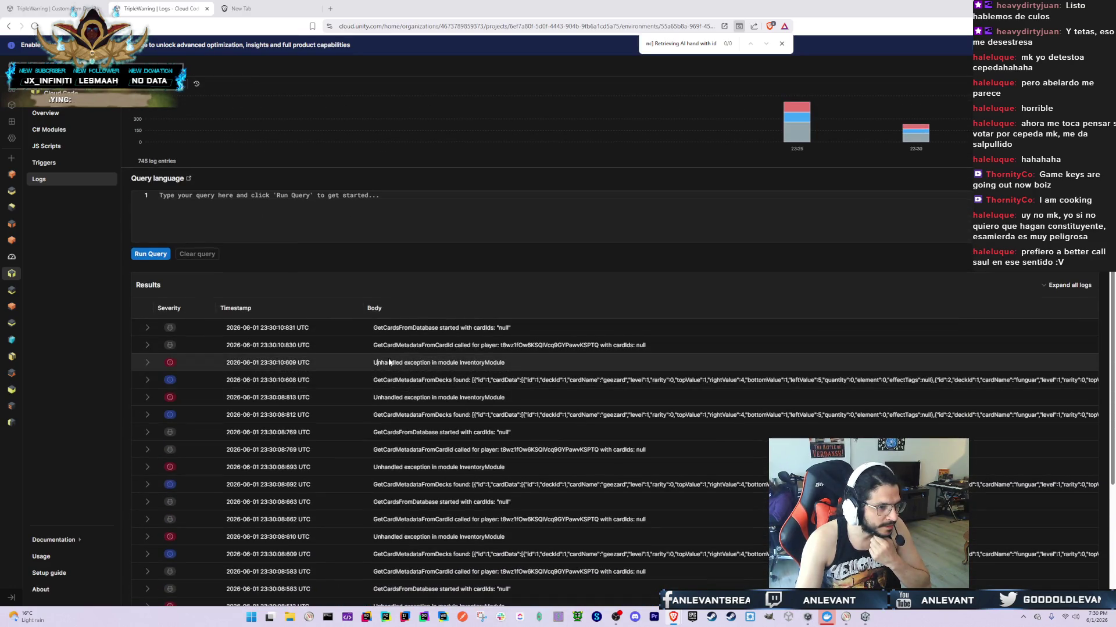
pyautogui.click(562, 361)
pyautogui.scroll(-2, 563, 360)
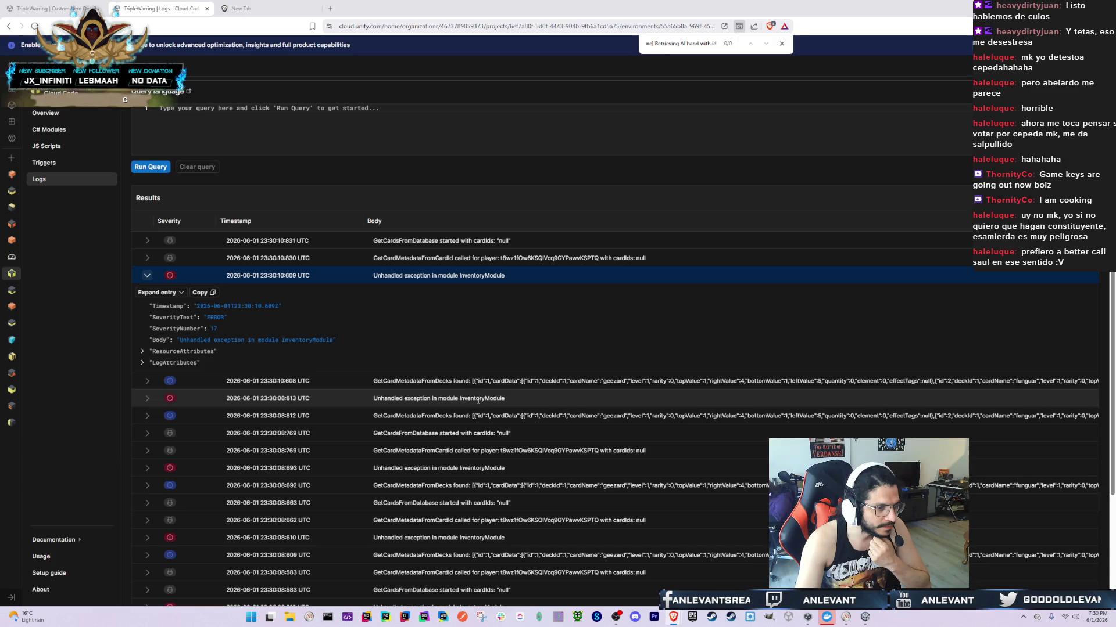
# Step: Look at the Cloud Save tab, then go to the blank new tab with an empty address bar
pyautogui.click(51, 7)
pyautogui.hotkey('ctrl', '3')
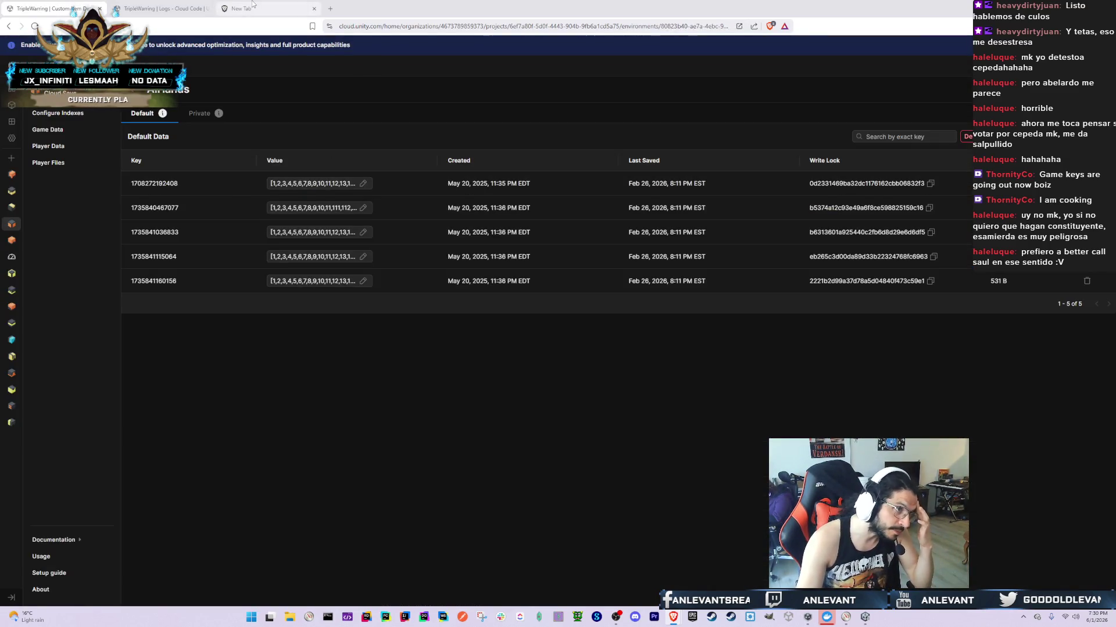
pyautogui.press('BackSpace')
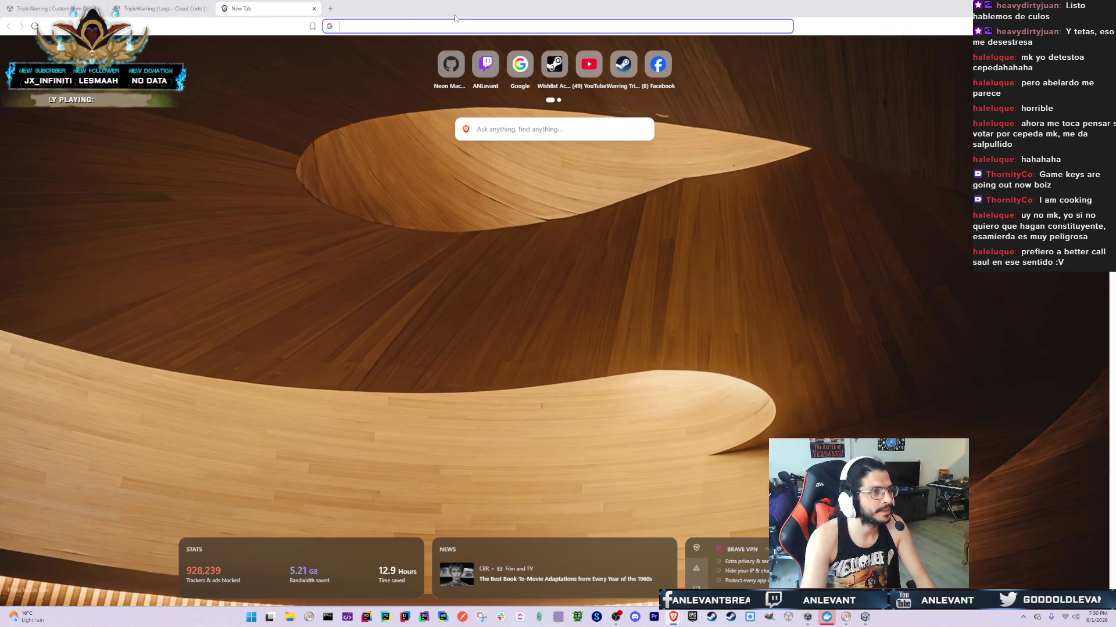
# Step: Go to Edgegap Deployments via 'edga' and show the ready Newark deployment's container logs
pyautogui.write('edga')
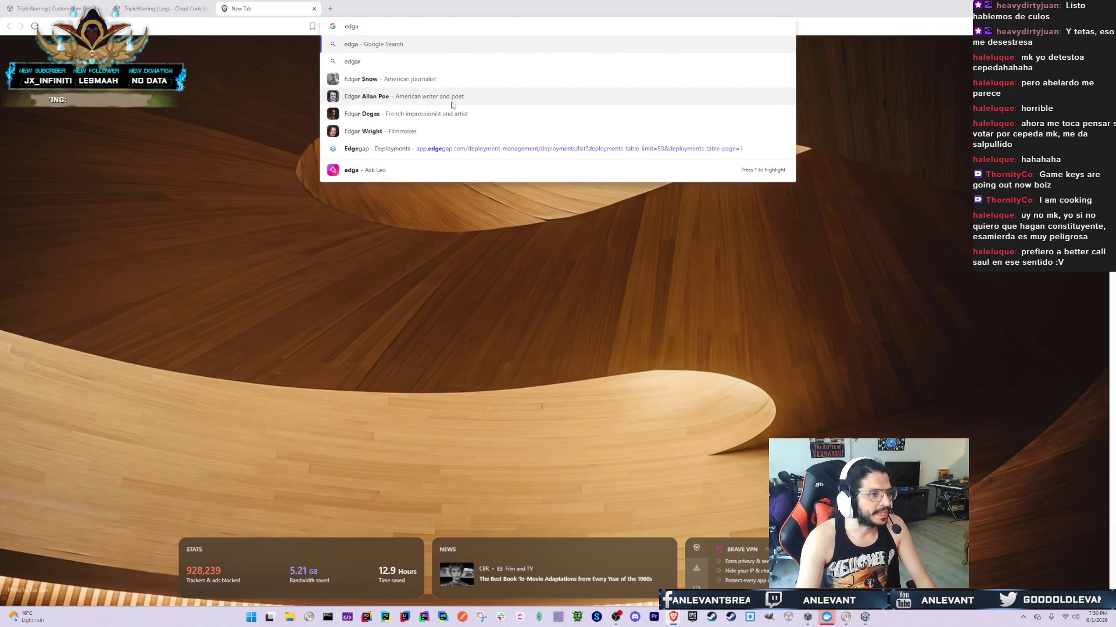
pyautogui.click(636, 148)
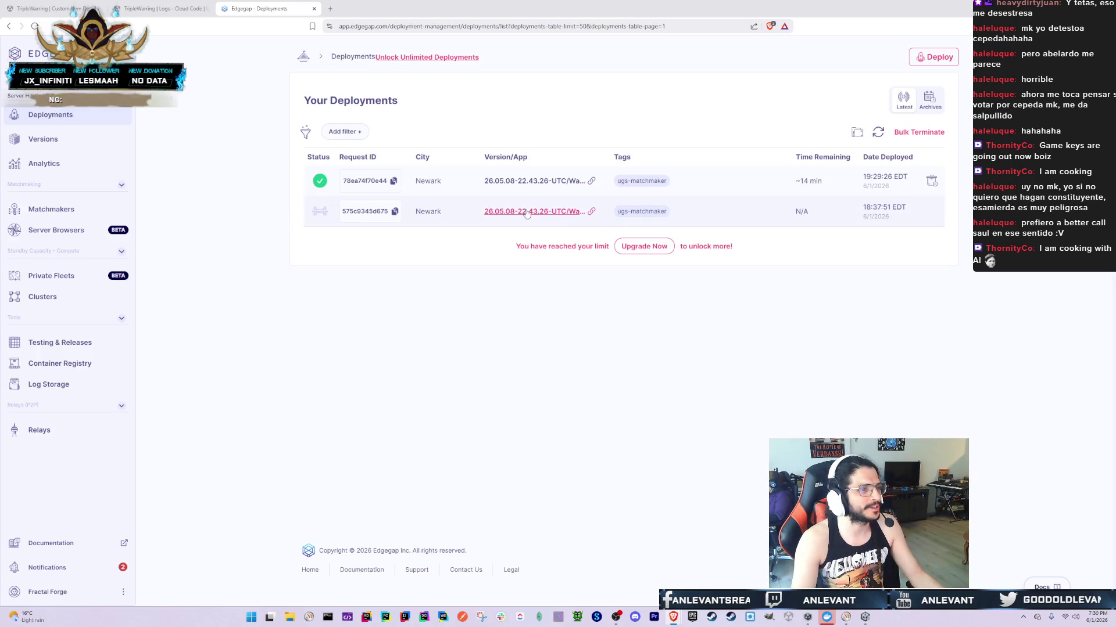
pyautogui.click(445, 186)
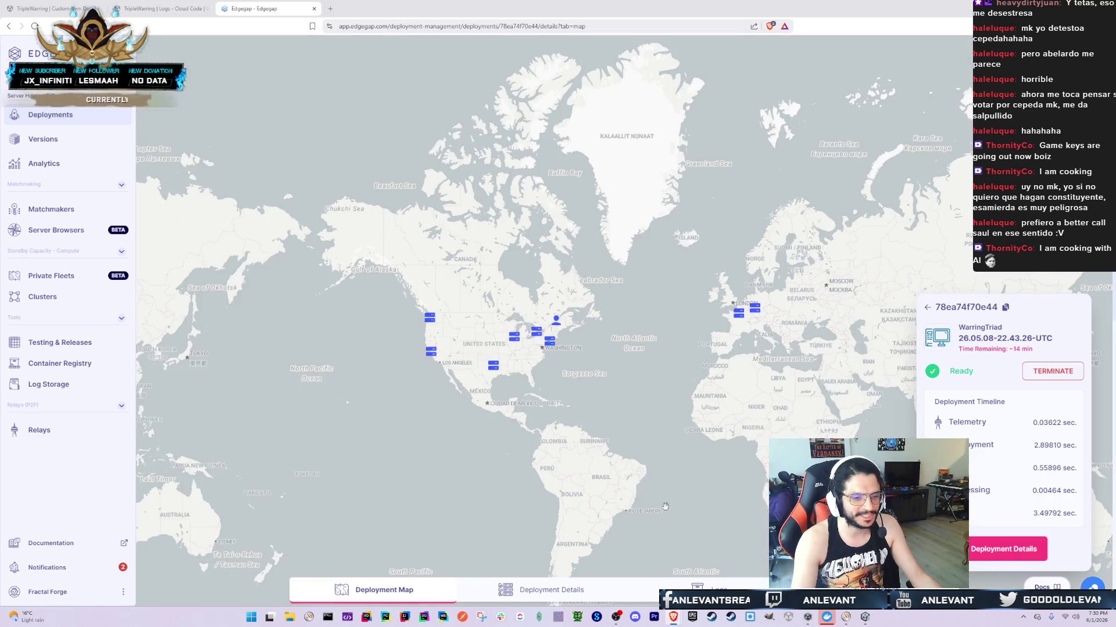
pyautogui.click(681, 583)
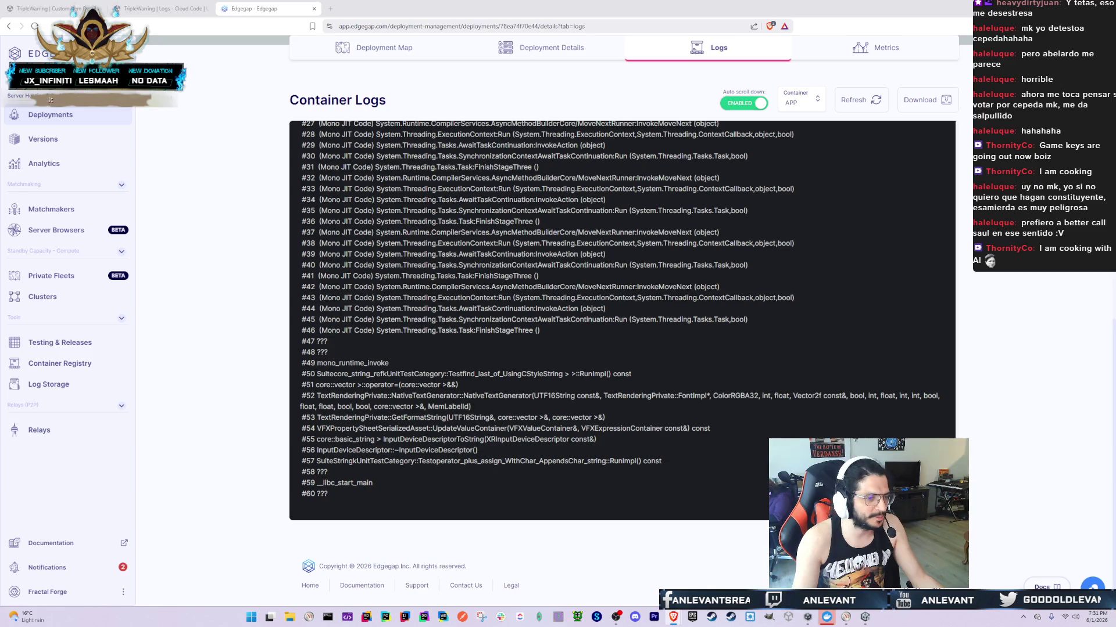
# Step: Scroll through the RankedServerManager lobby stack traces and refresh the container logs
pyautogui.scroll(2, 825, 377)
pyautogui.scroll(-3, 622, 398)
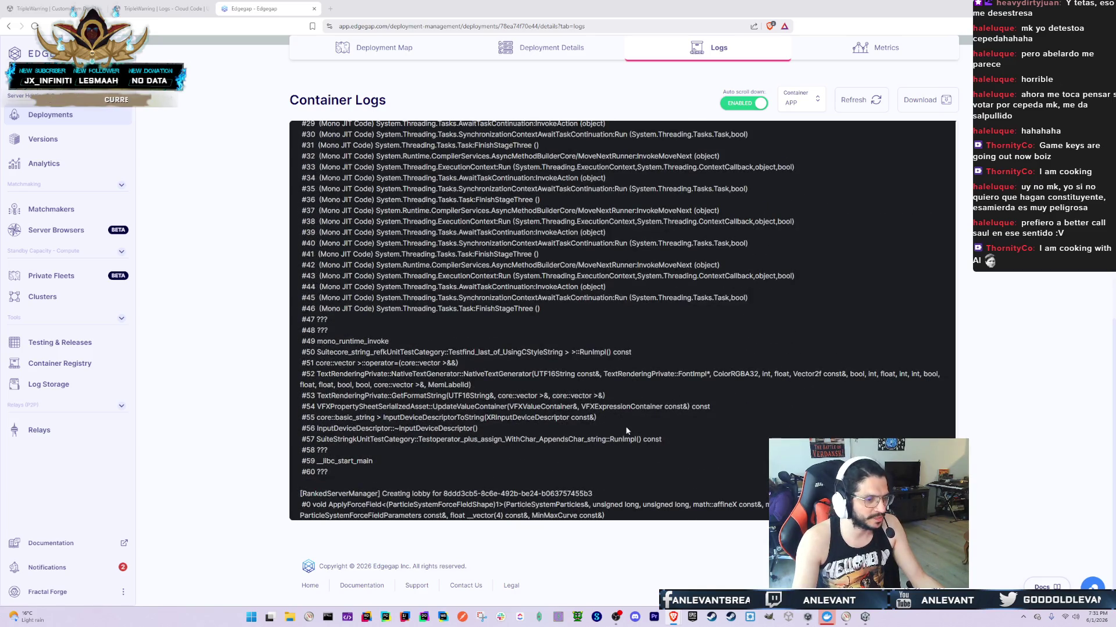
pyautogui.scroll(5, 633, 437)
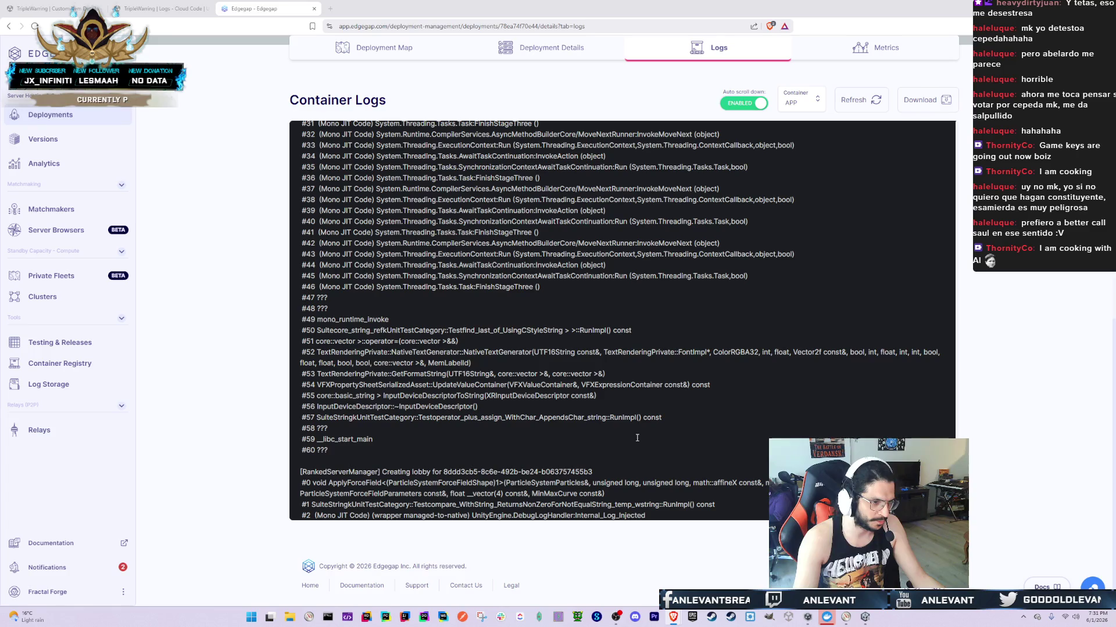
pyautogui.scroll(5, 662, 424)
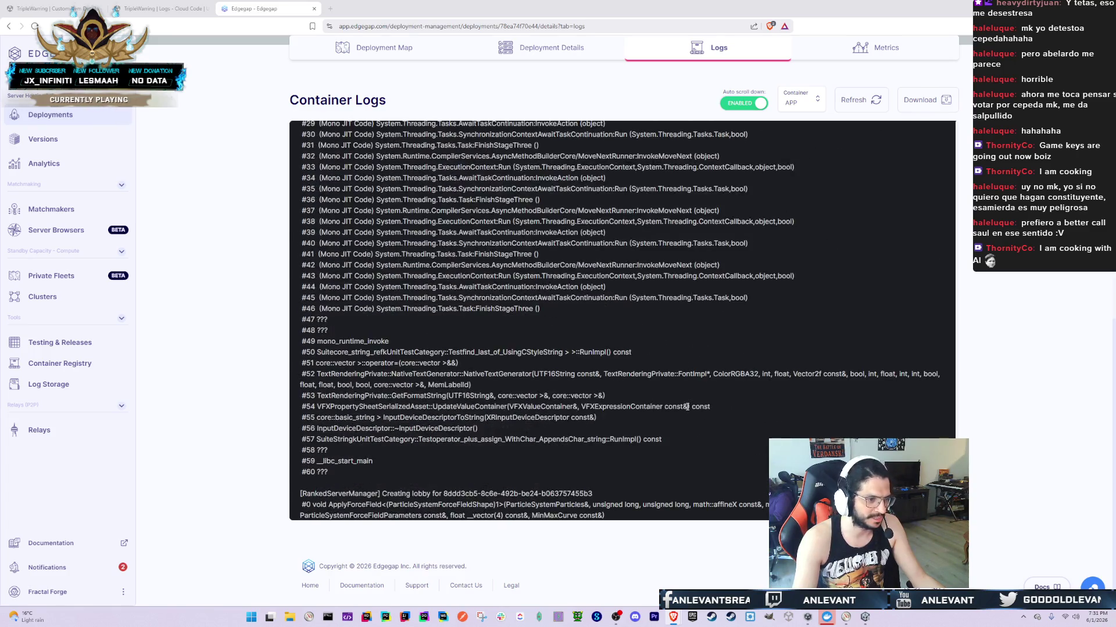
pyautogui.scroll(5, 685, 407)
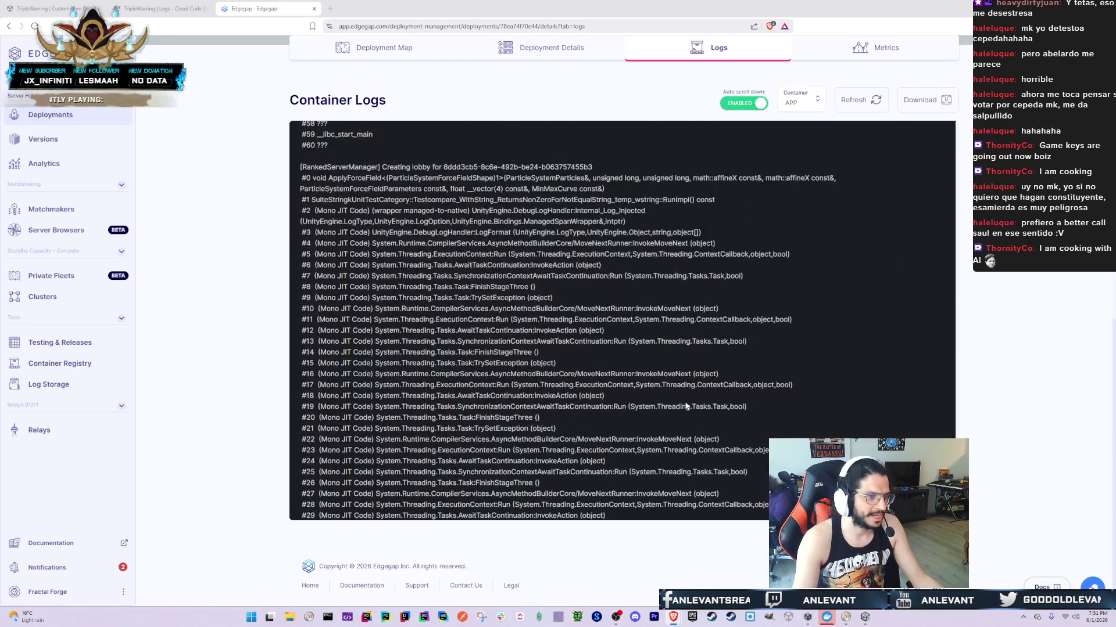
pyautogui.scroll(5, 676, 395)
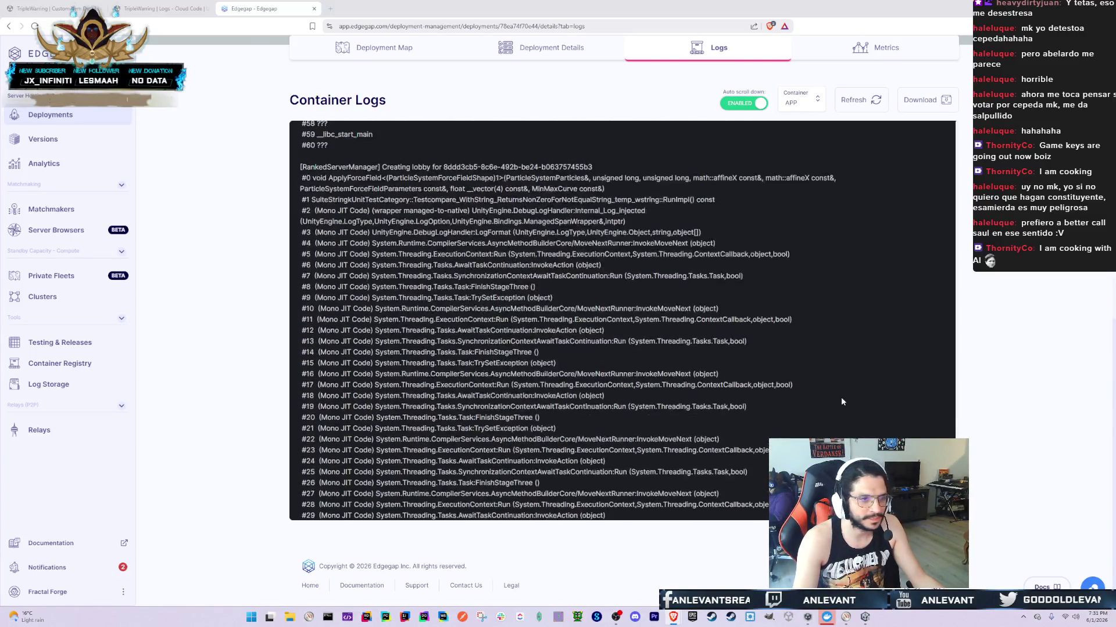
pyautogui.scroll(5, 755, 407)
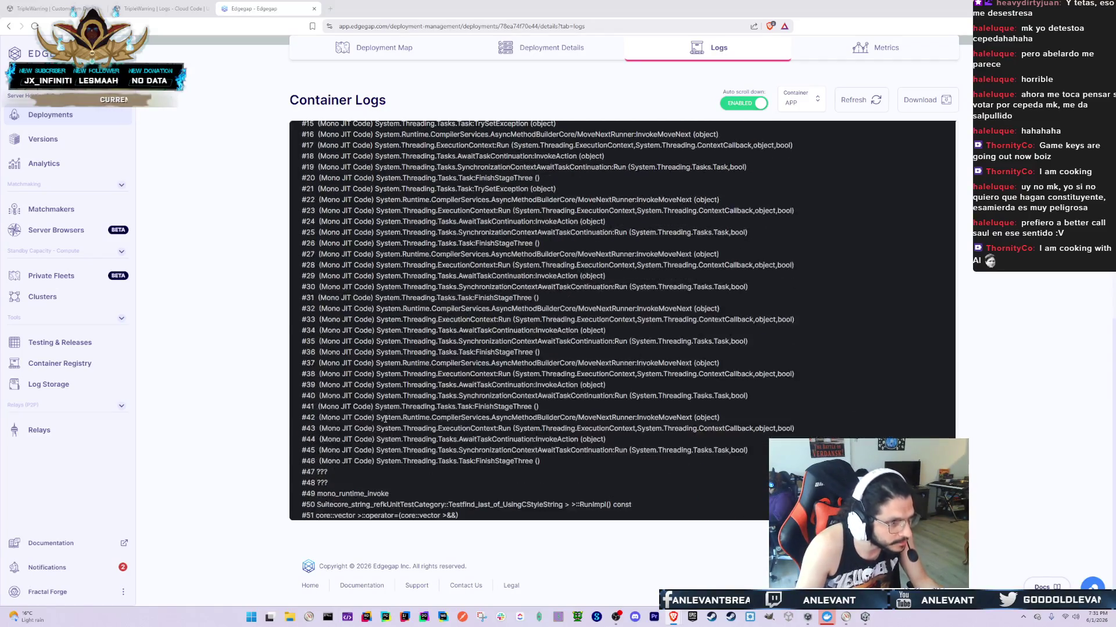
pyautogui.scroll(5, 667, 316)
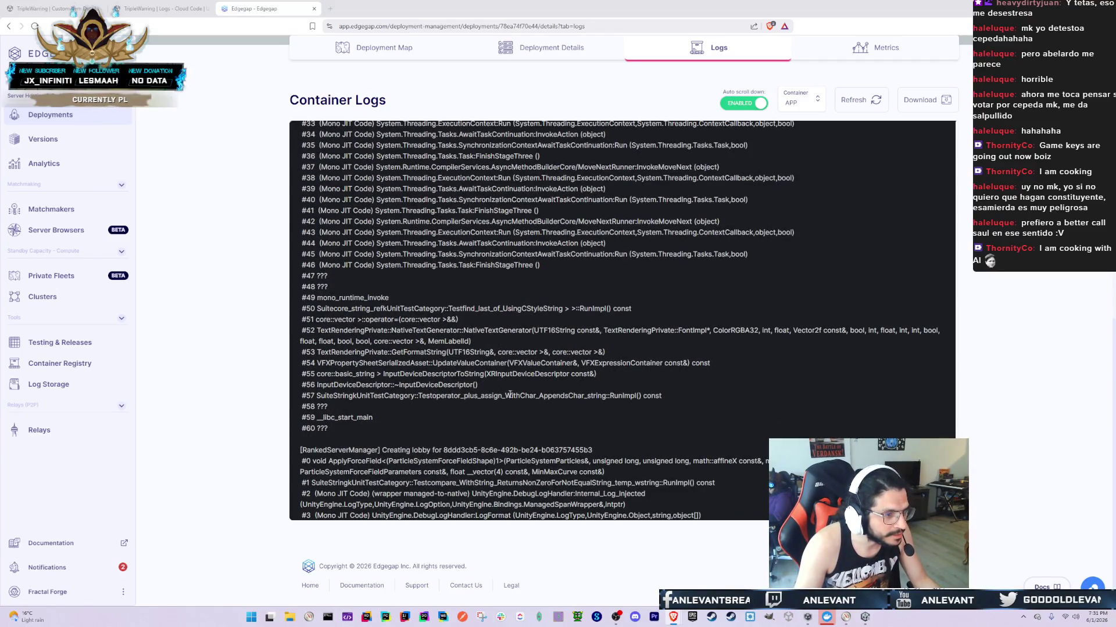
pyautogui.scroll(5, 581, 349)
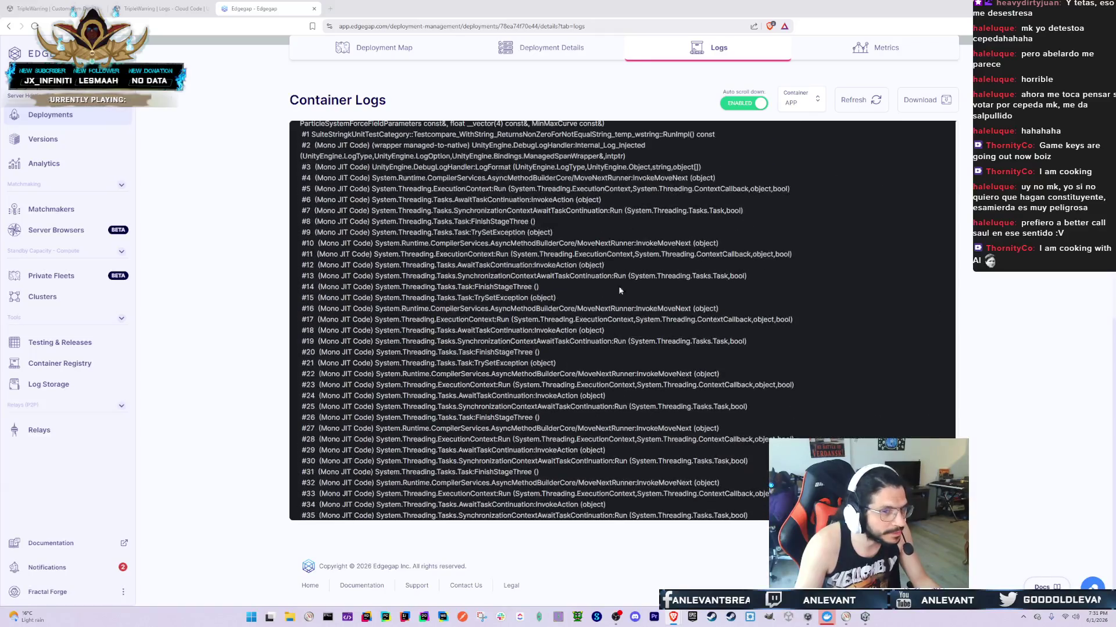
pyautogui.click(938, 103)
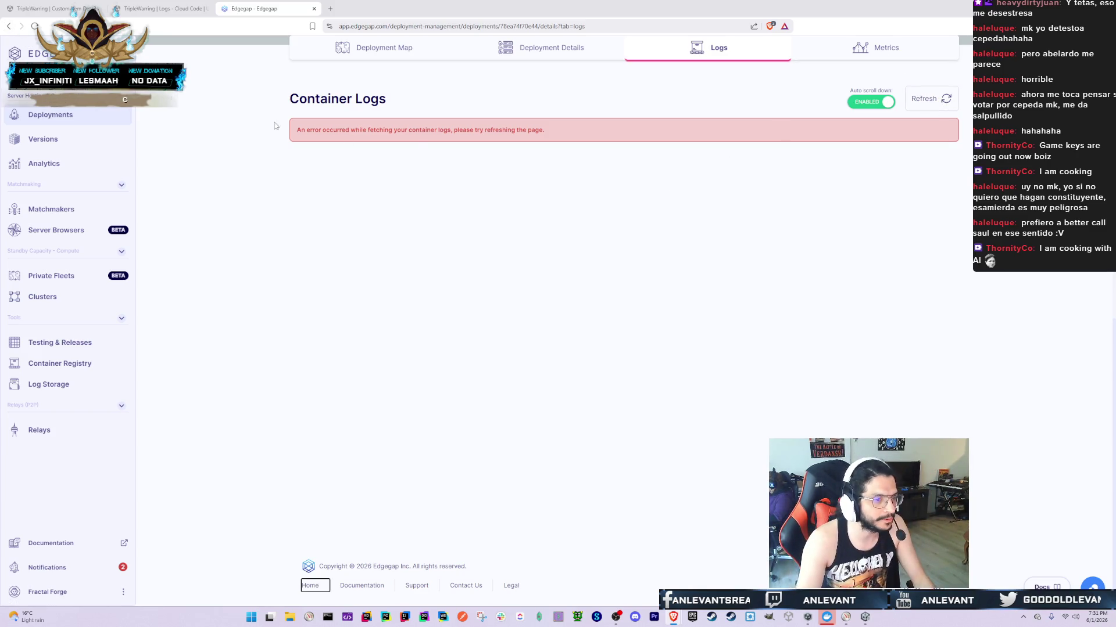
pyautogui.hotkey('alt', 'Tab')
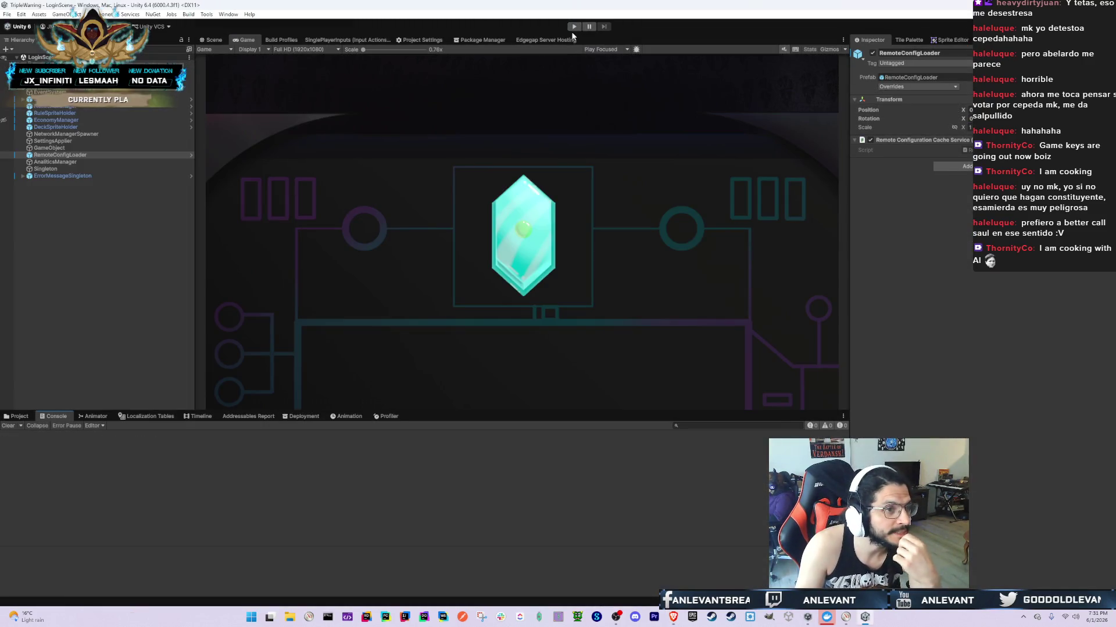
# Step: Enter Play mode and log into the game with the username and password
pyautogui.click(574, 27)
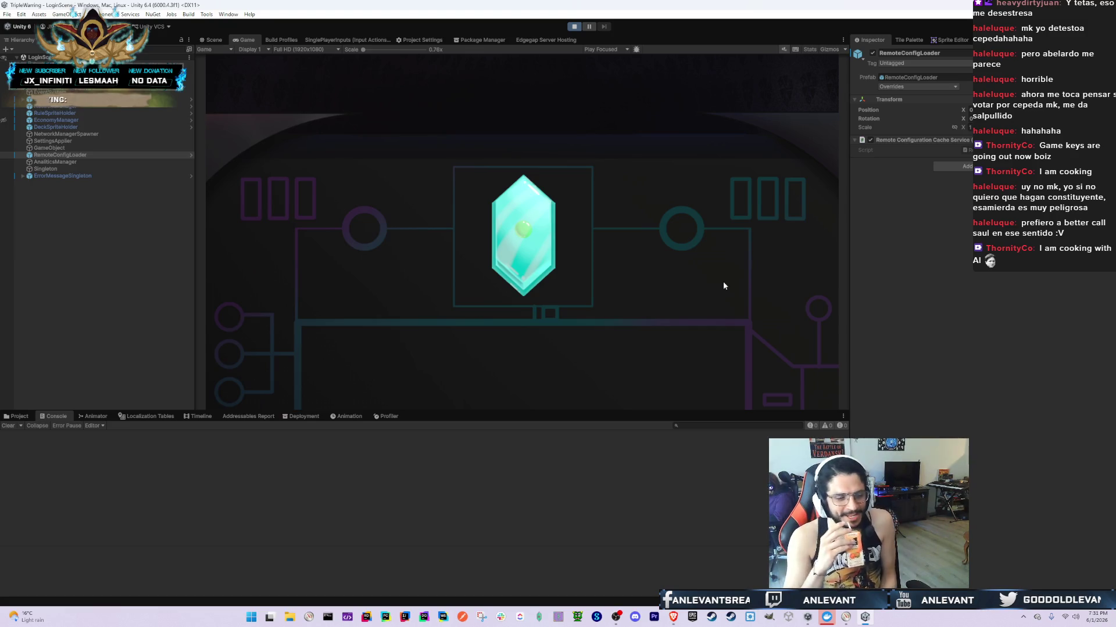
pyautogui.click(16, 416)
pyautogui.click(311, 218)
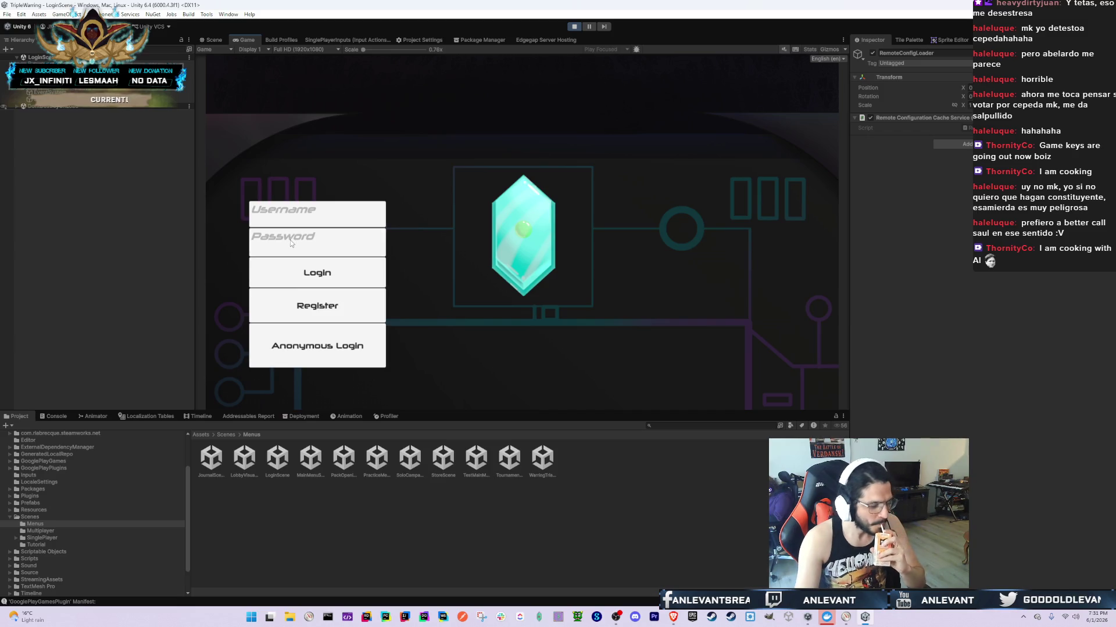
pyautogui.write('admin')
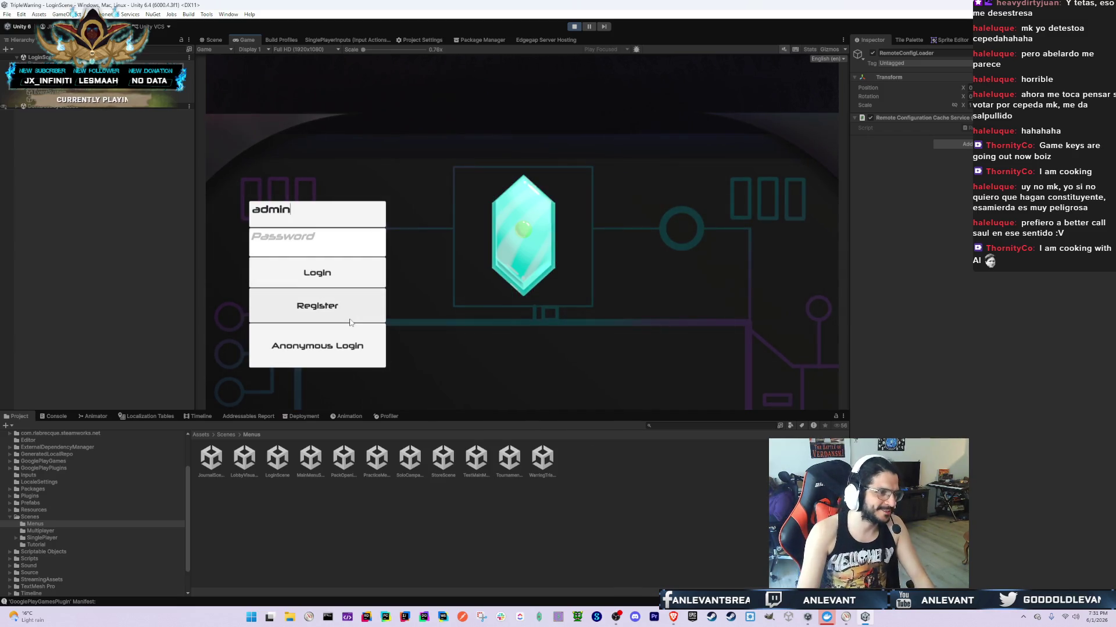
pyautogui.click(349, 243)
pyautogui.write('ad')
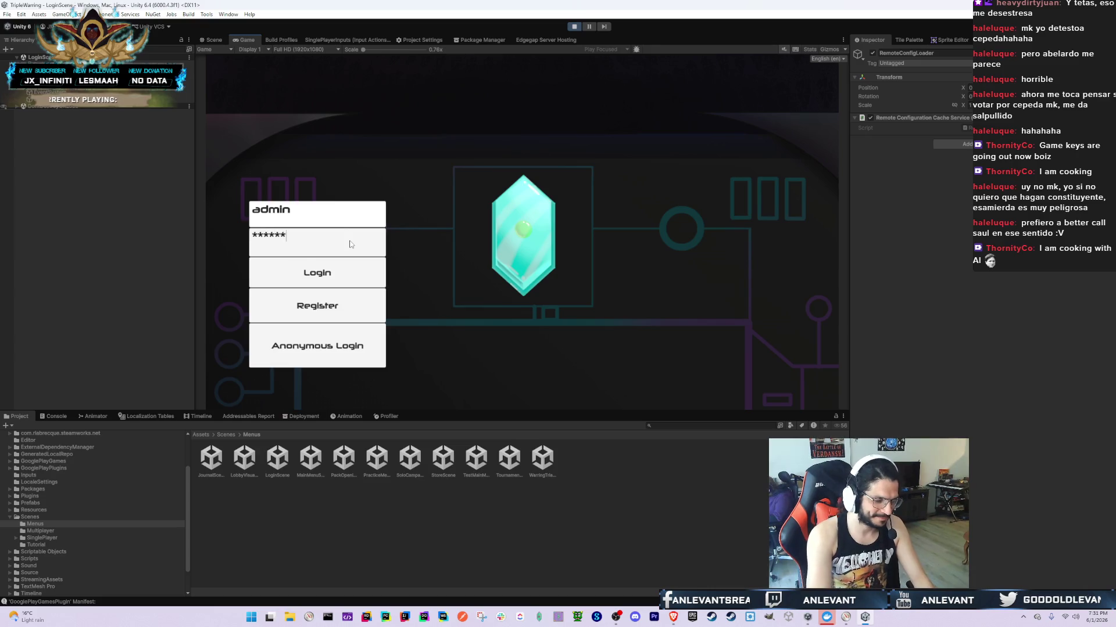
pyautogui.click(368, 270)
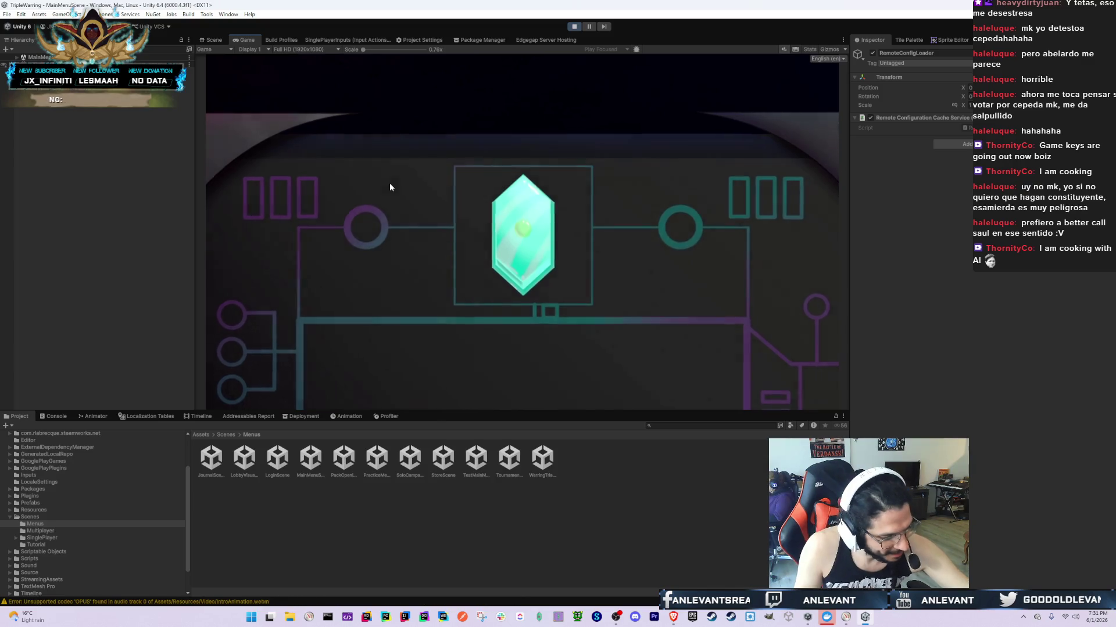
# Step: Clear the Console, try Solo Story, then open the Classic Ranked Match screen
pyautogui.click(53, 417)
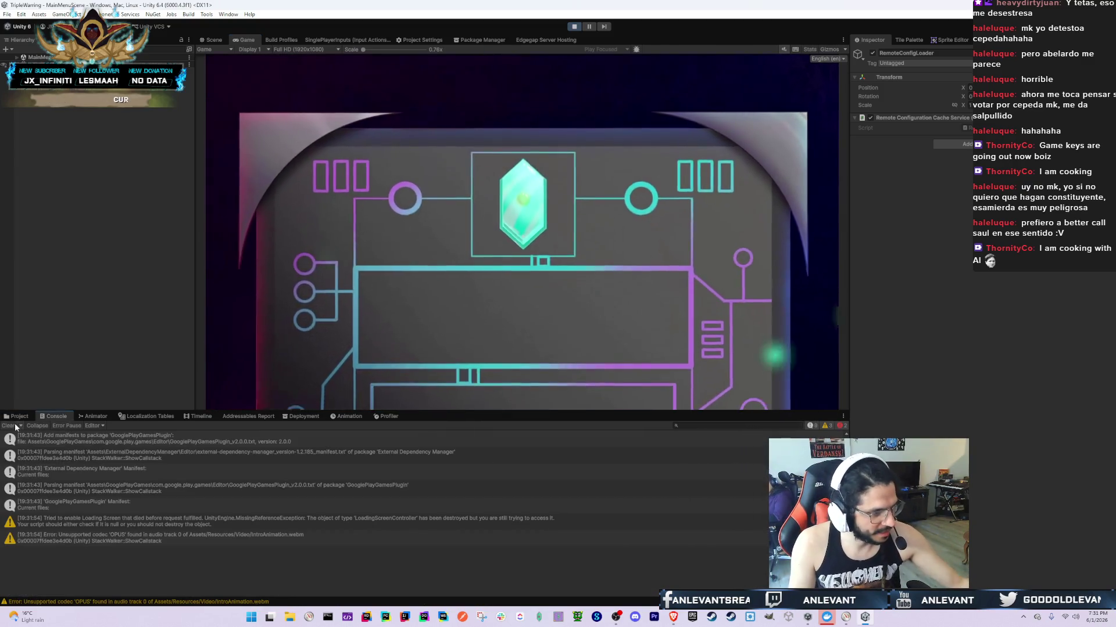
pyautogui.click(8, 426)
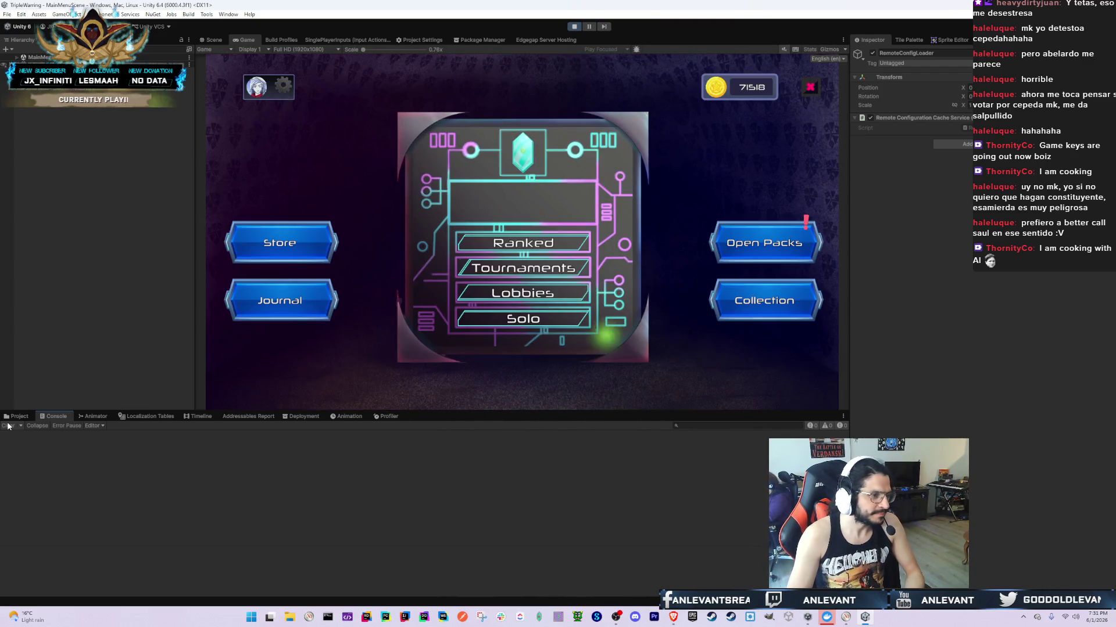
pyautogui.click(523, 319)
pyautogui.click(527, 251)
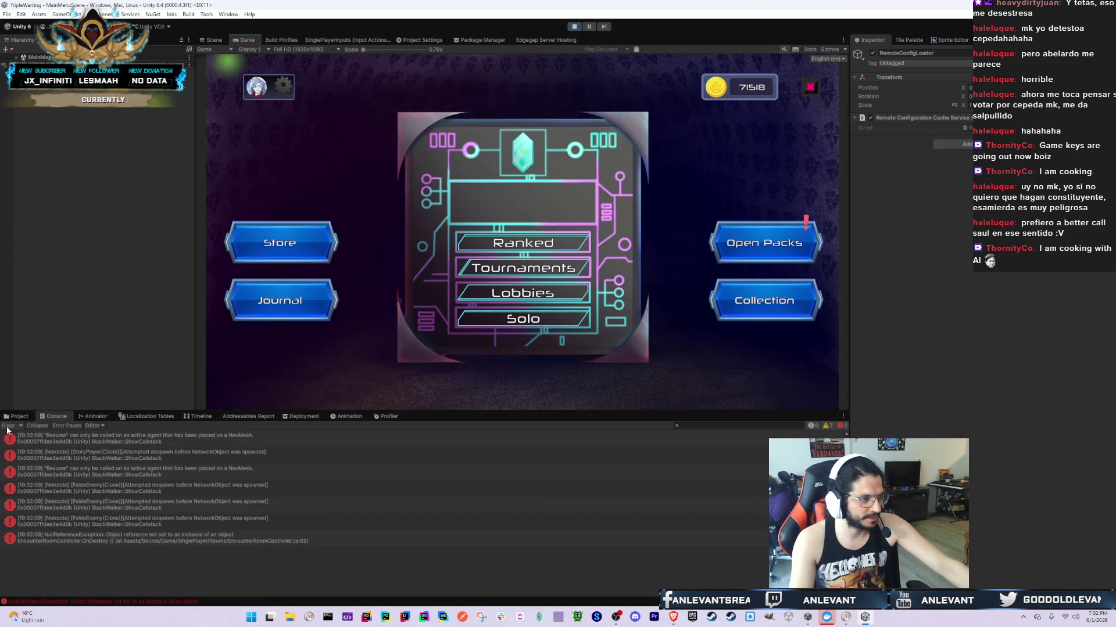
pyautogui.click(9, 425)
pyautogui.click(538, 243)
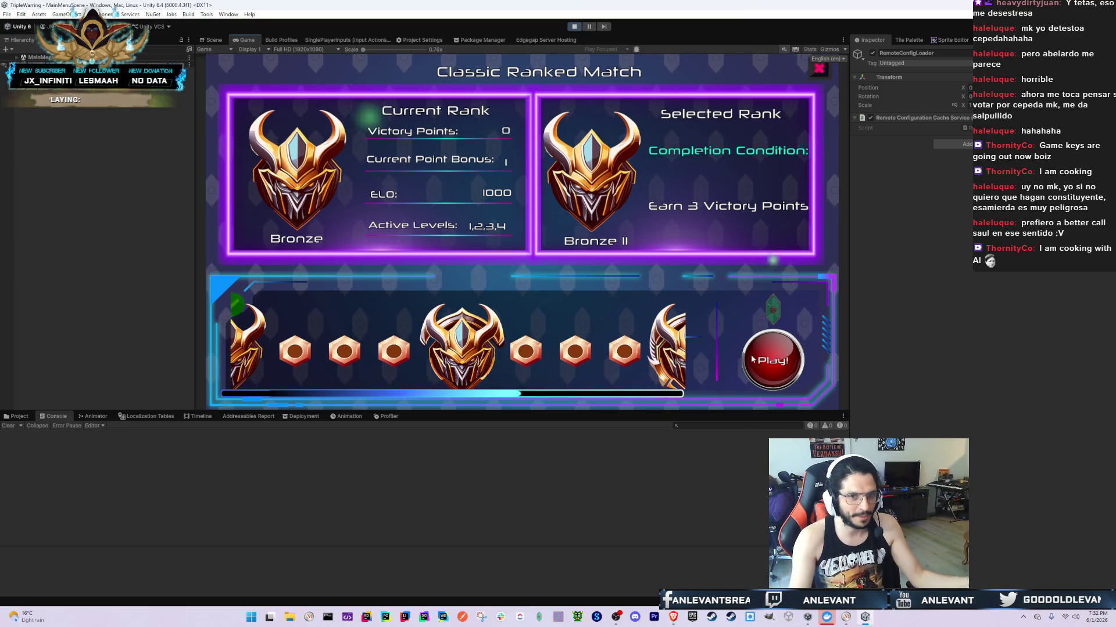
# Step: Press Play! on Classic Ranked Match and wait on Waiting For Opponent until a match is found
pyautogui.click(777, 373)
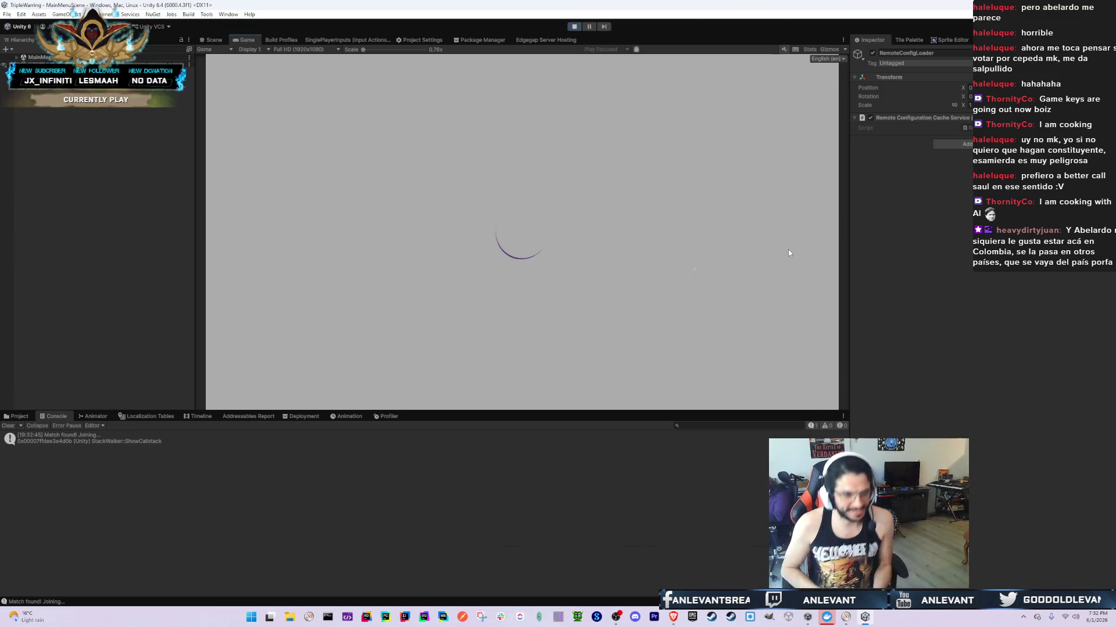
pyautogui.hotkey('alt', 'Tab')
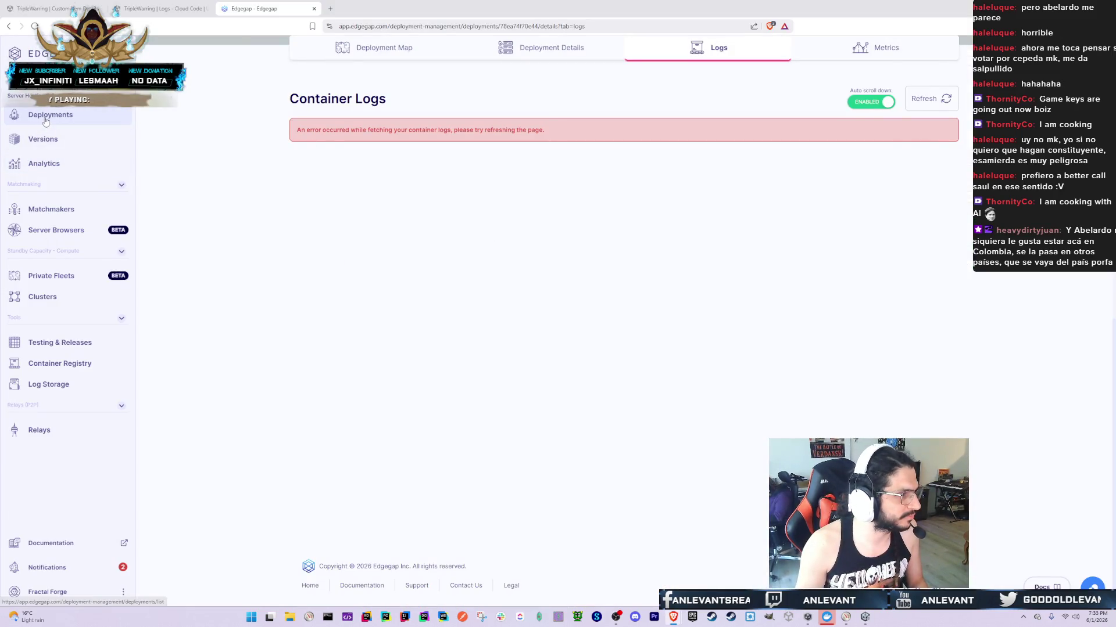
# Step: Show deployment 2512a9526c0a's container logs in Edgegap and download them as TXT
pyautogui.click(35, 120)
pyautogui.click(445, 194)
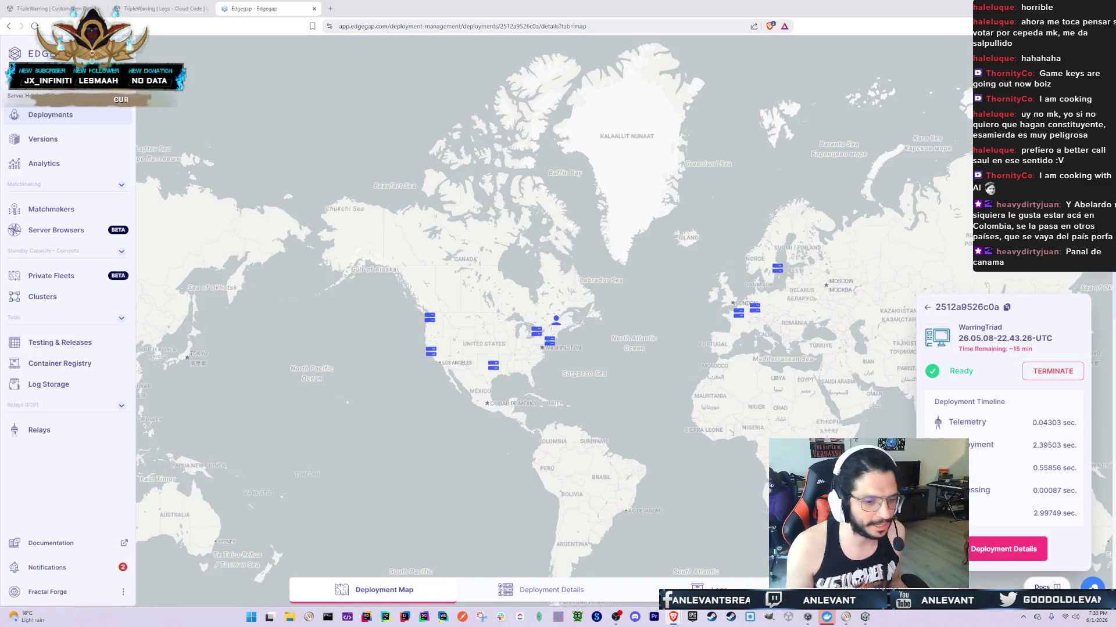
pyautogui.scroll(-1, 709, 581)
pyautogui.click(712, 550)
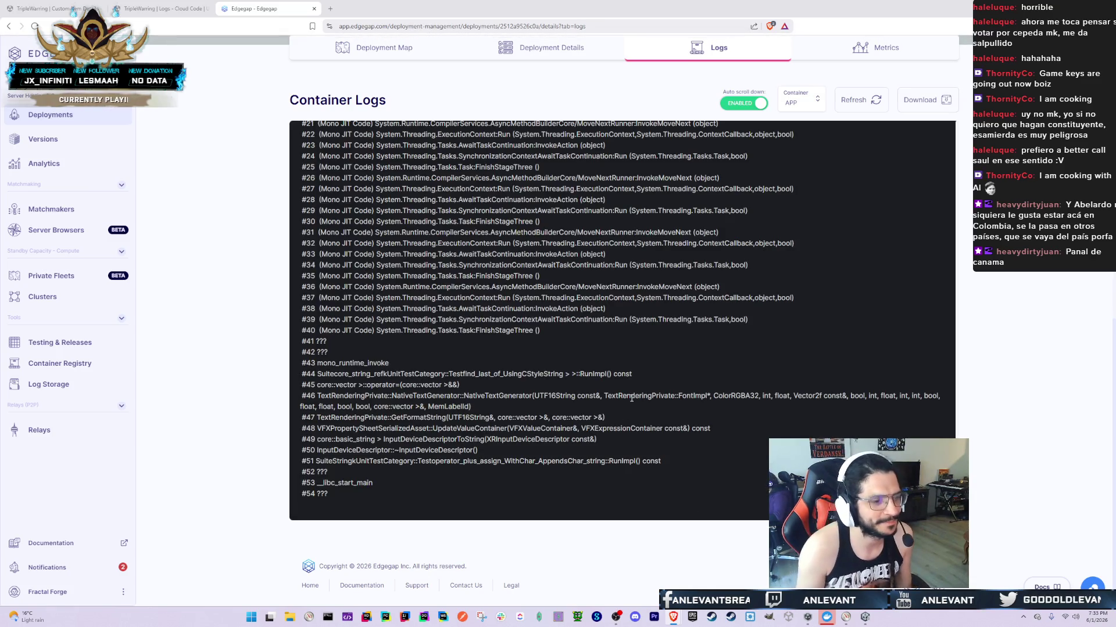
pyautogui.scroll(5, 741, 222)
pyautogui.scroll(3, 742, 223)
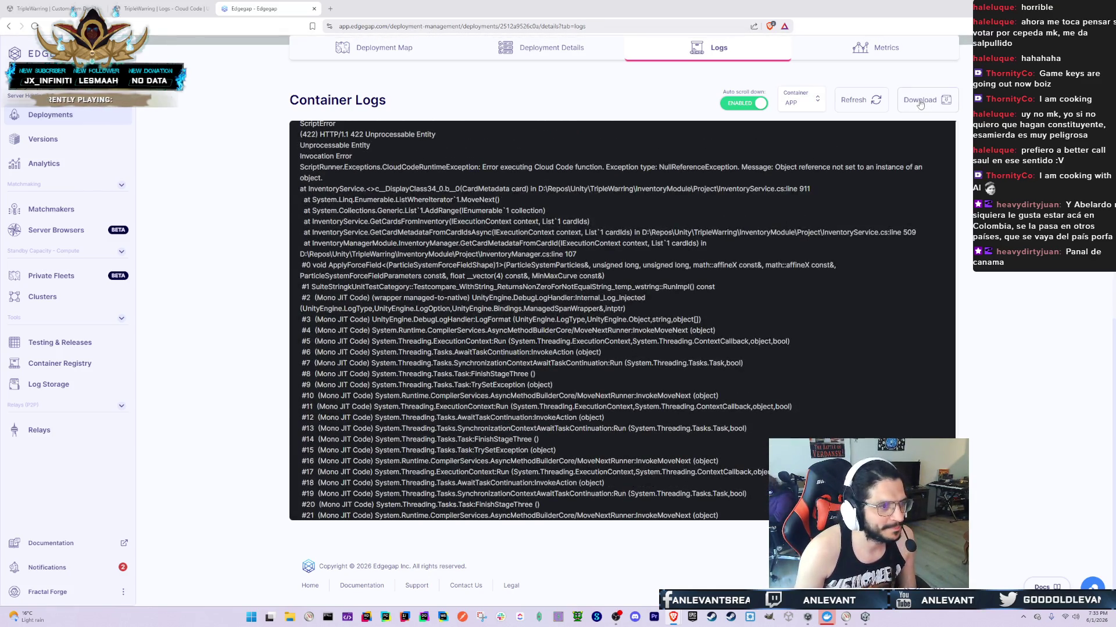
pyautogui.scroll(5, 581, 186)
pyautogui.click(927, 100)
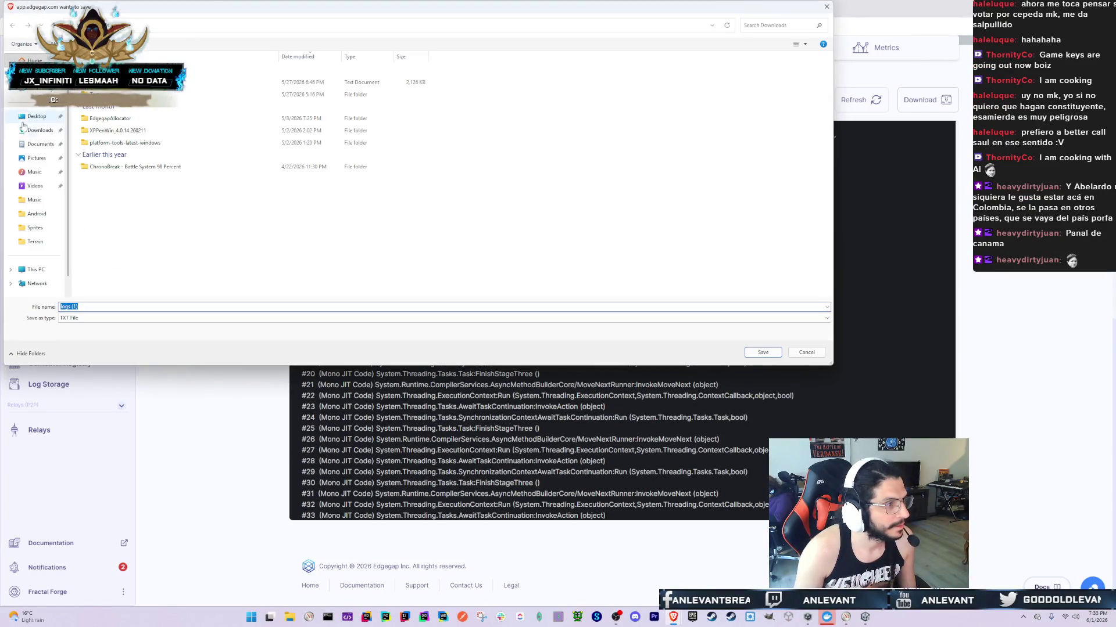
# Step: Save the downloaded container log into the Downloads folder
pyautogui.click(23, 129)
pyautogui.click(749, 352)
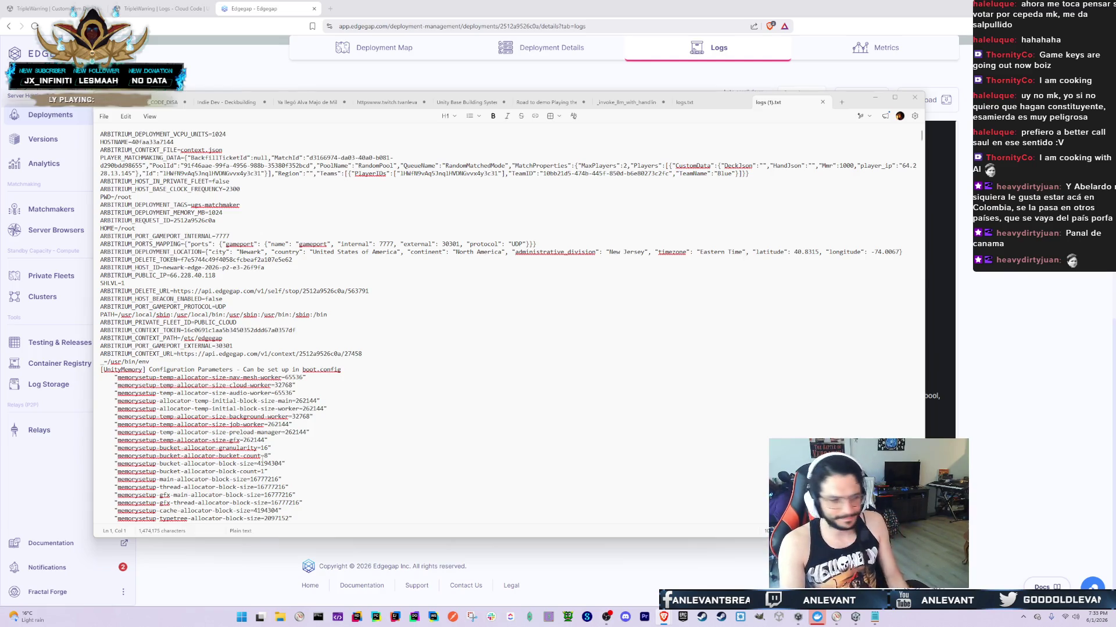
pyautogui.scroll(-9, 593, 328)
# Step: Search logs (1).txt in Notepad for 'Al Hand' and dismiss the no-match message
pyautogui.click(592, 304)
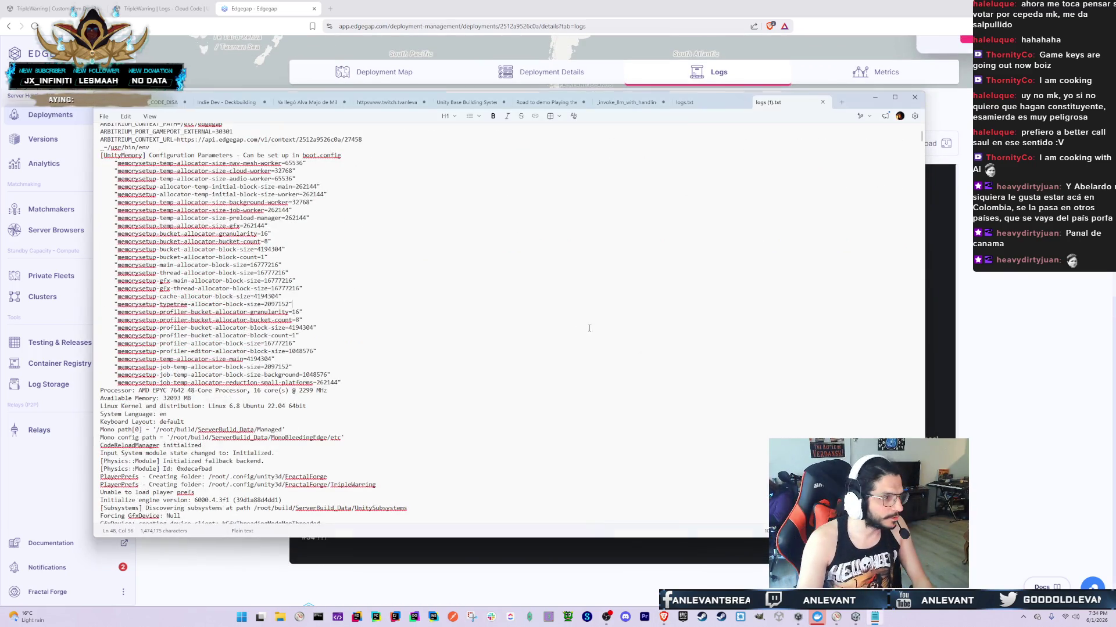
pyautogui.hotkey('ctrl', 'f')
pyautogui.write('Al')
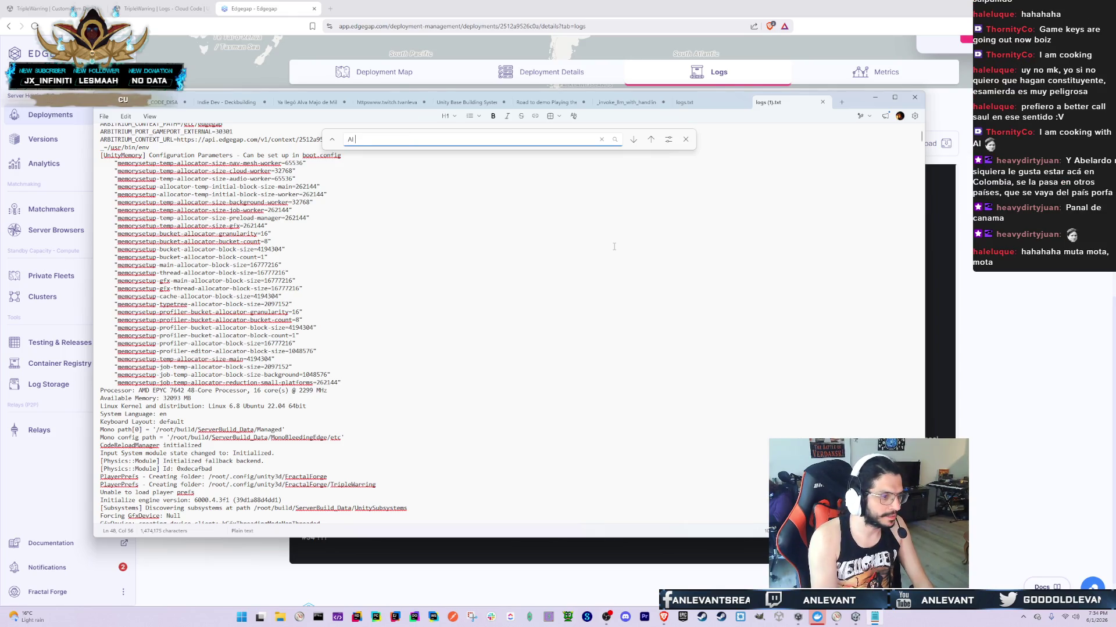
pyautogui.write('Hand')
pyautogui.press('Return')
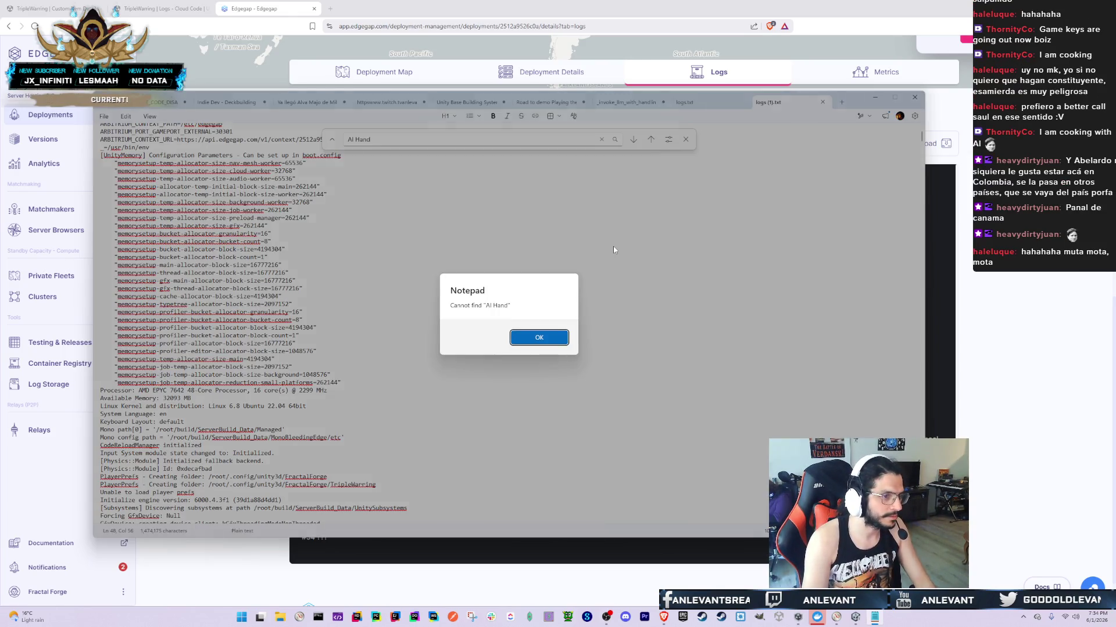
pyautogui.press('Return')
pyautogui.press('Return')
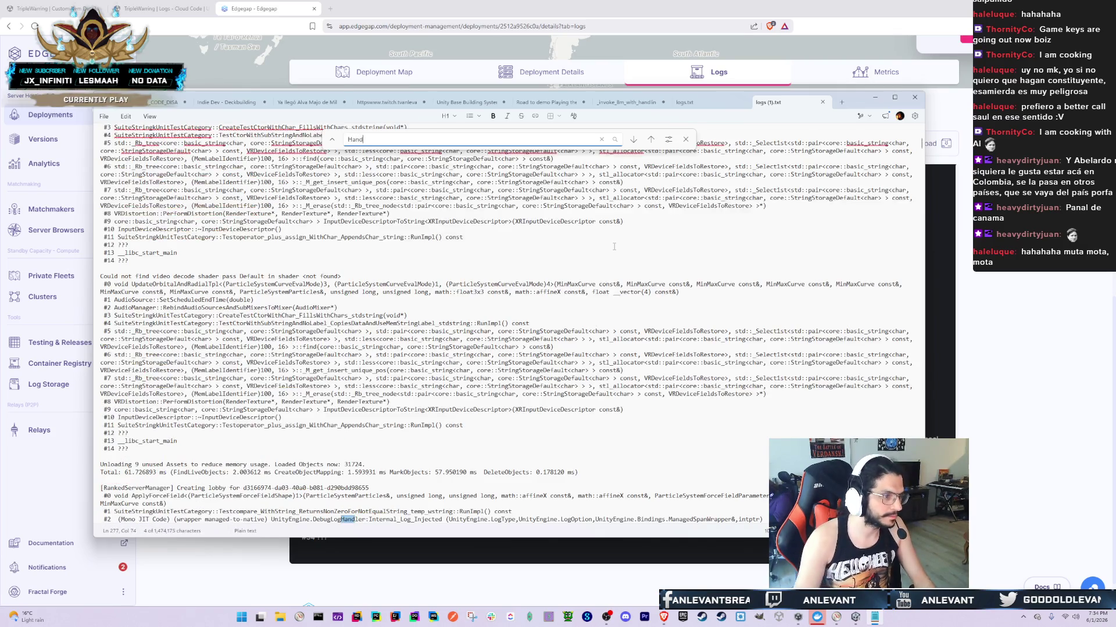
pyautogui.hotkey('alt', 'Tab')
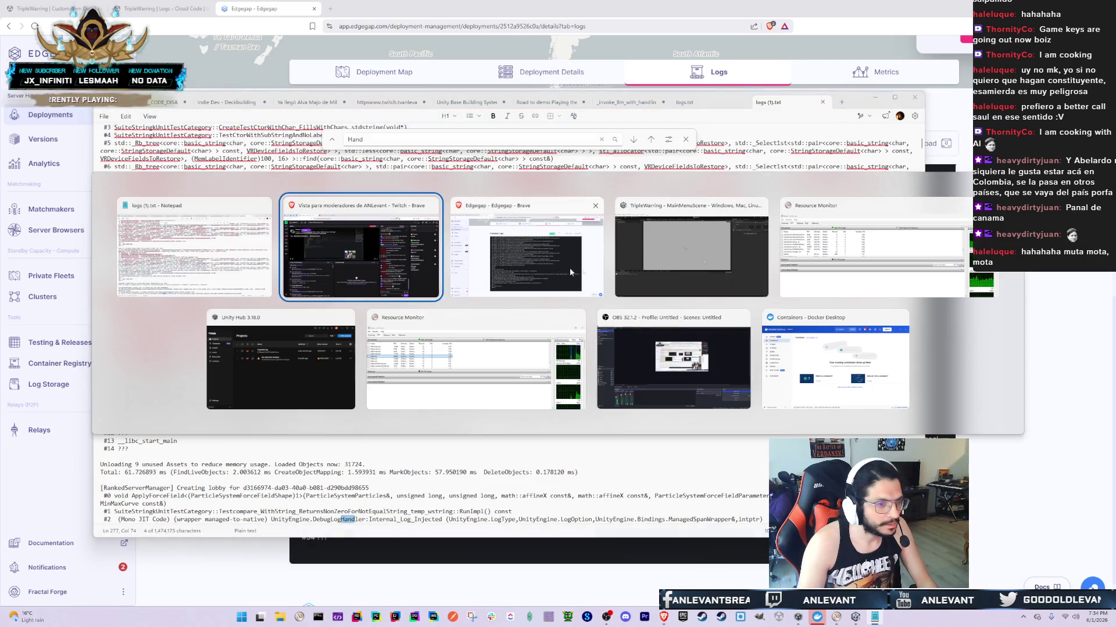
# Step: Switch to Unity Hub and review the TripleWarring entry in the Projects list
pyautogui.click(683, 271)
pyautogui.hotkey('alt', 'Tab')
pyautogui.press('Escape')
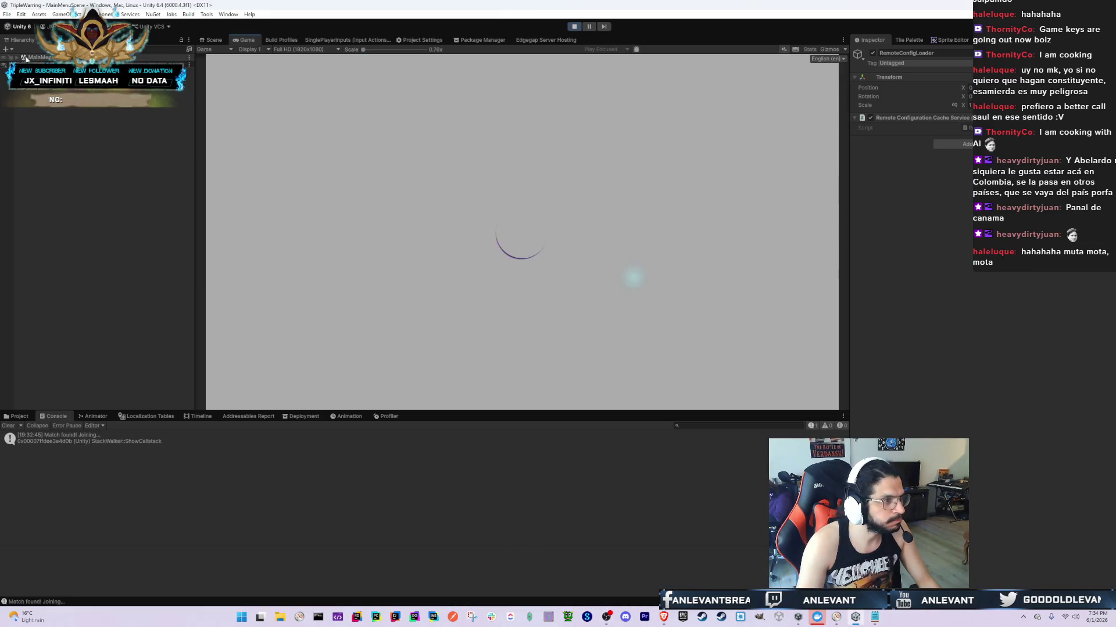
pyautogui.hotkey('alt', 'Tab')
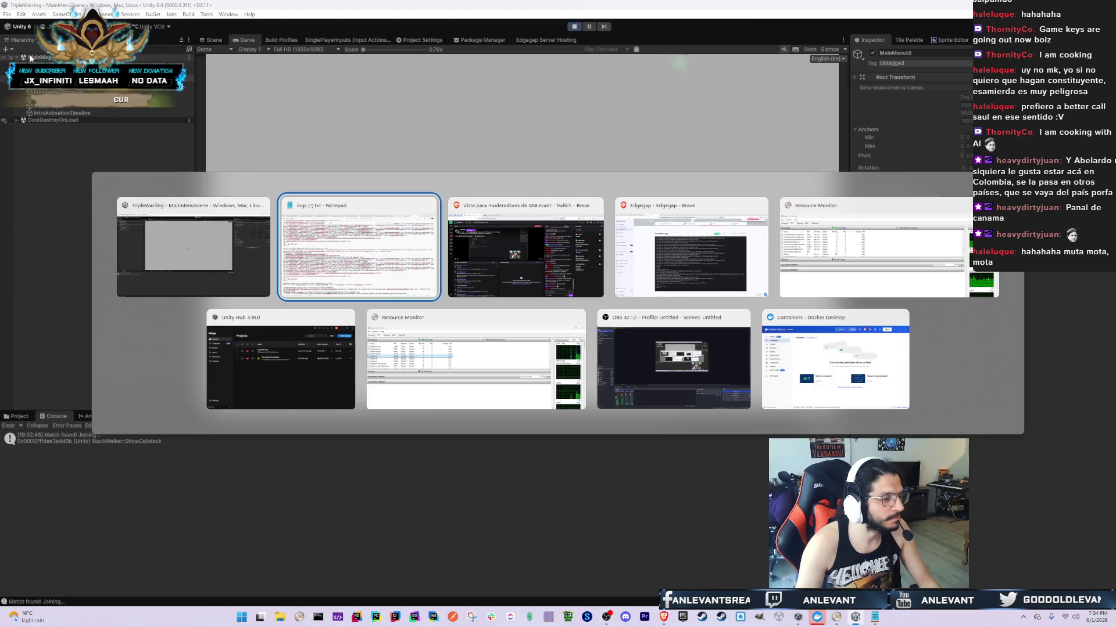
pyautogui.click(311, 378)
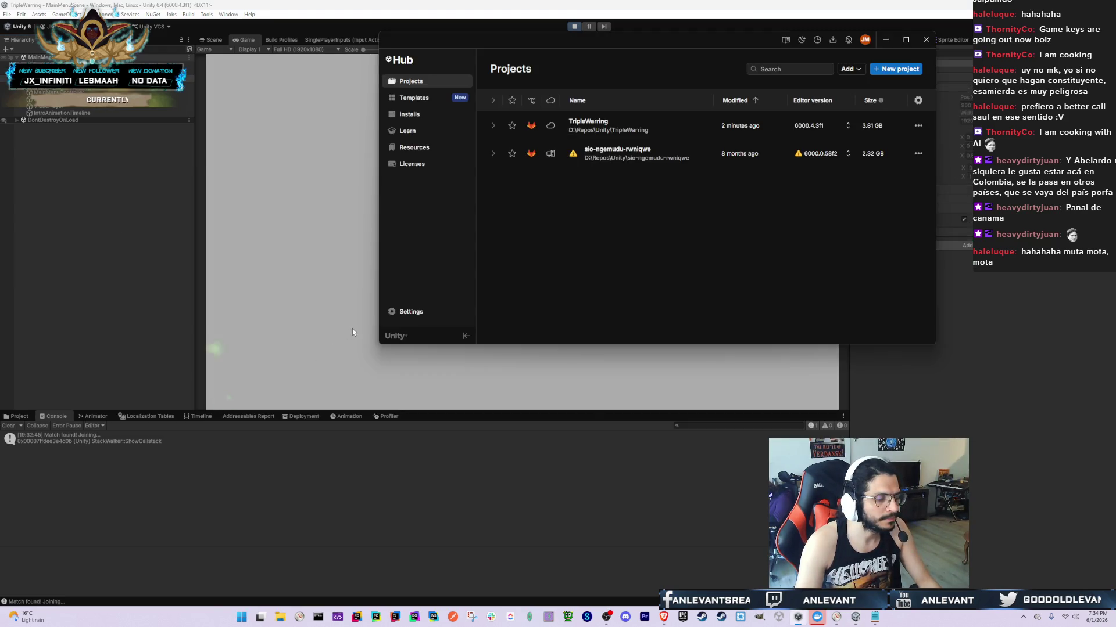
# Step: Return to the Unity editor and stop the running game
pyautogui.hotkey('alt', 'Tab')
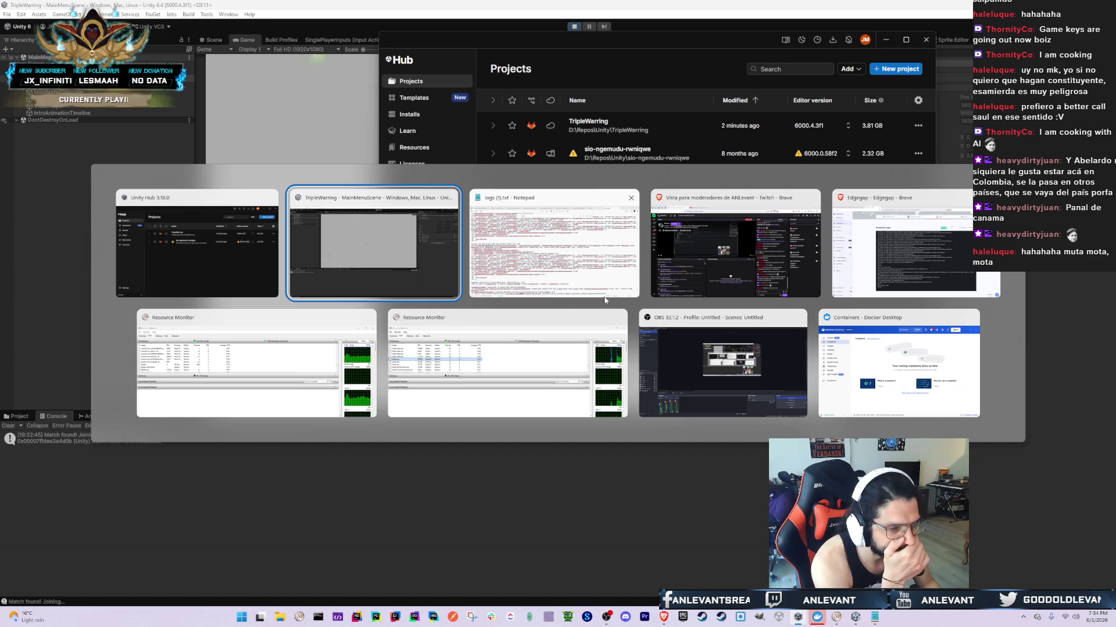
pyautogui.click(604, 300)
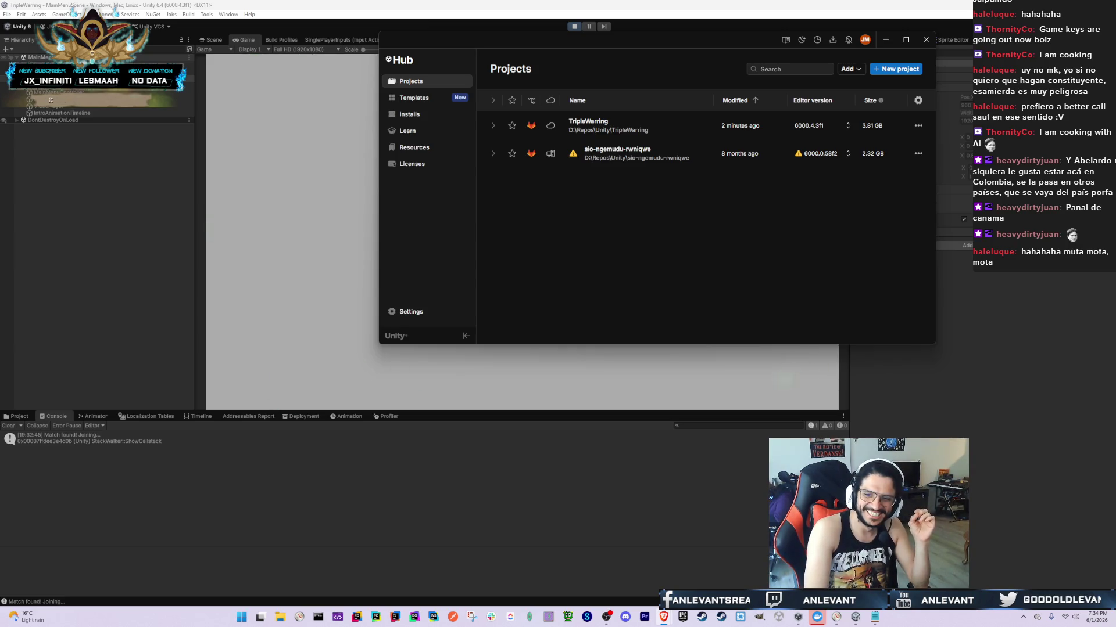
pyautogui.click(385, 153)
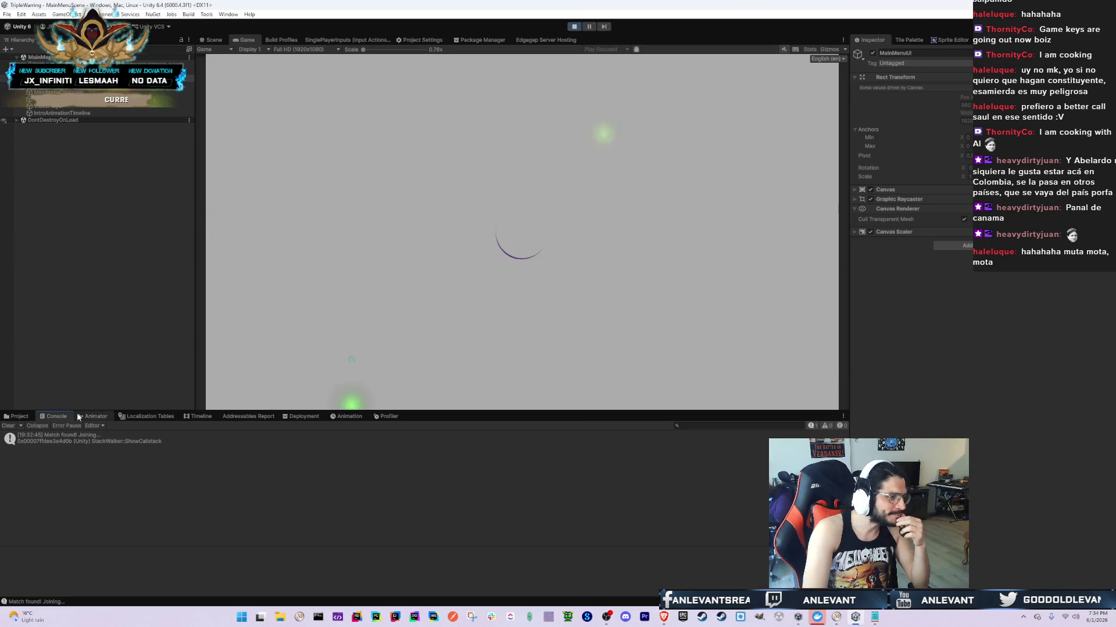
pyautogui.click(570, 28)
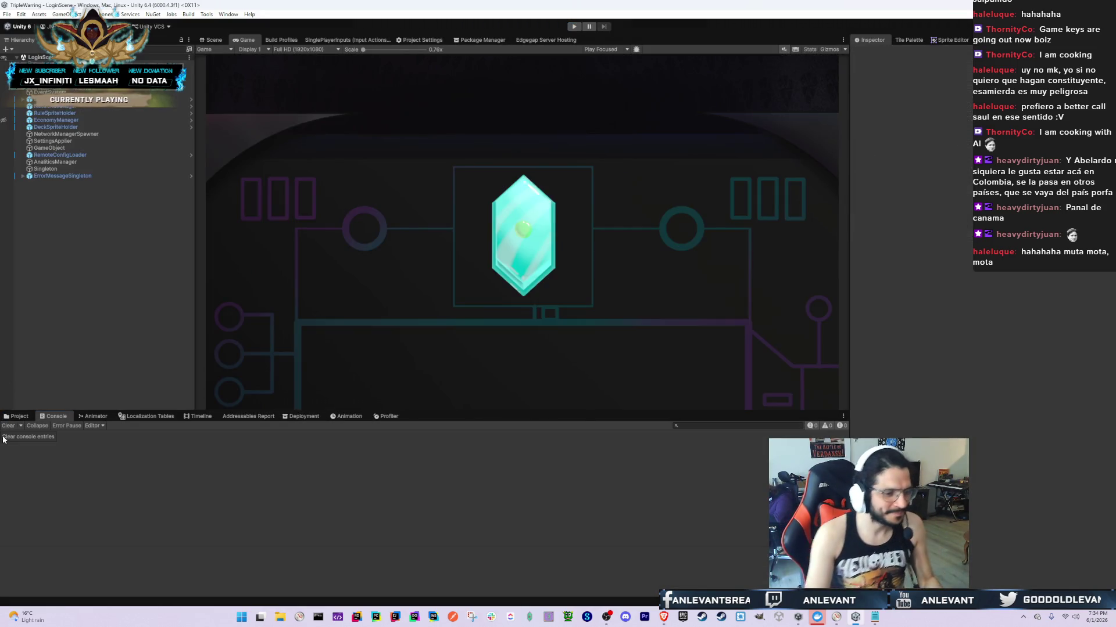
# Step: Start the game in play mode again, then focus Rider's InventoryModule terminal
pyautogui.hotkey('alt', 'Tab')
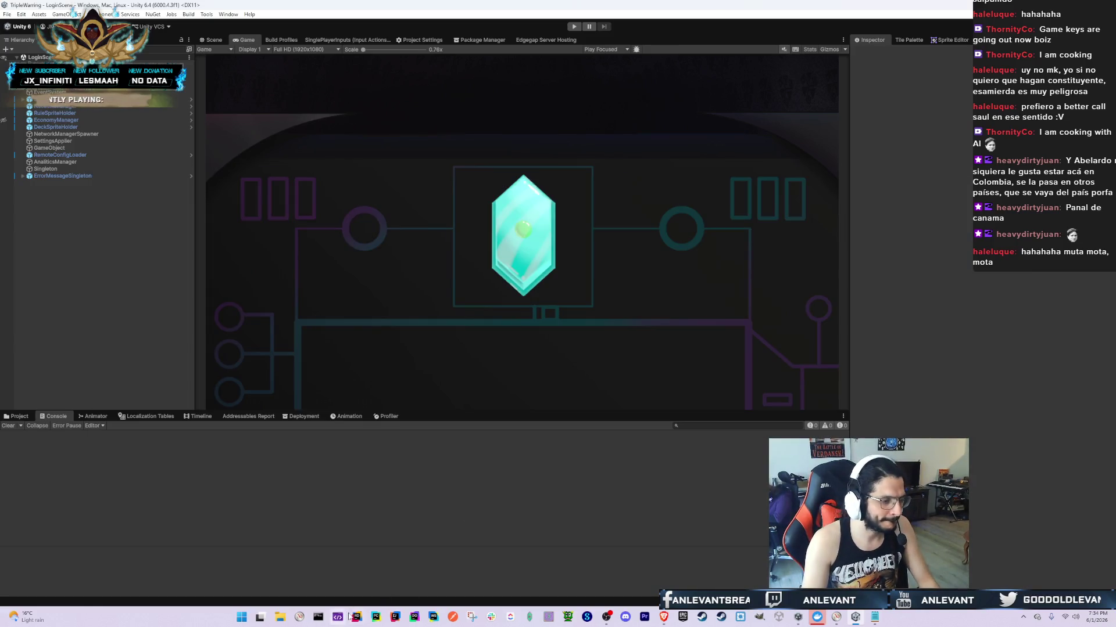
pyautogui.click(575, 26)
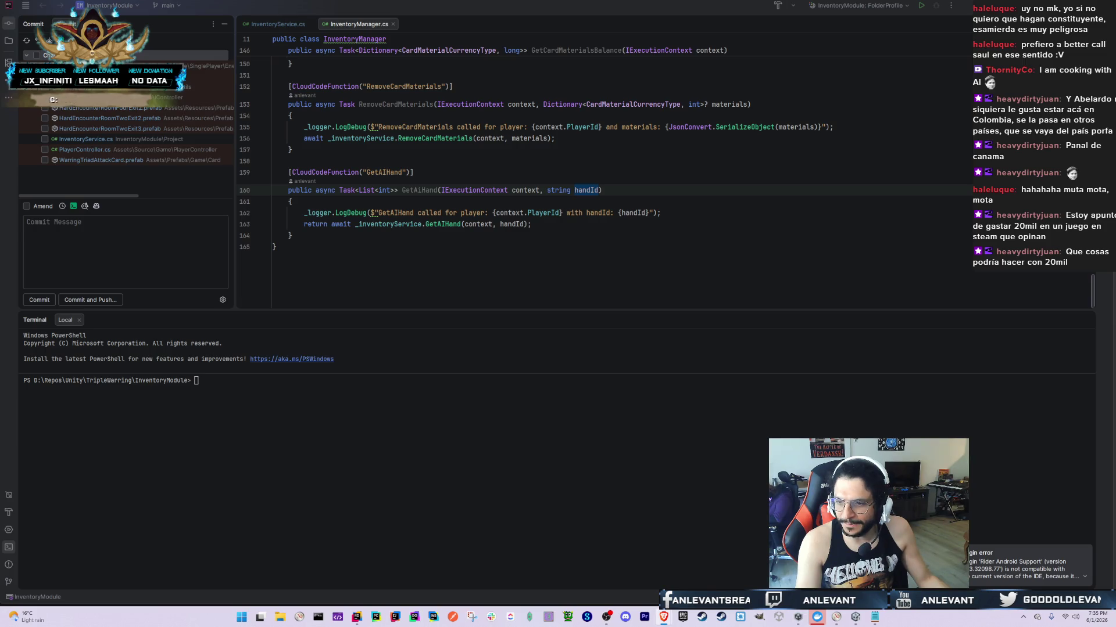
pyautogui.click(333, 386)
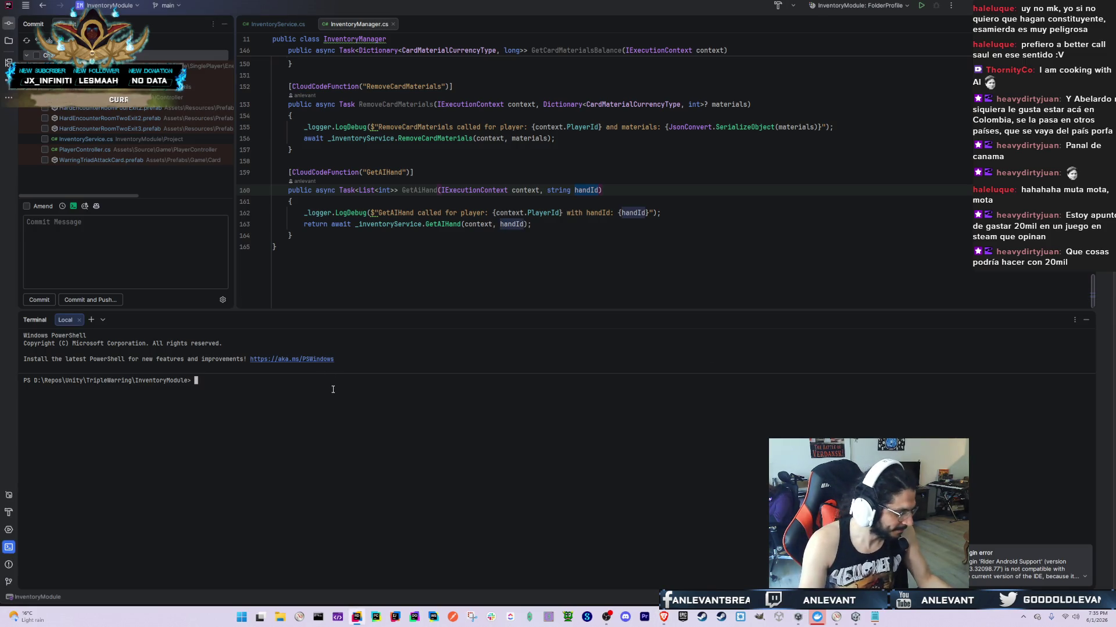
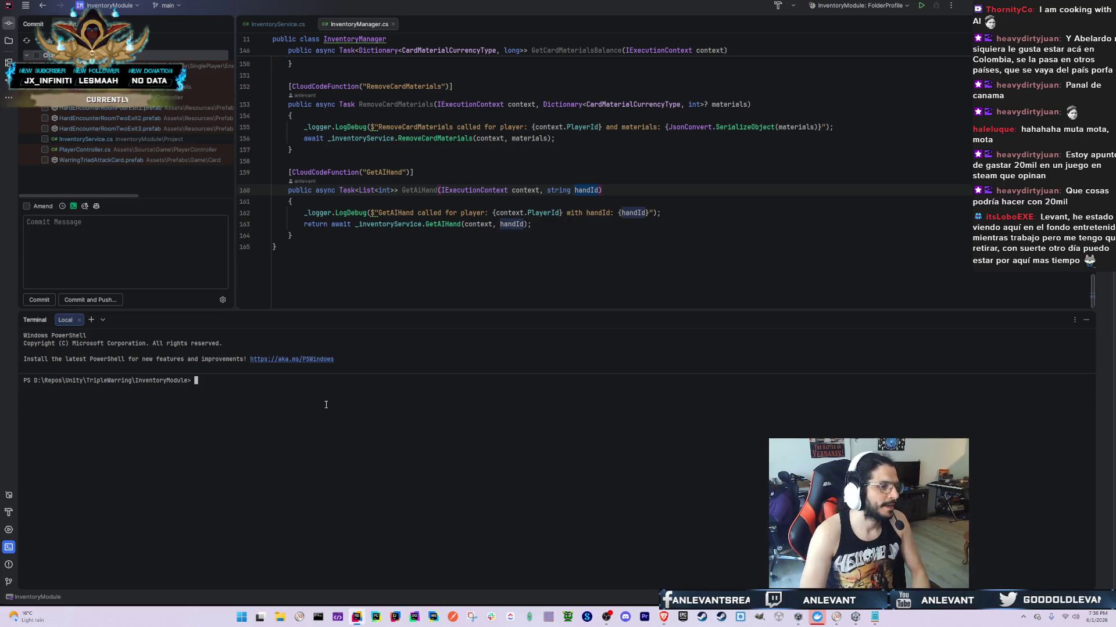
# Step: Open the TripleWarring solution in Rider's current window, replacing InventoryModule
pyautogui.hotkey('alt', 'Tab')
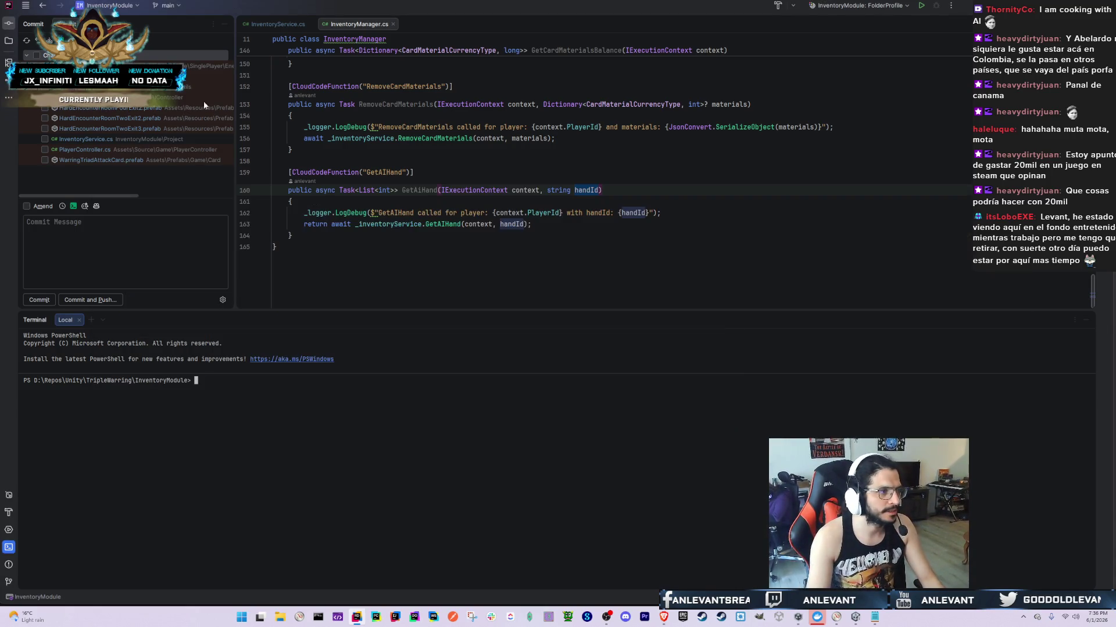
pyautogui.click(20, 7)
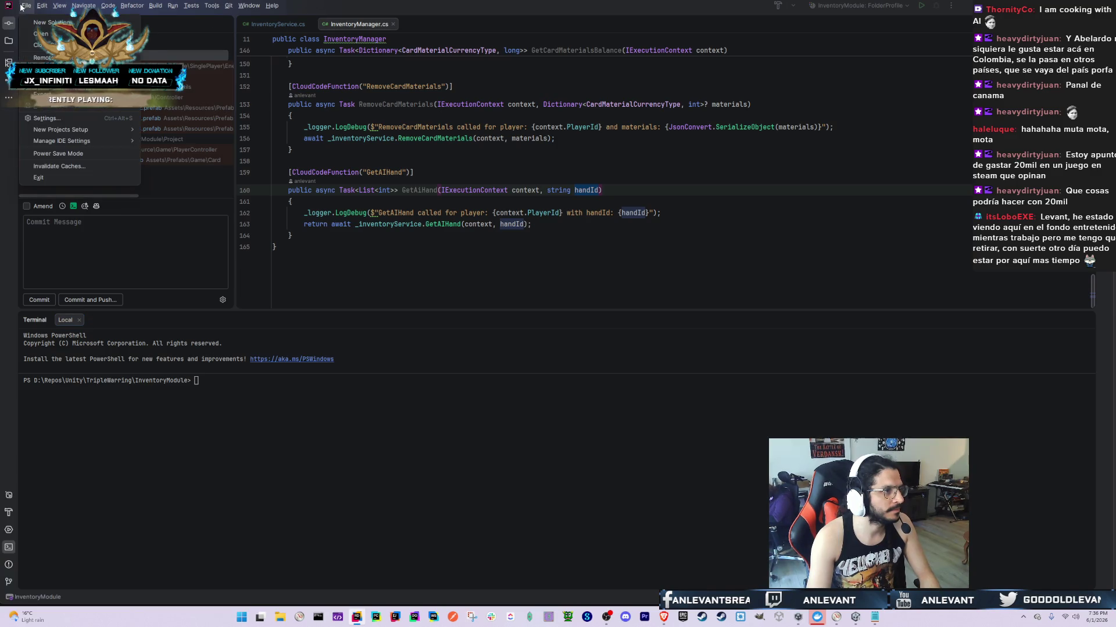
pyautogui.moveTo(130, 37)
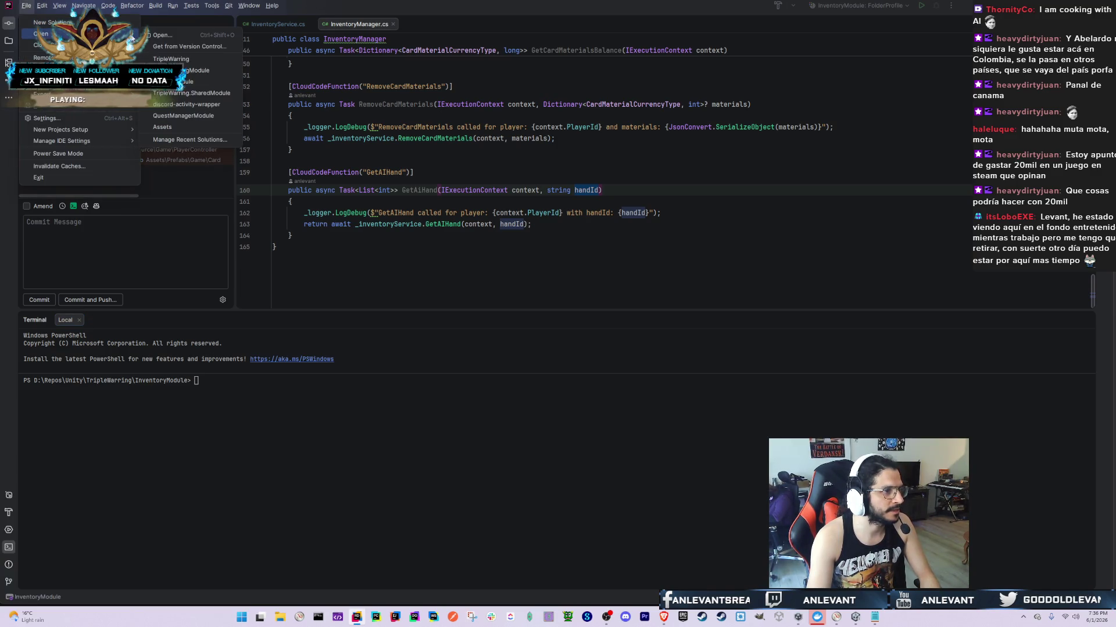
pyautogui.click(171, 58)
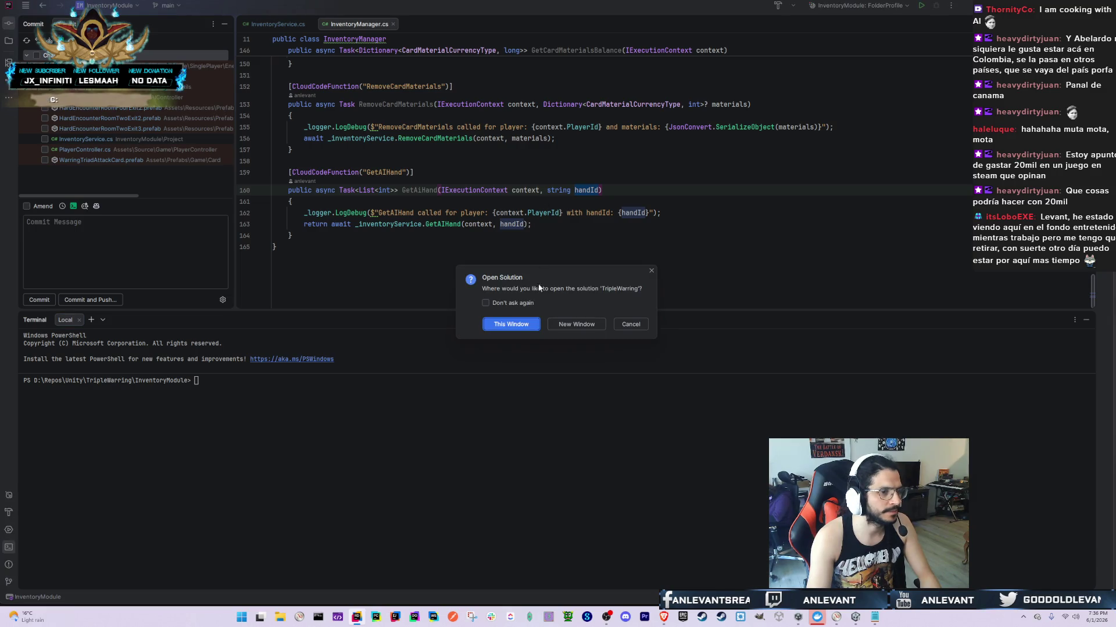
pyautogui.click(530, 327)
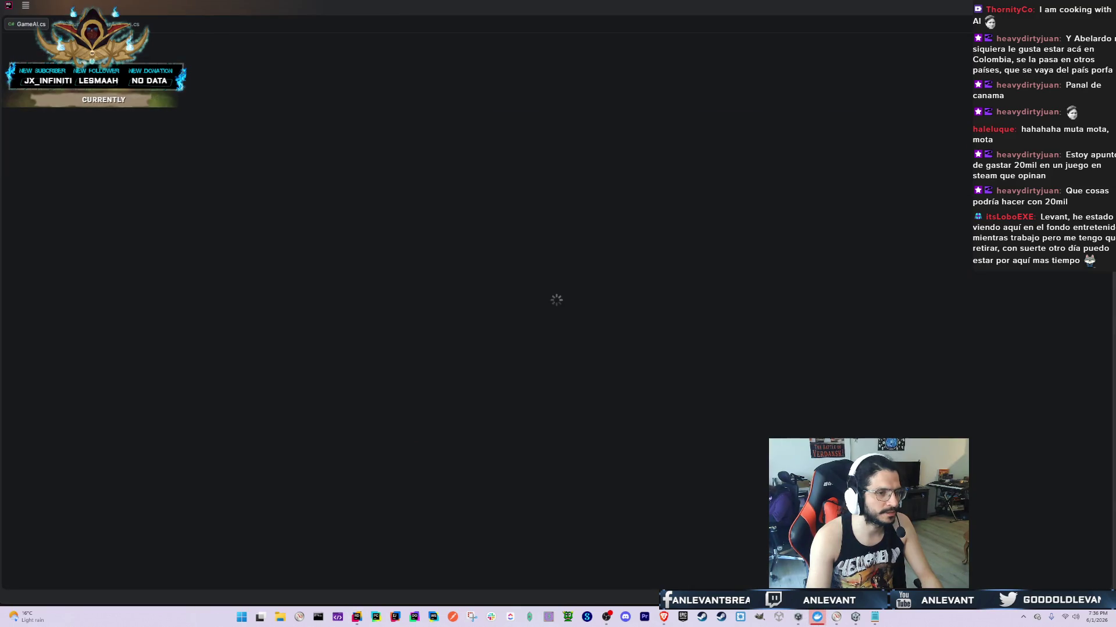
pyautogui.click(946, 127)
pyautogui.hotkey('alt', 'Tab')
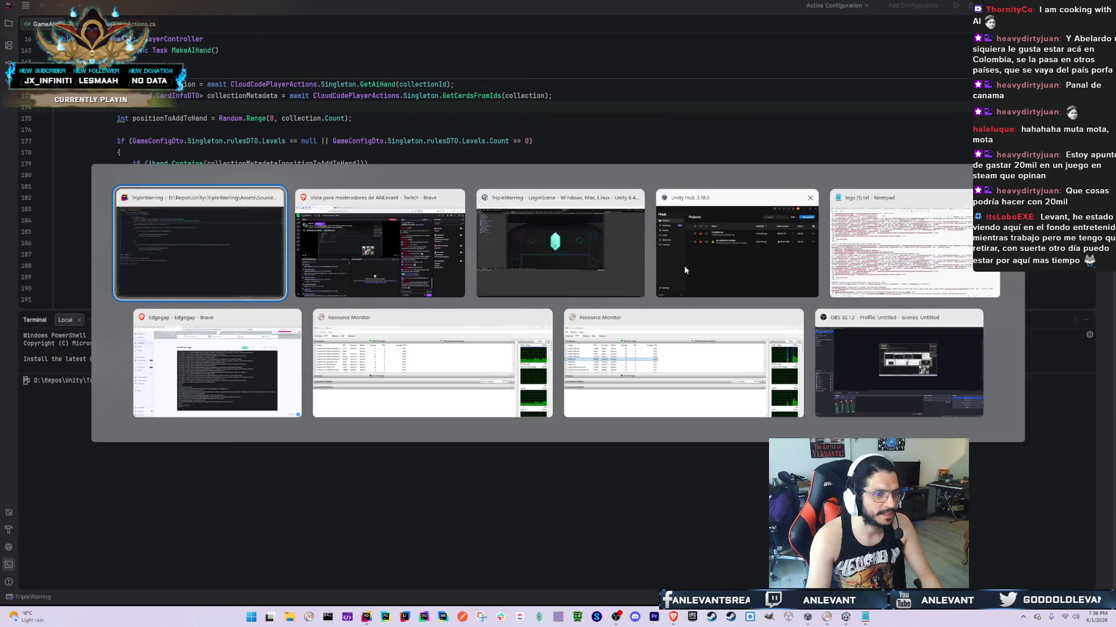
# Step: Deploy InventoryModule.ccmr from Unity's Deployment tab and open the Environment Settings page
pyautogui.click(529, 271)
pyautogui.click(18, 416)
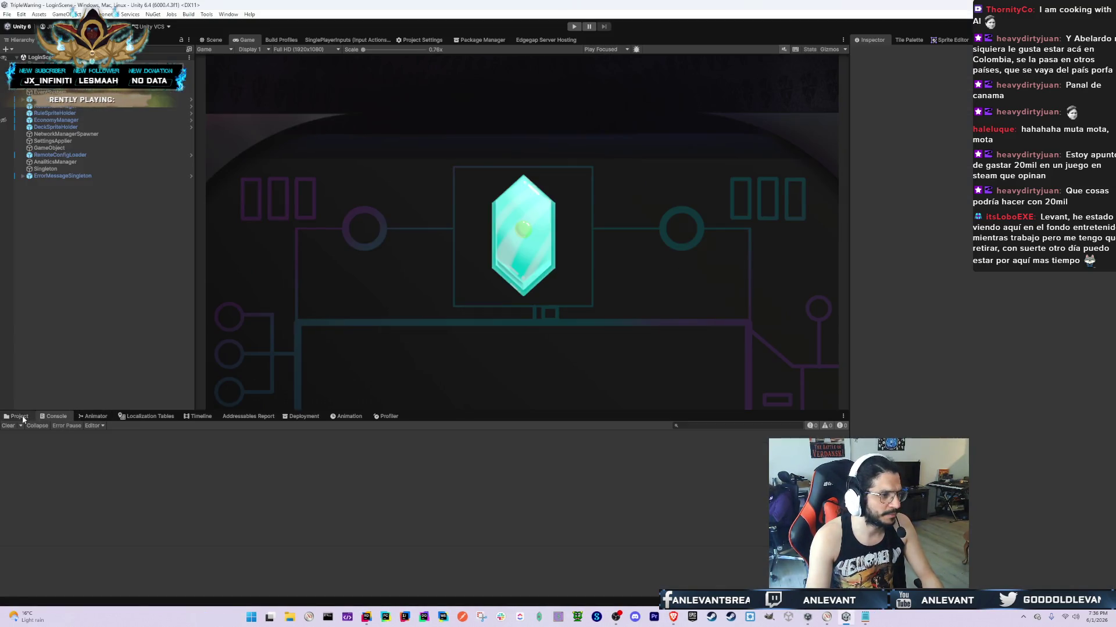
pyautogui.click(300, 416)
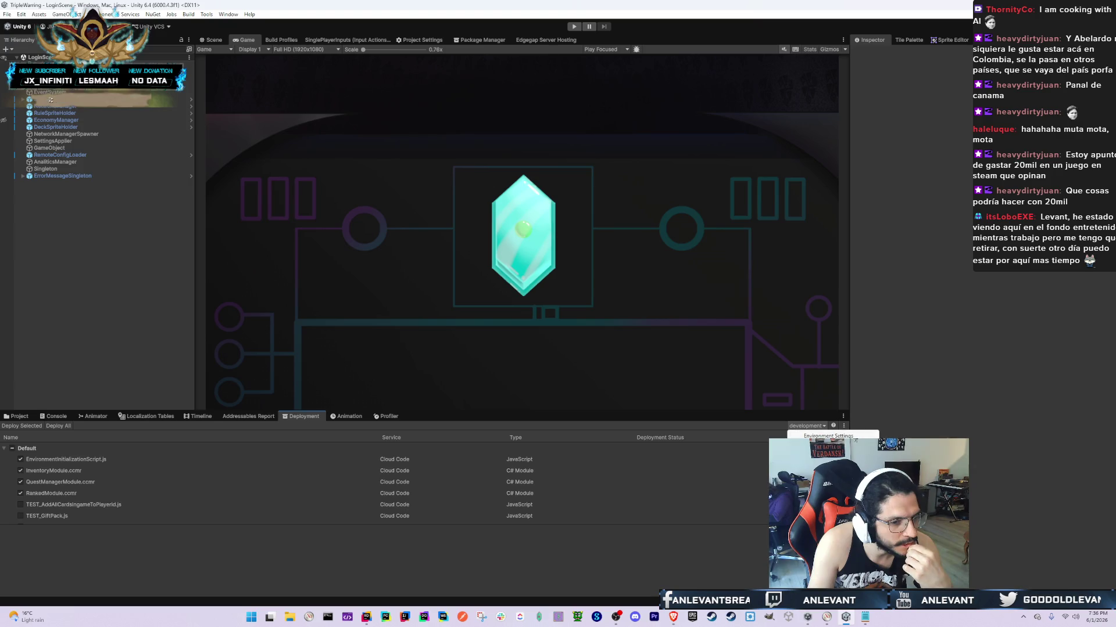
pyautogui.click(59, 494)
pyautogui.click(58, 473)
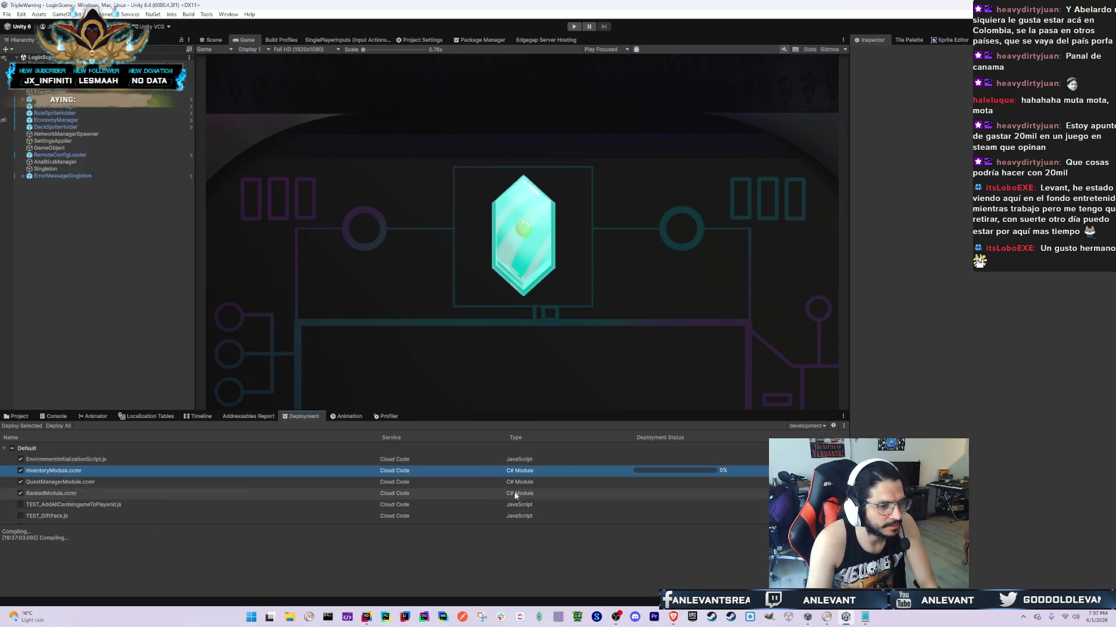
pyautogui.click(807, 425)
pyautogui.click(813, 447)
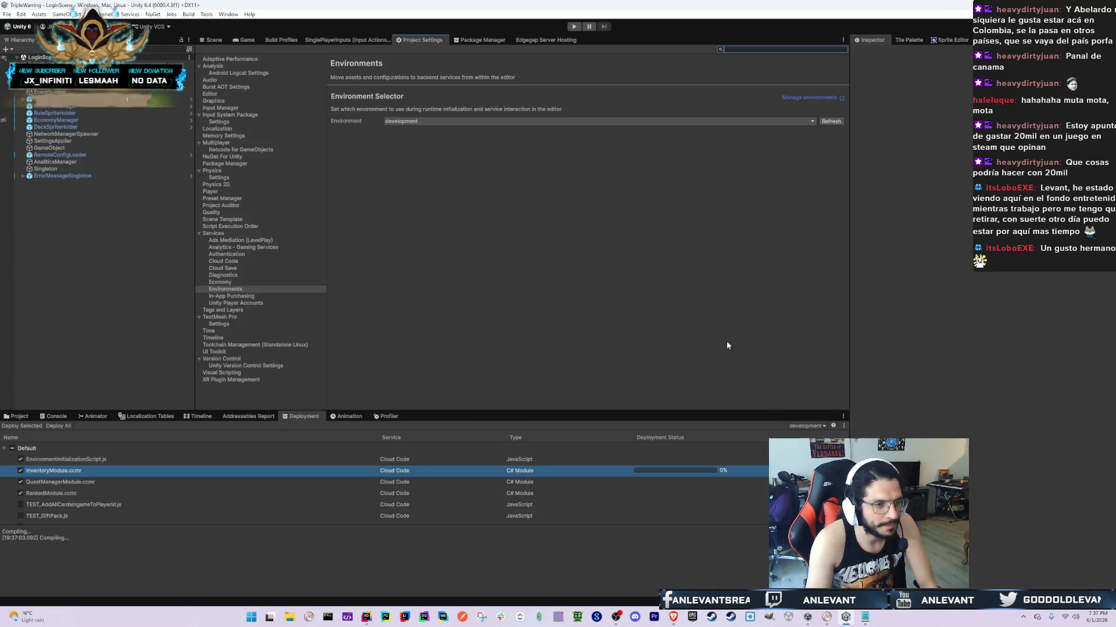
# Step: Switch the environment to production and redeploy InventoryModule.ccmr there
pyautogui.click(574, 123)
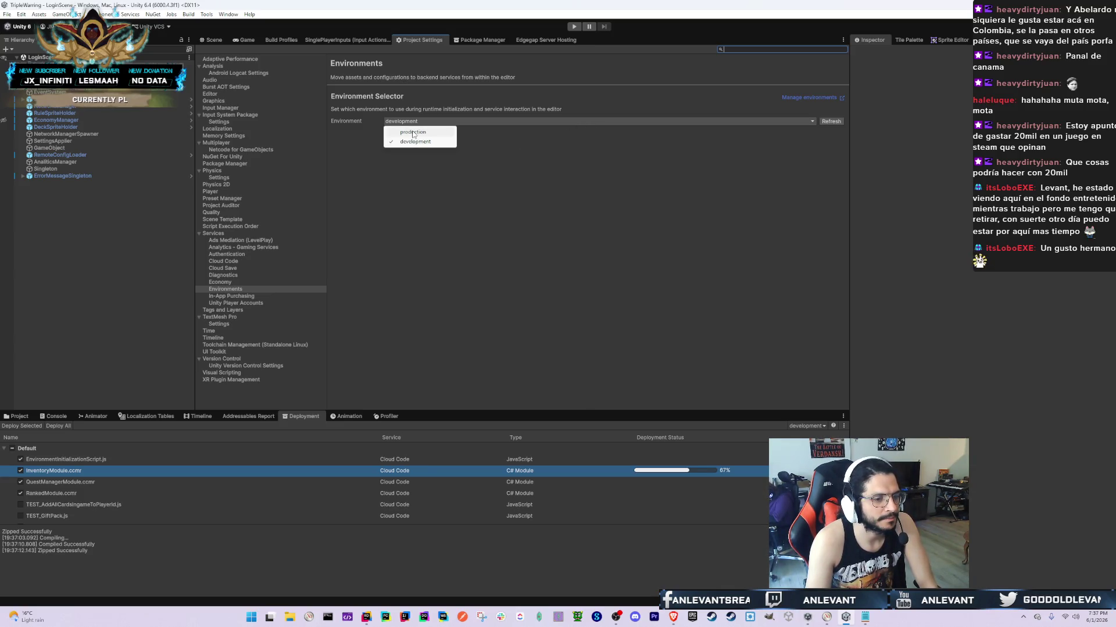
pyautogui.click(596, 294)
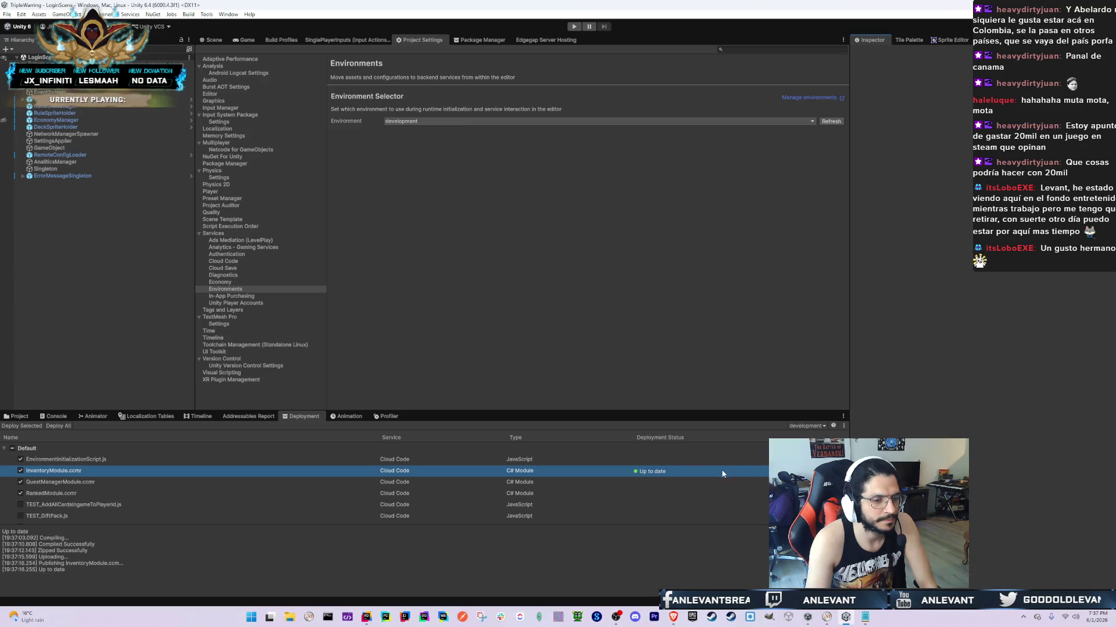
pyautogui.click(408, 121)
pyautogui.click(406, 132)
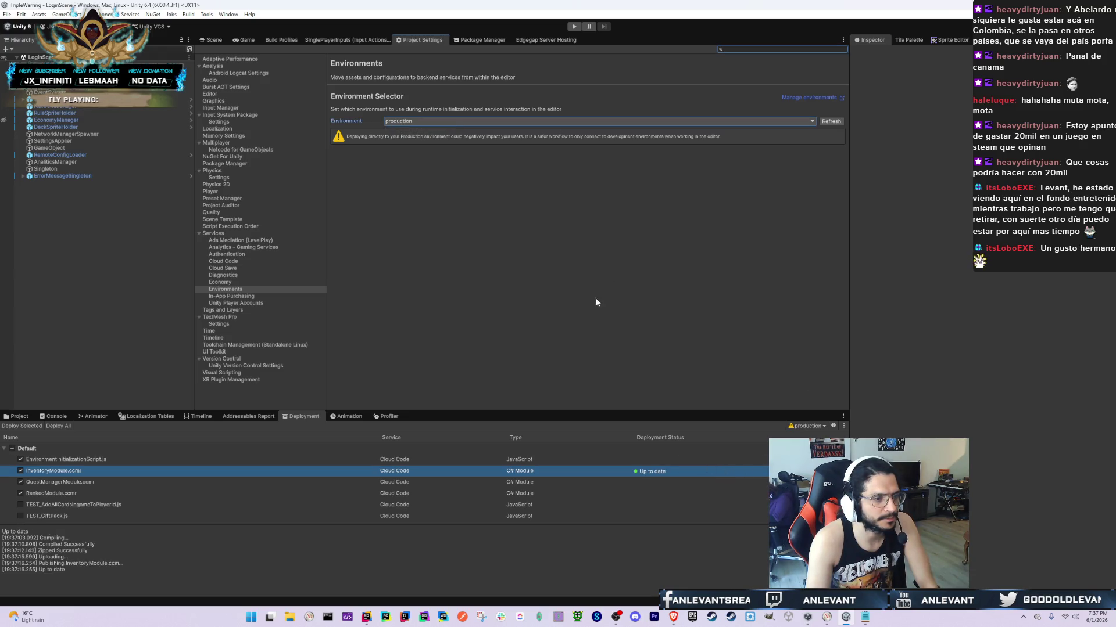
pyautogui.click(633, 473)
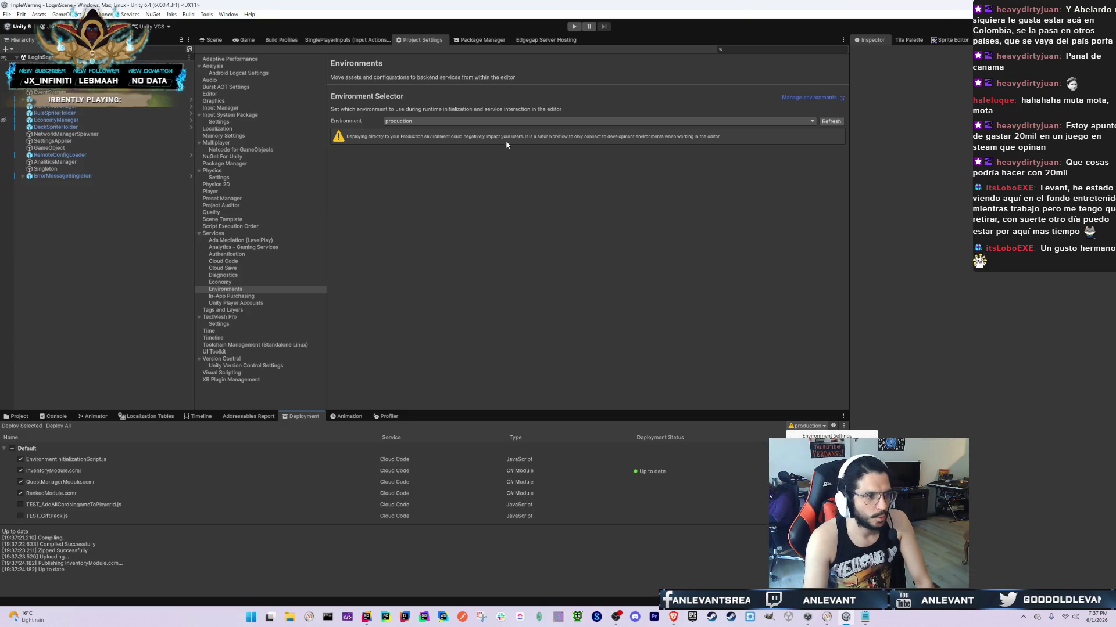
# Step: Set the environment back to development and return to the Game view with the Console
pyautogui.click(453, 121)
pyautogui.click(423, 143)
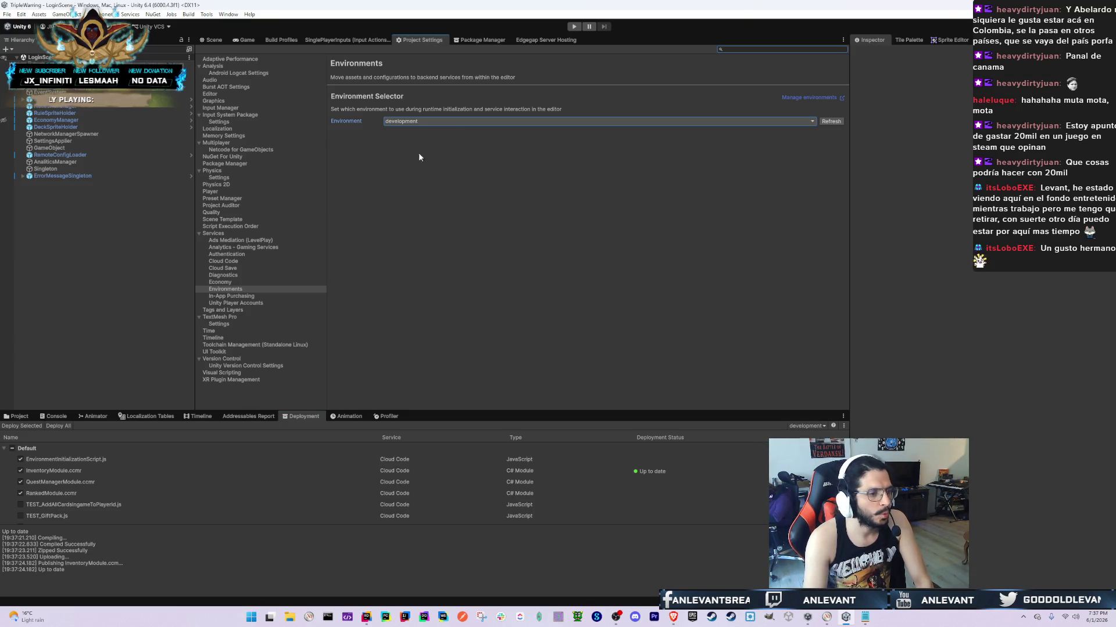
pyautogui.click(64, 416)
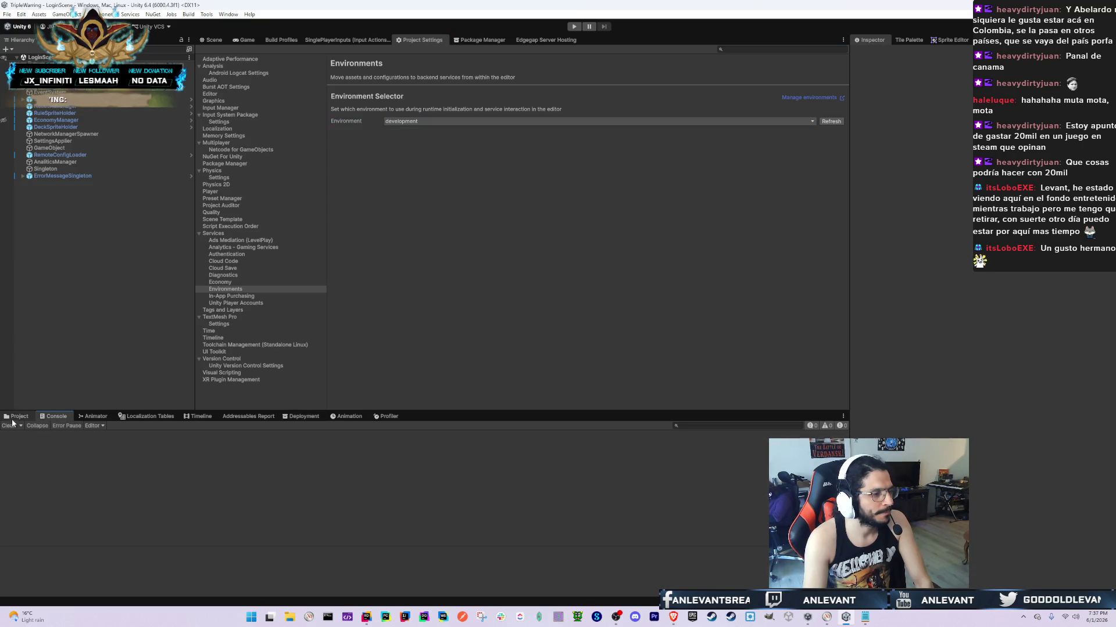
pyautogui.click(247, 40)
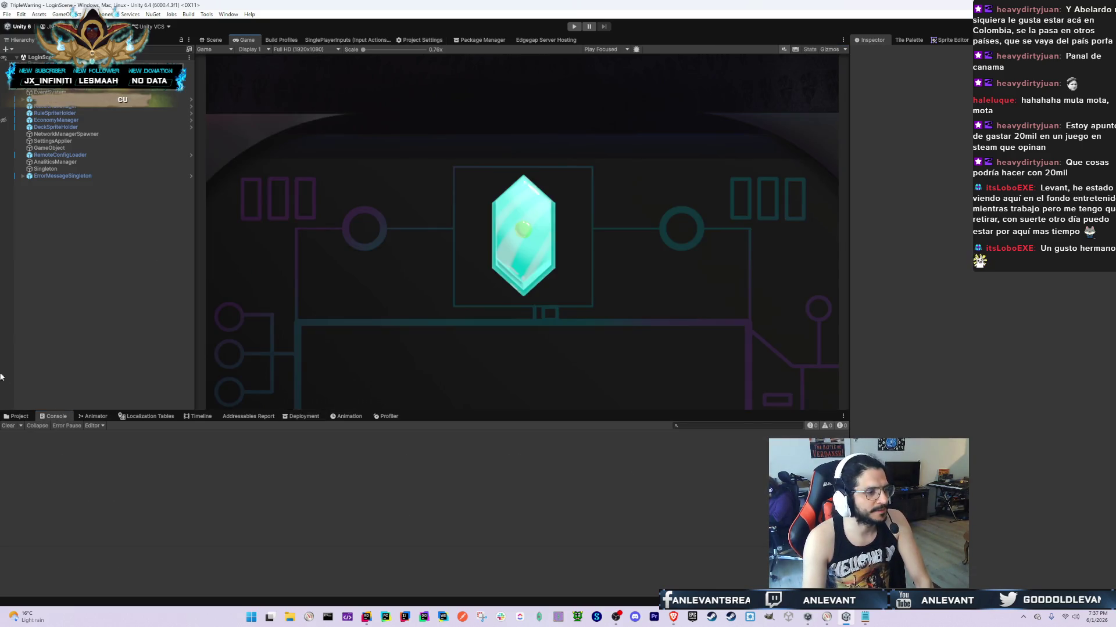
# Step: Enter Play mode to reach the Login, Register and Anonymous Login screen
pyautogui.click(17, 417)
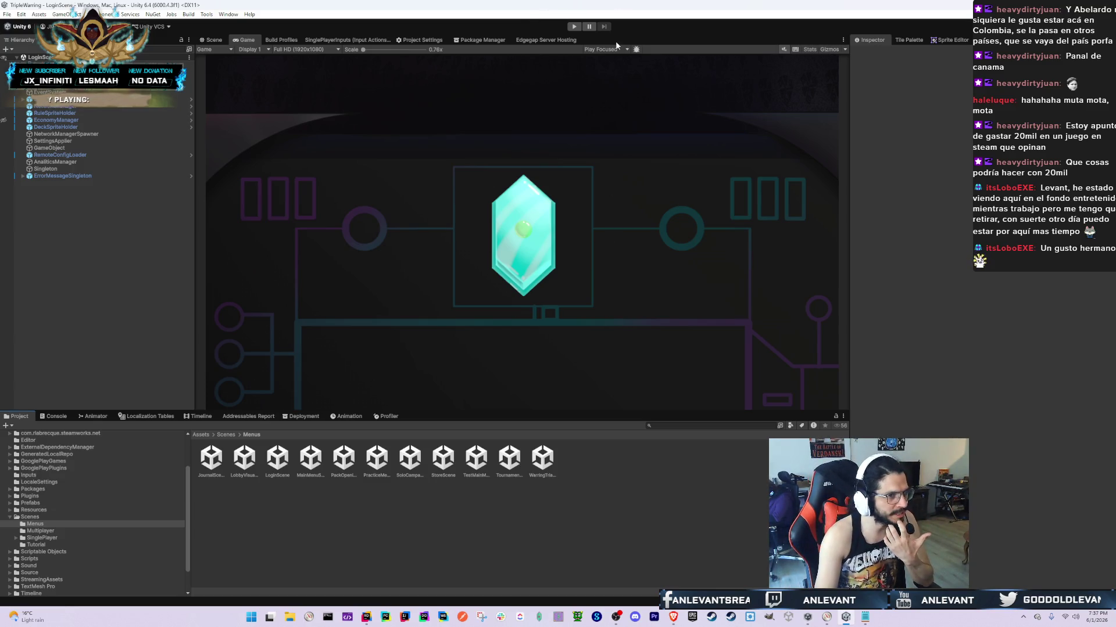
pyautogui.click(51, 416)
pyautogui.click(18, 416)
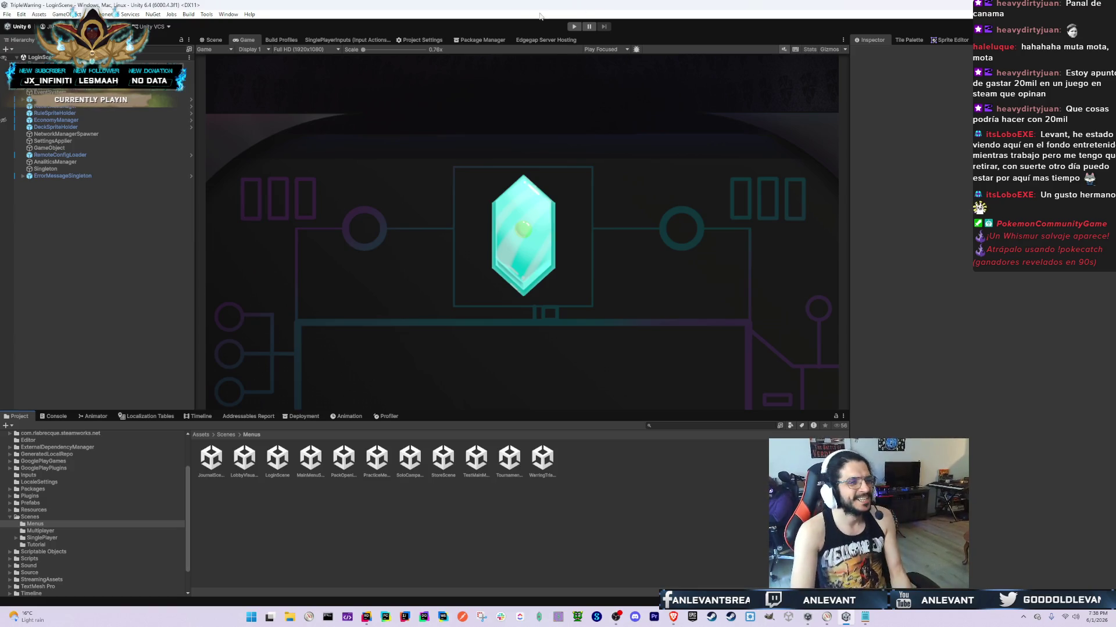
pyautogui.click(574, 26)
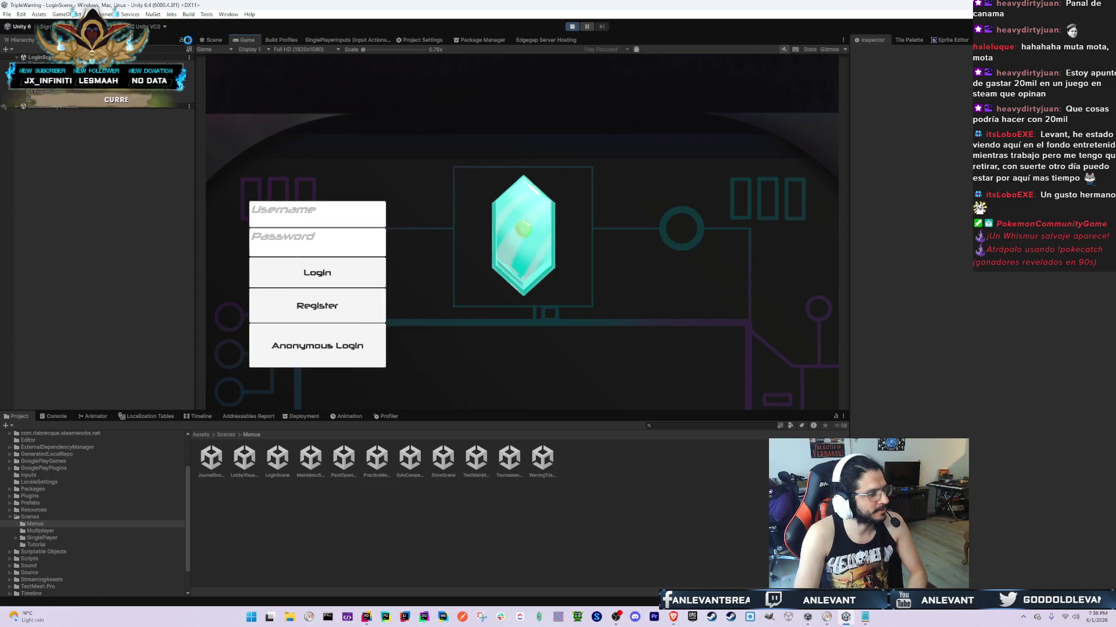
# Step: Clear the Console, enter the account username, and focus the Password field
pyautogui.click(56, 417)
pyautogui.click(10, 426)
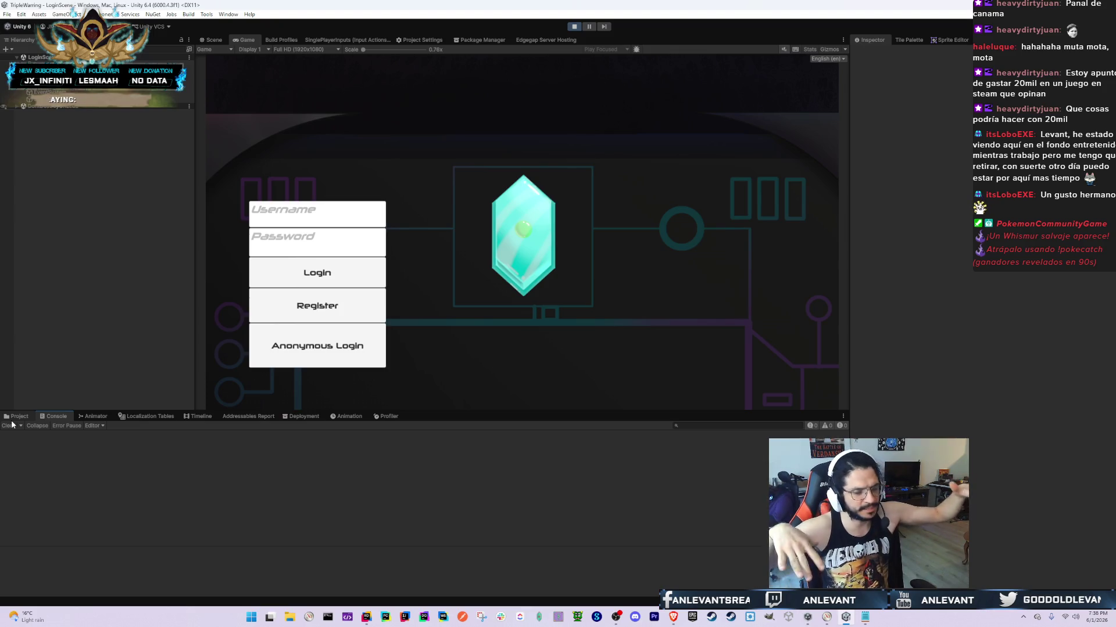
pyautogui.click(319, 223)
pyautogui.write('admin')
pyautogui.click(356, 242)
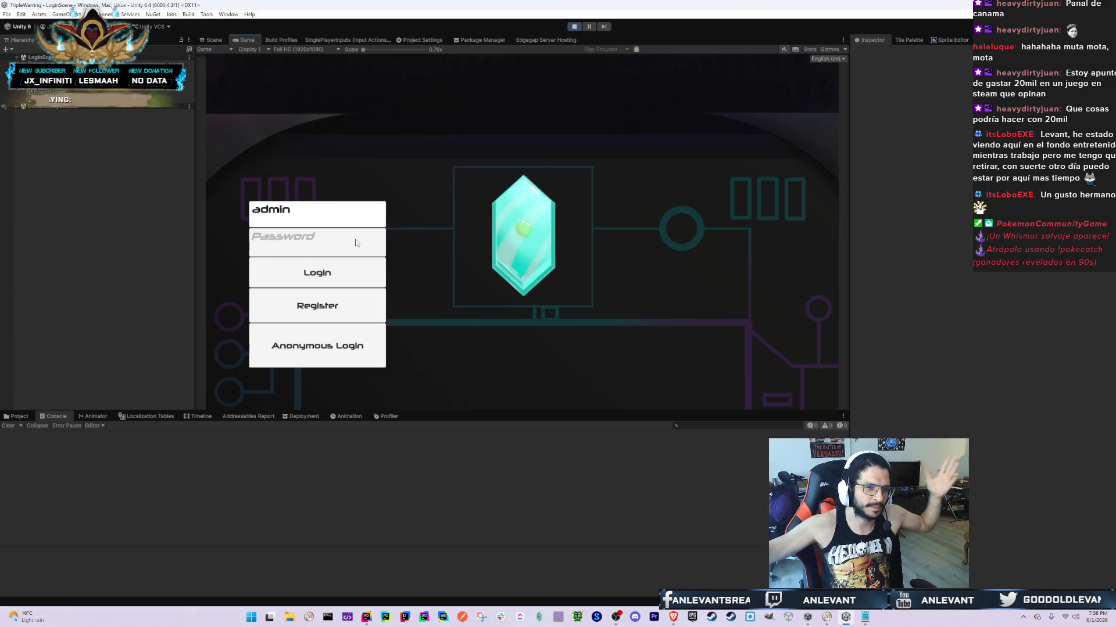
pyautogui.click(357, 243)
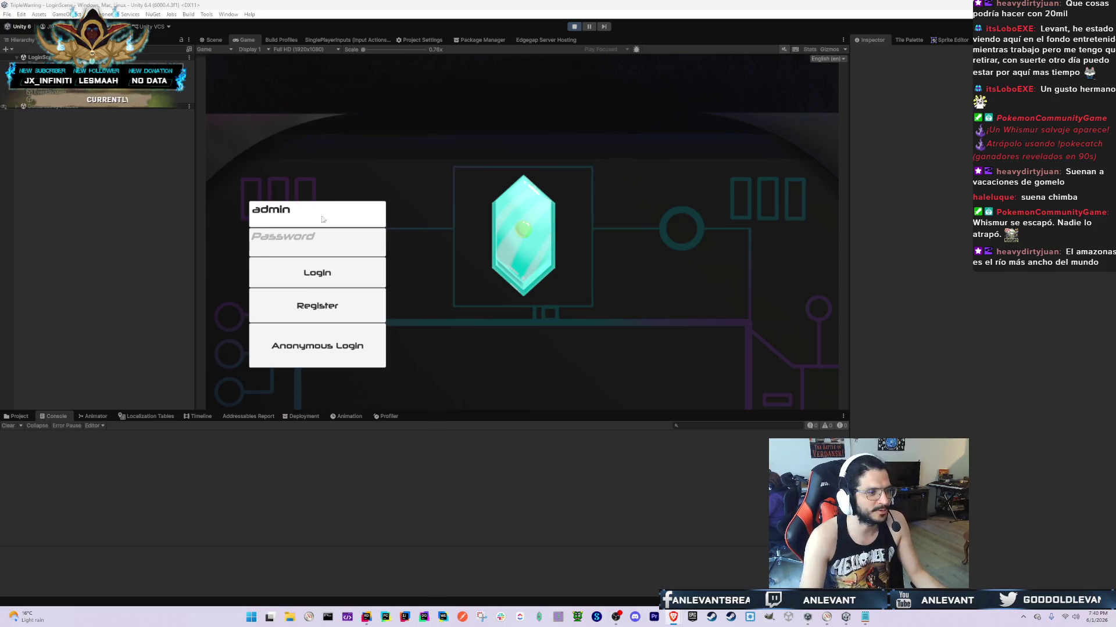
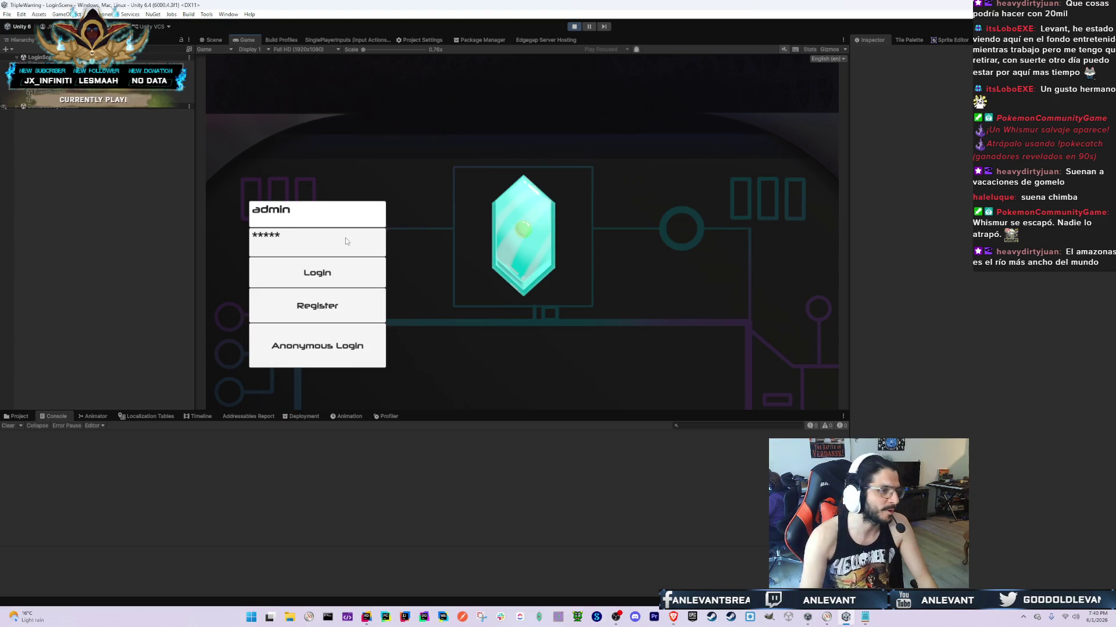
# Step: Enter the account password, retyping it until correct, and submit Login to reach the main menu
pyautogui.hotkey('ctrl', 'a')
pyautogui.press('BackSpace')
pyautogui.hotkey('ctrl', 'a')
pyautogui.press('BackSpace')
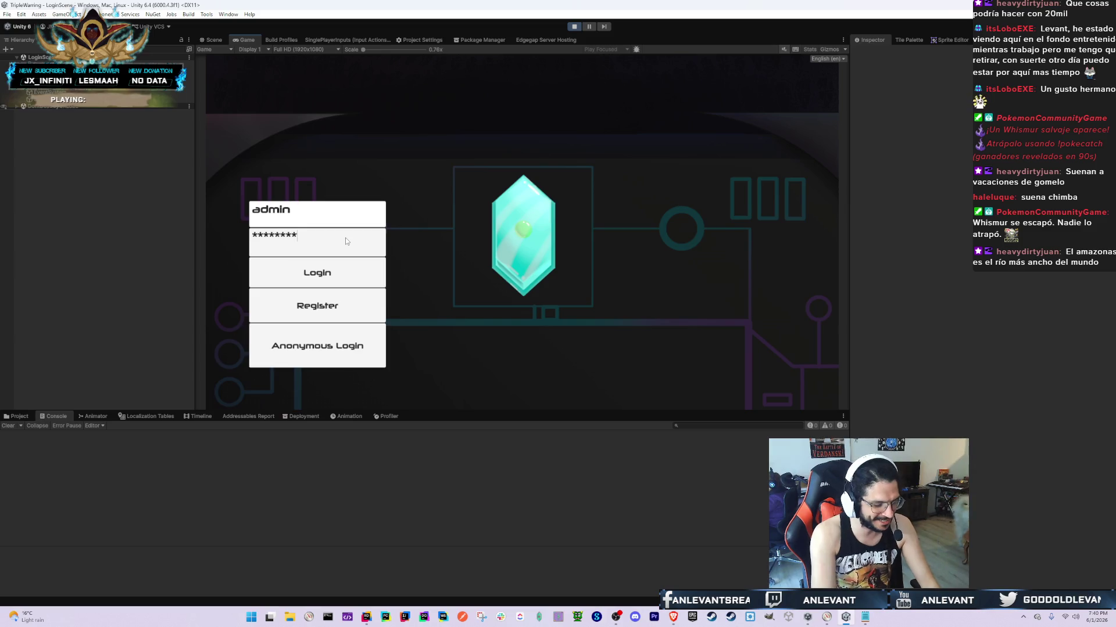
pyautogui.hotkey('ctrl', 'a')
pyautogui.press('BackSpace')
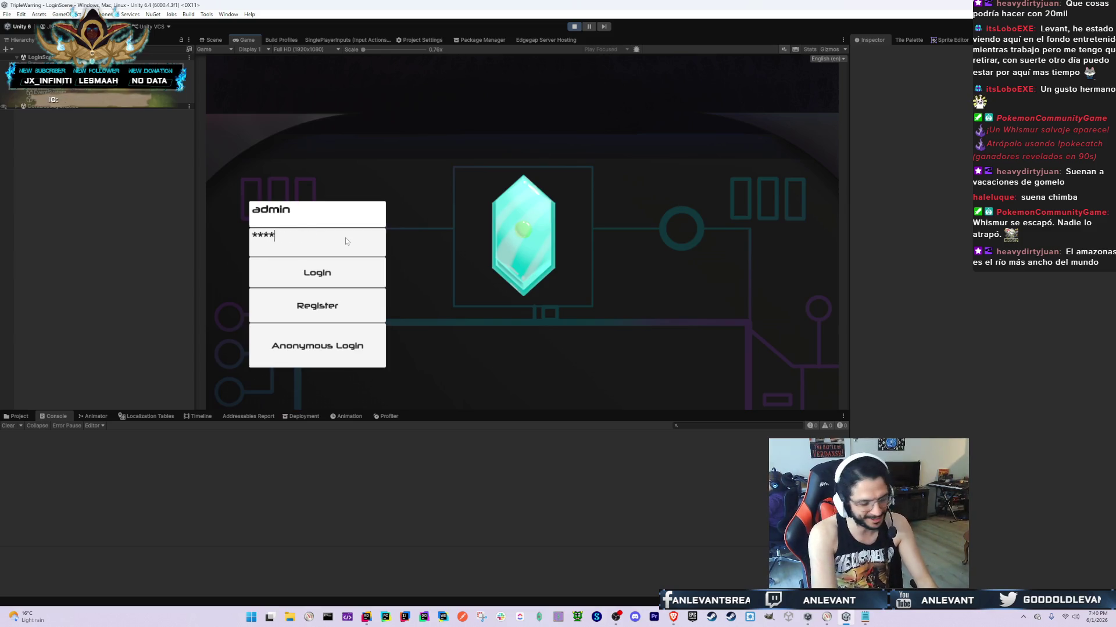
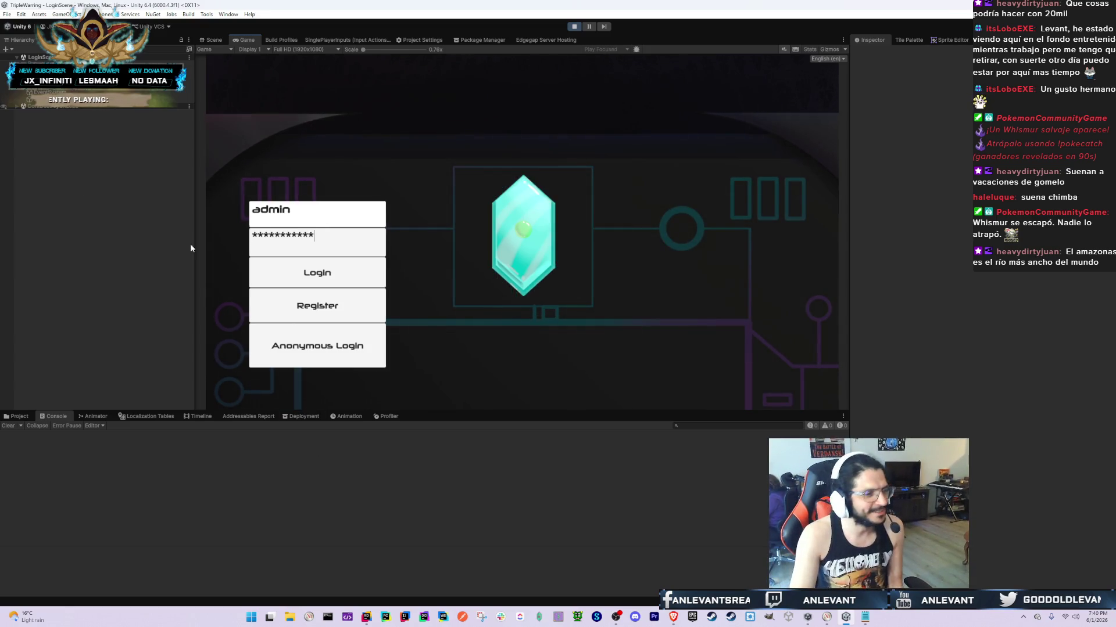
pyautogui.click(296, 274)
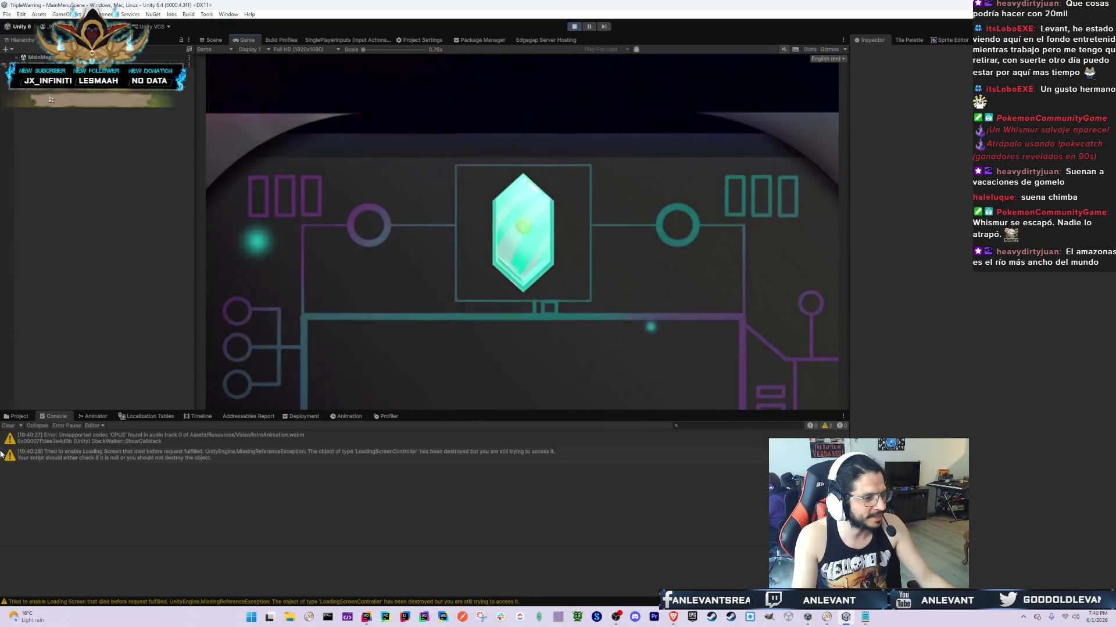
# Step: Clear the Console and start a Classic Ranked Match search
pyautogui.click(8, 426)
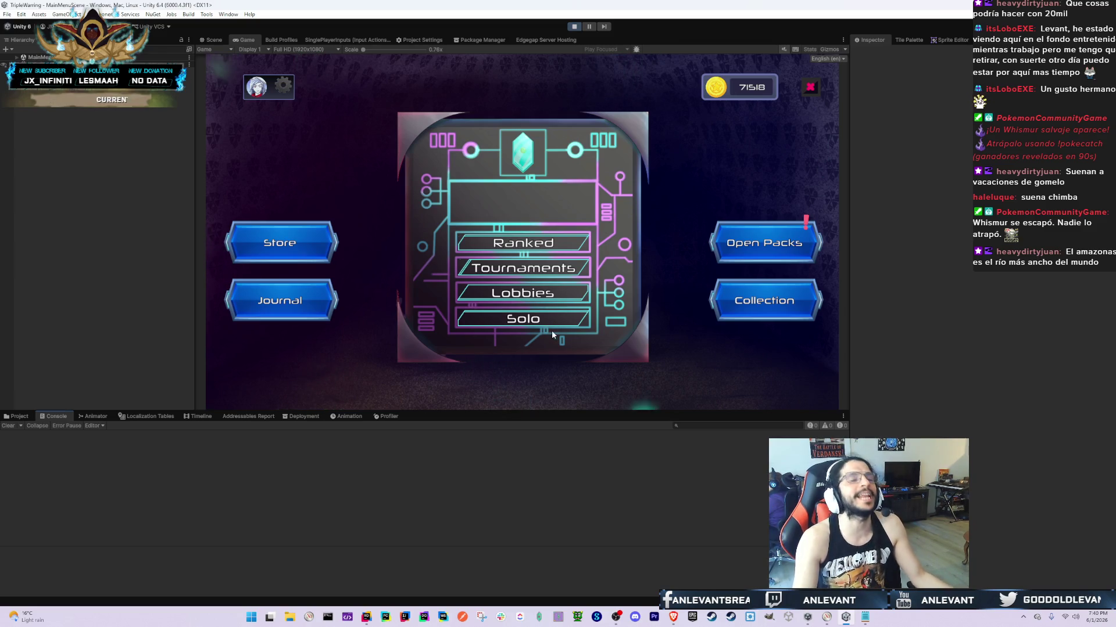
pyautogui.click(526, 244)
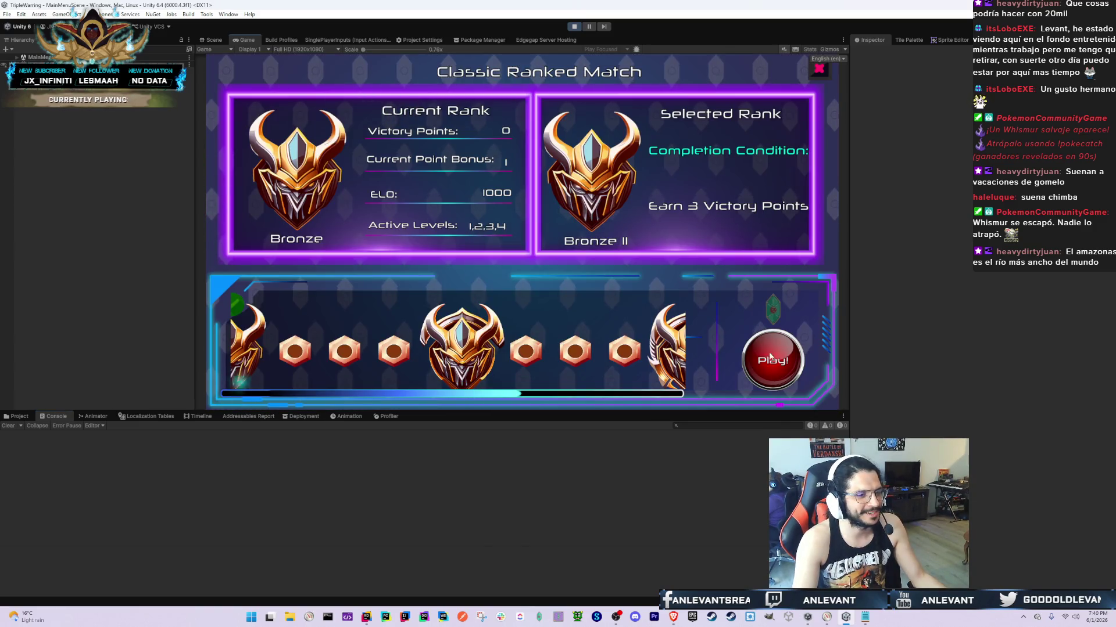
pyautogui.click(770, 356)
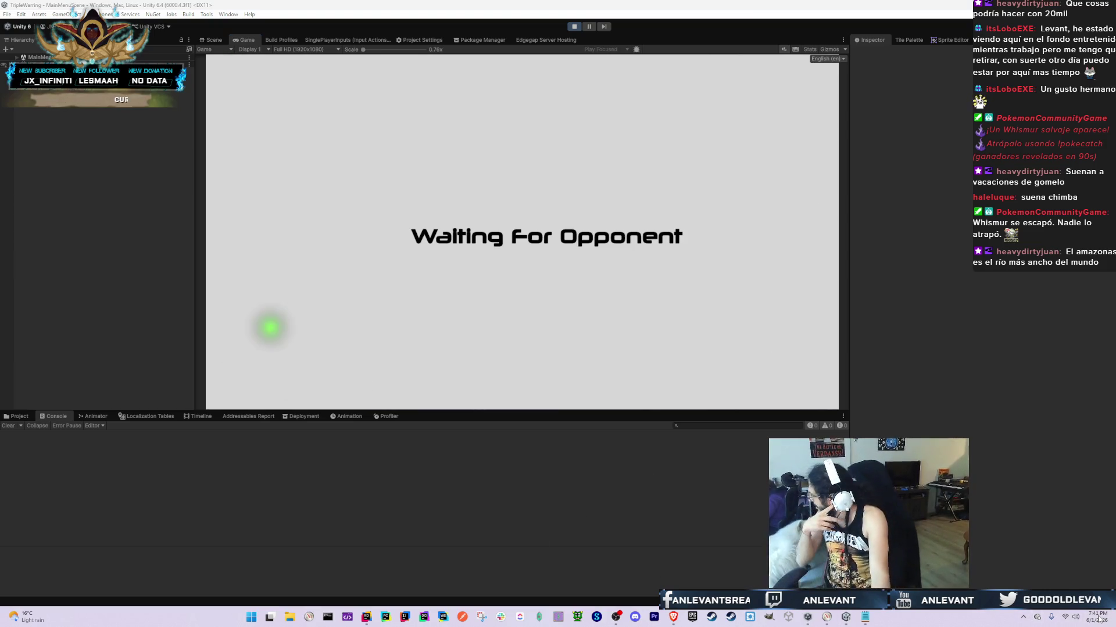
# Step: Clear the Match failed log entry and queue for a ranked match again
pyautogui.click(1098, 619)
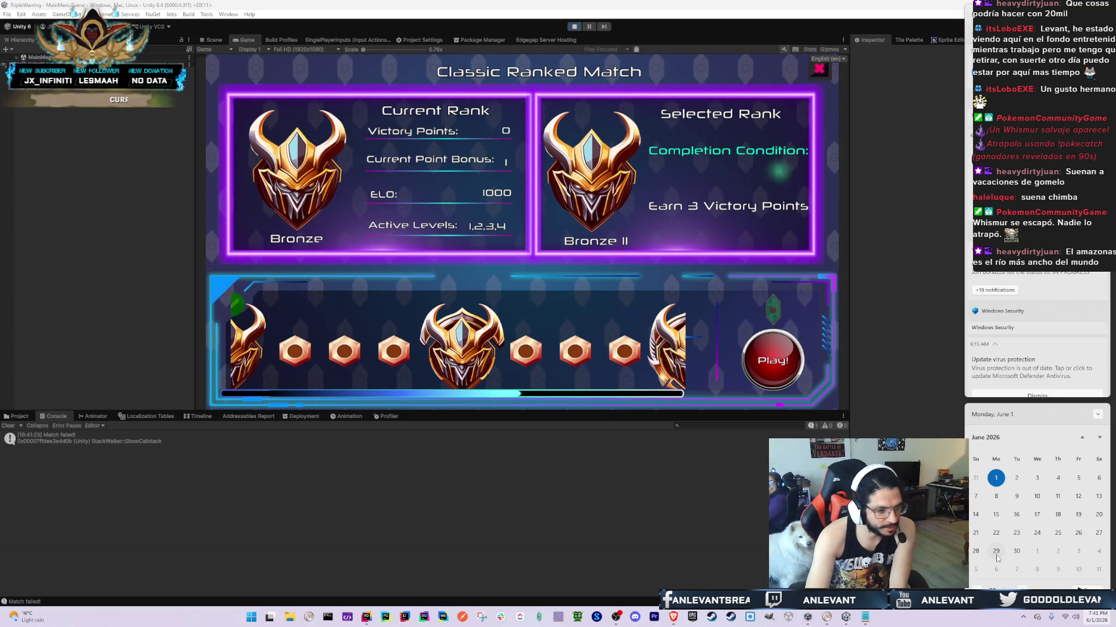
pyautogui.click(217, 488)
pyautogui.click(16, 429)
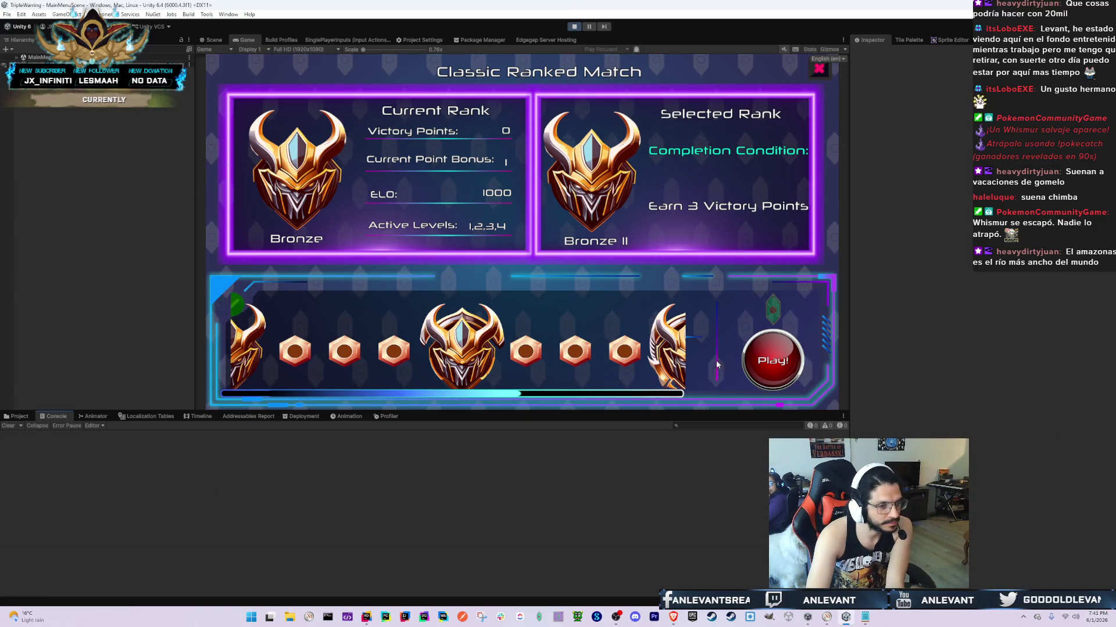
pyautogui.click(793, 363)
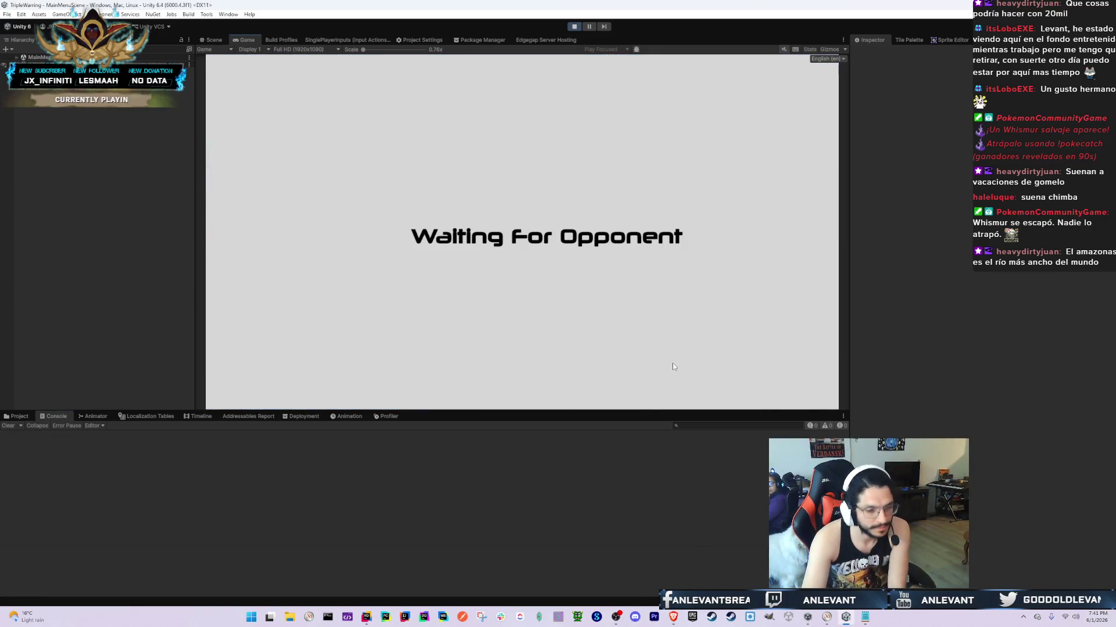
pyautogui.hotkey('alt', 'Tab')
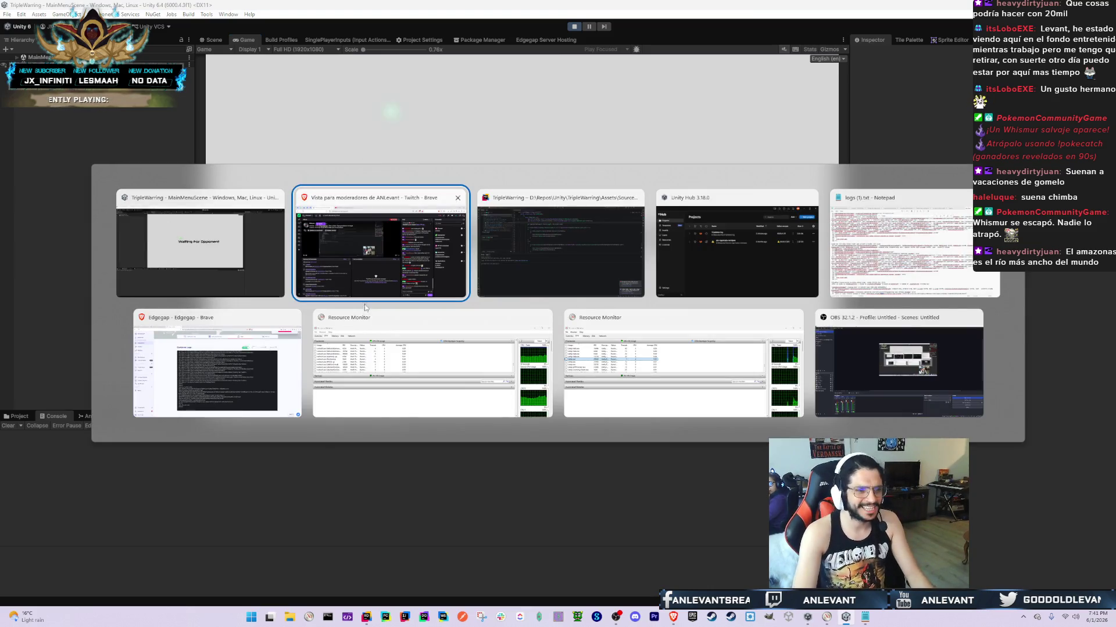
# Step: Open deployment 292c92aca4e7 from the Edgegap Deployments list
pyautogui.click(218, 368)
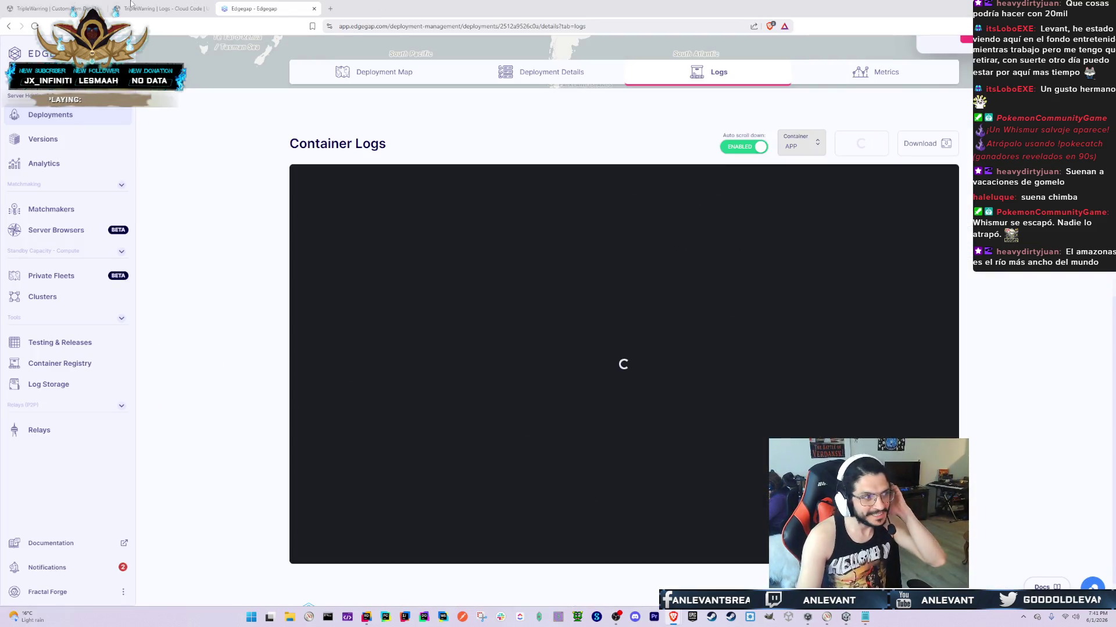
pyautogui.click(163, 9)
pyautogui.click(57, 9)
pyautogui.click(262, 8)
pyautogui.click(43, 139)
pyautogui.click(50, 114)
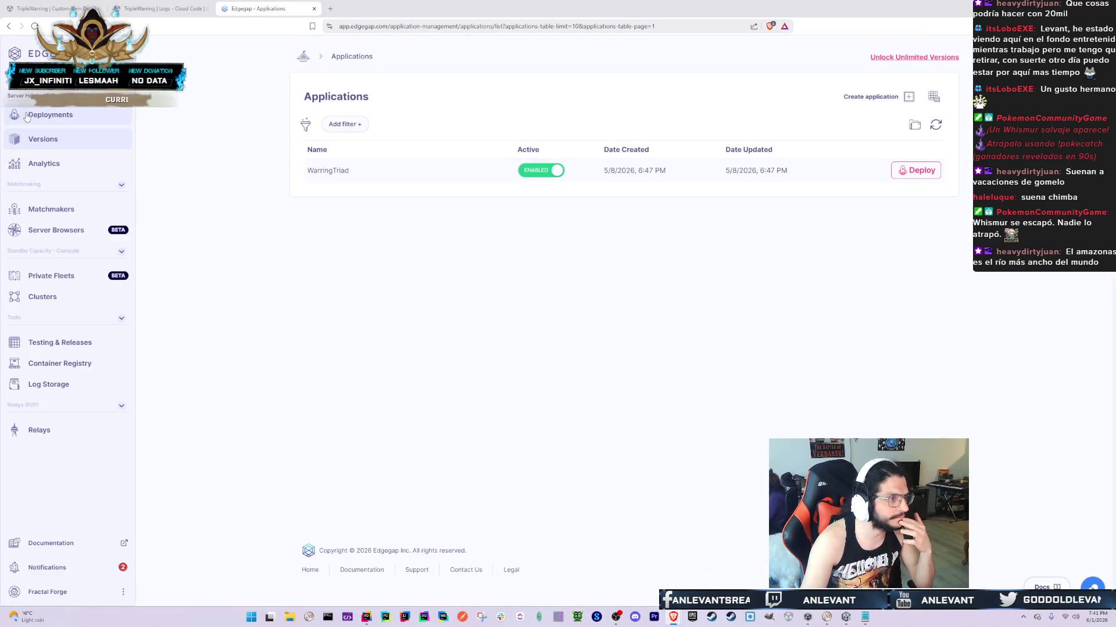
pyautogui.click(322, 180)
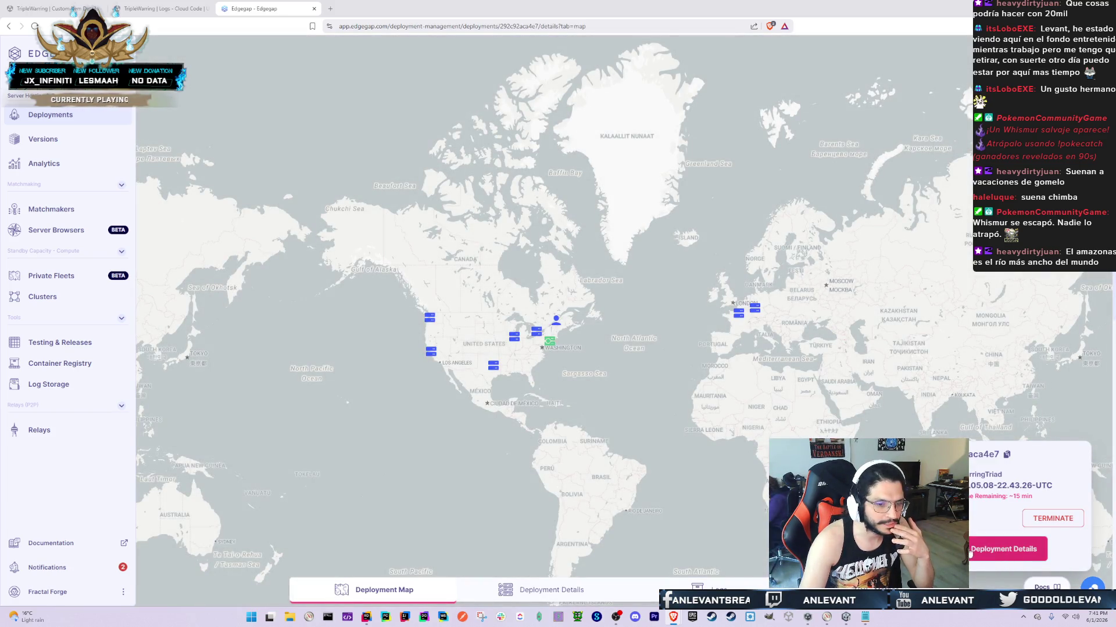
# Step: Read its Logs and Deployment Details showing the image pull failure, and open Container Registry
pyautogui.click(706, 580)
pyautogui.scroll(-1, 536, 327)
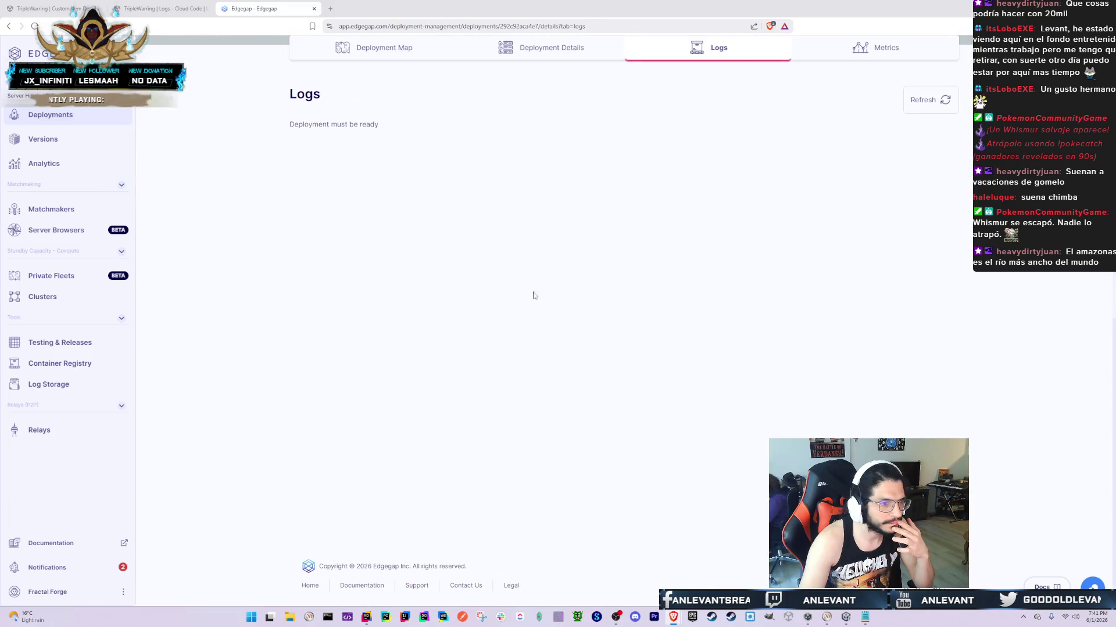
pyautogui.scroll(4, 501, 194)
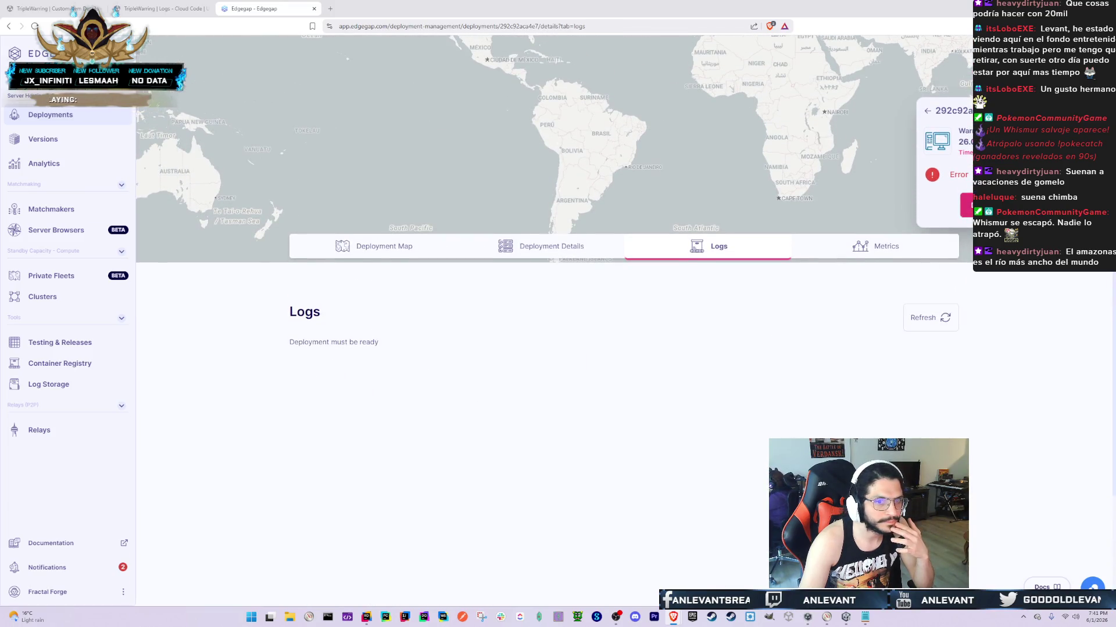
pyautogui.click(541, 245)
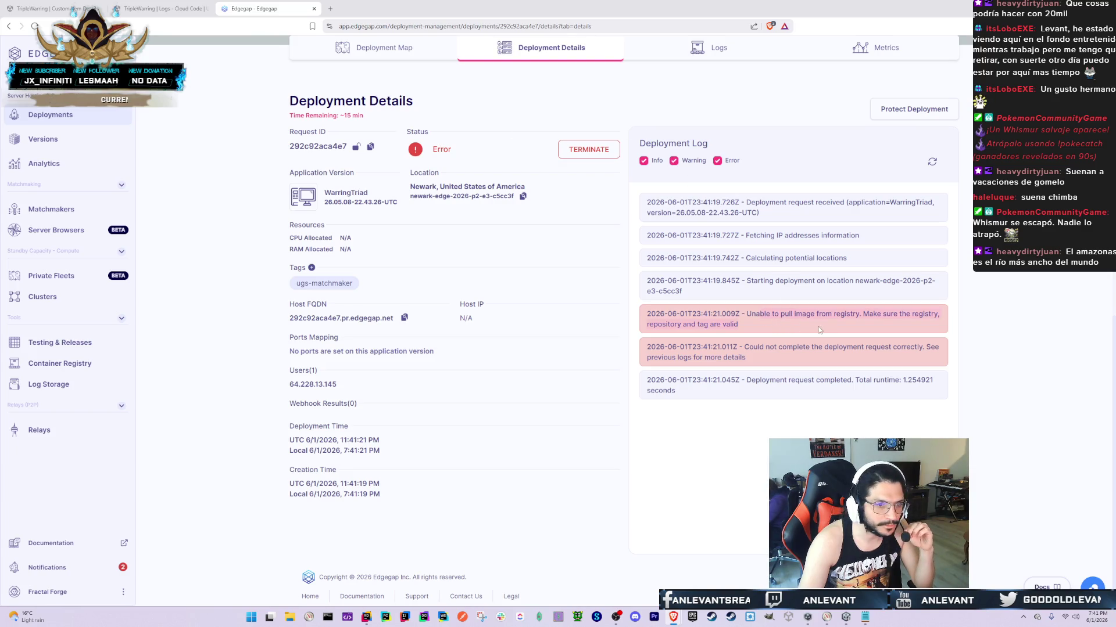
pyautogui.scroll(3, 551, 247)
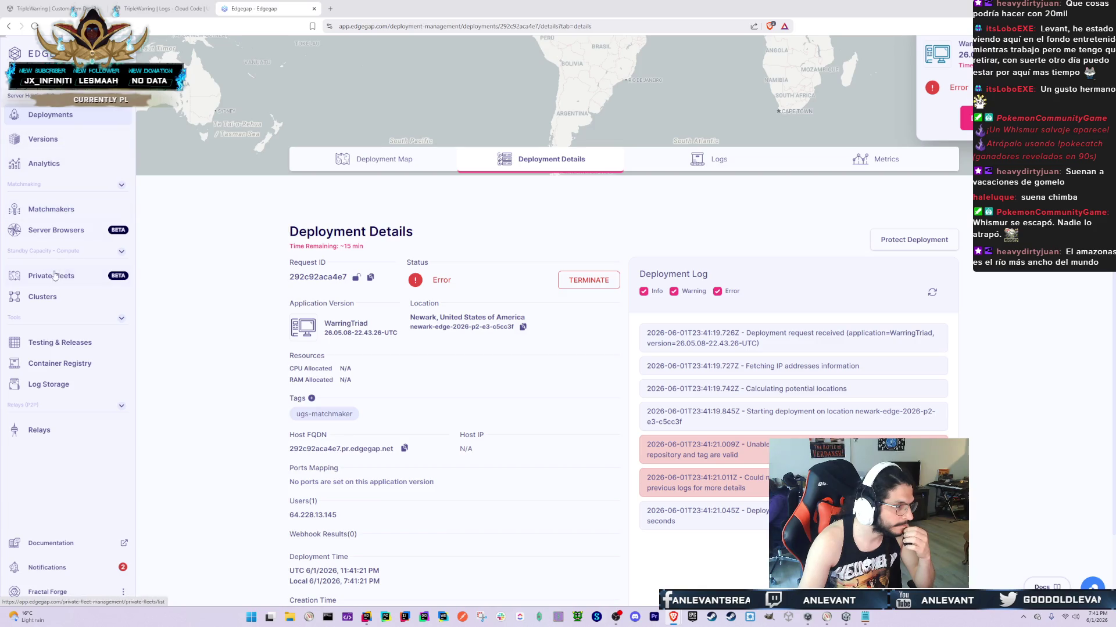
pyautogui.click(74, 370)
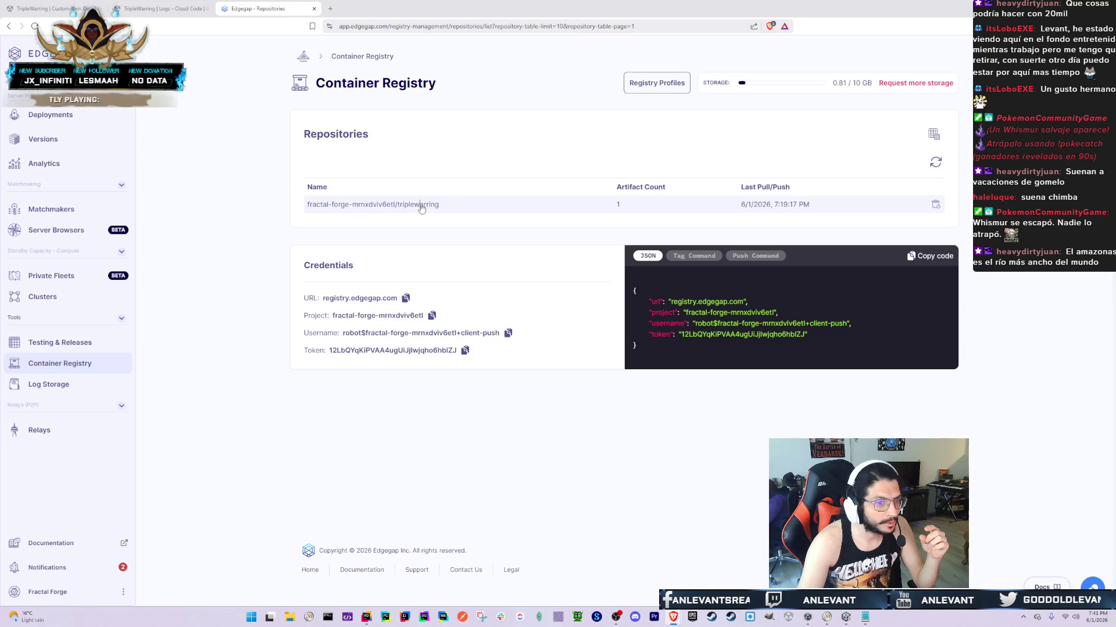
# Step: Open the triplewarring repository and go to the WarringTriad versions list
pyautogui.click(422, 209)
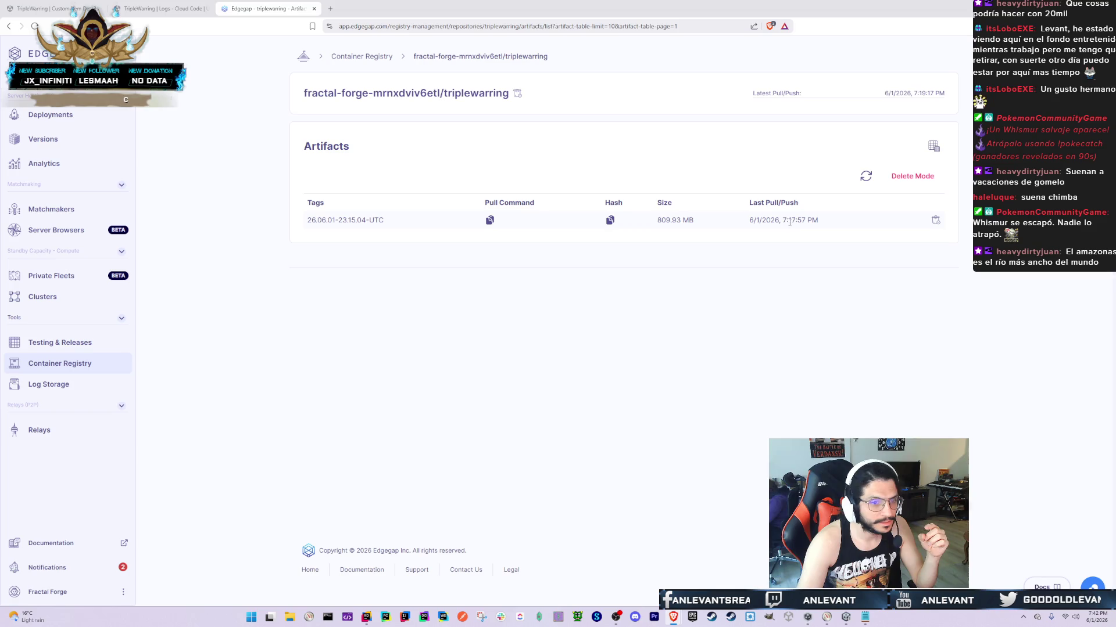
pyautogui.click(98, 140)
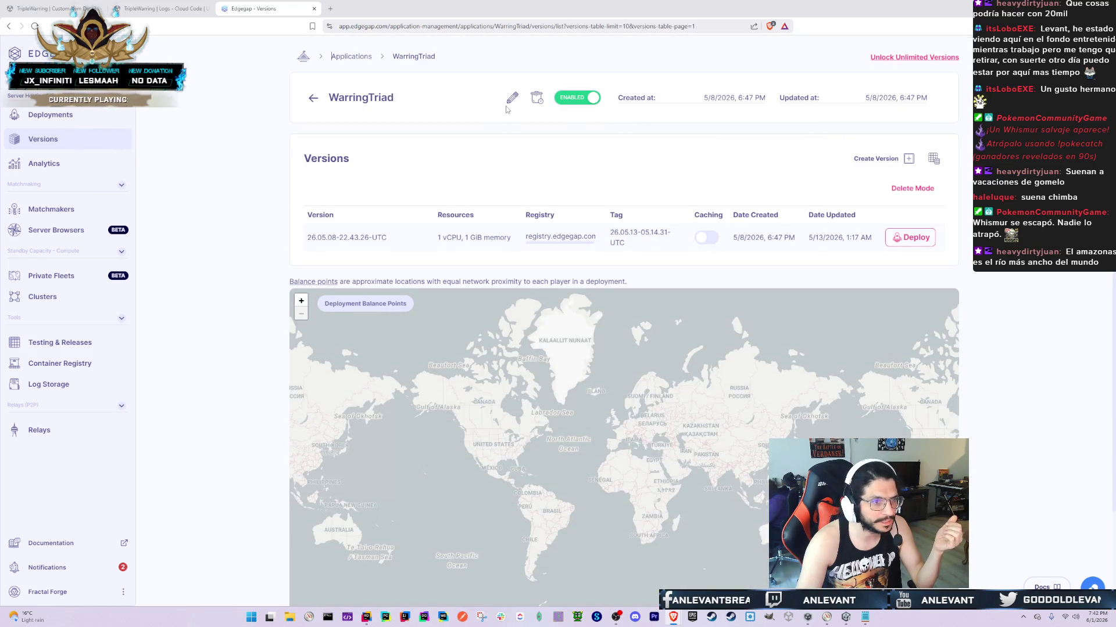
pyautogui.click(511, 98)
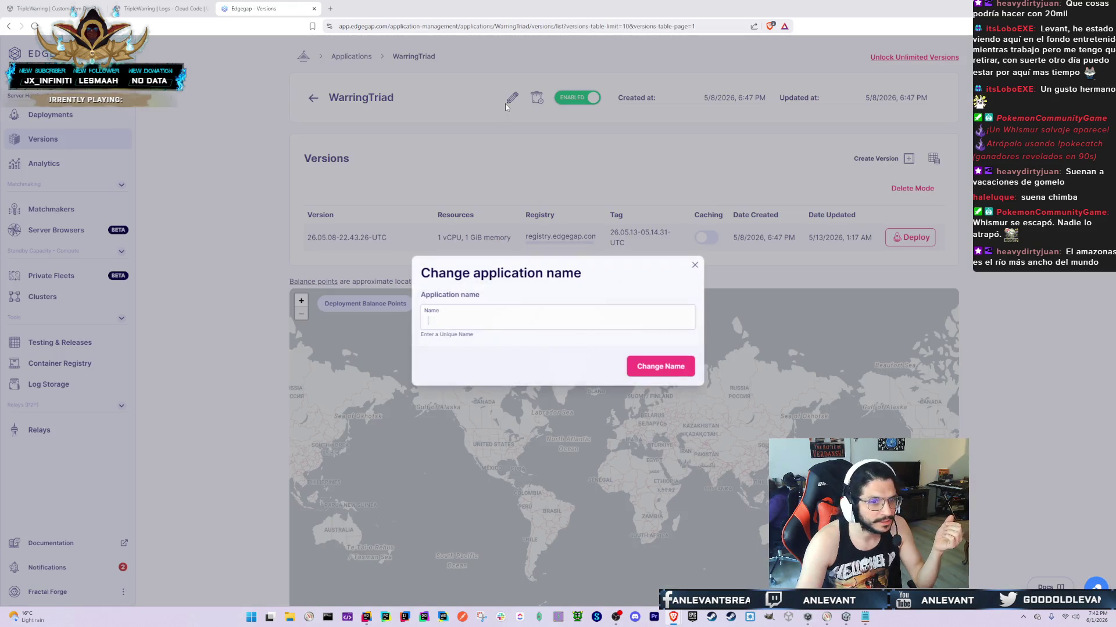
pyautogui.press('Escape')
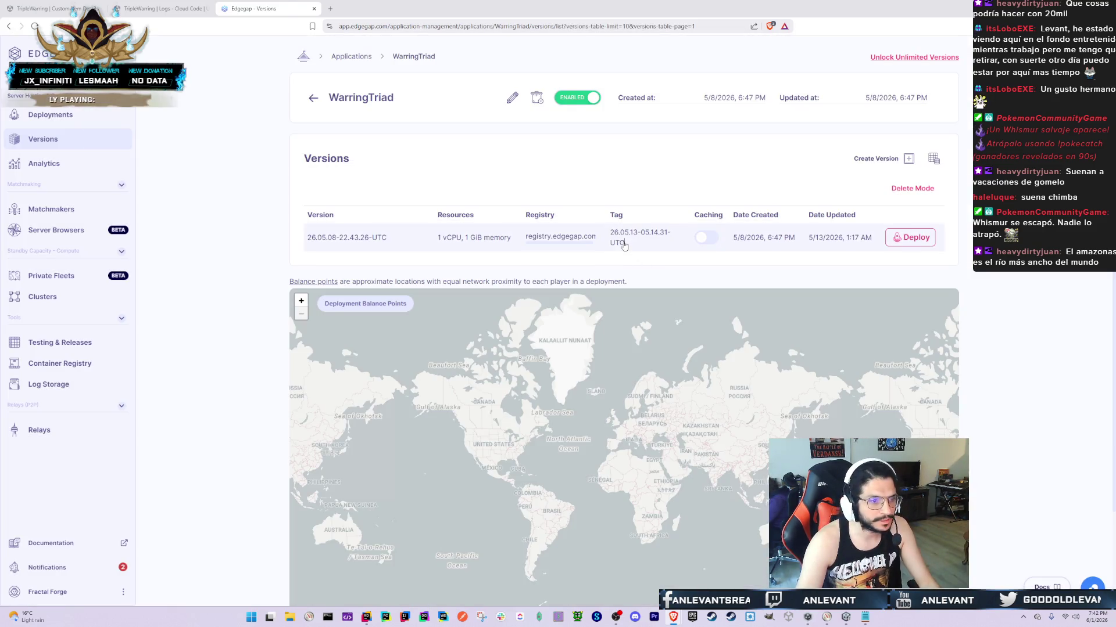
# Step: Change version 26.05.08-22.43.26-UTC's image tag to 26.06.01-23.15.04-UTC and save
pyautogui.click(624, 246)
pyautogui.click(709, 276)
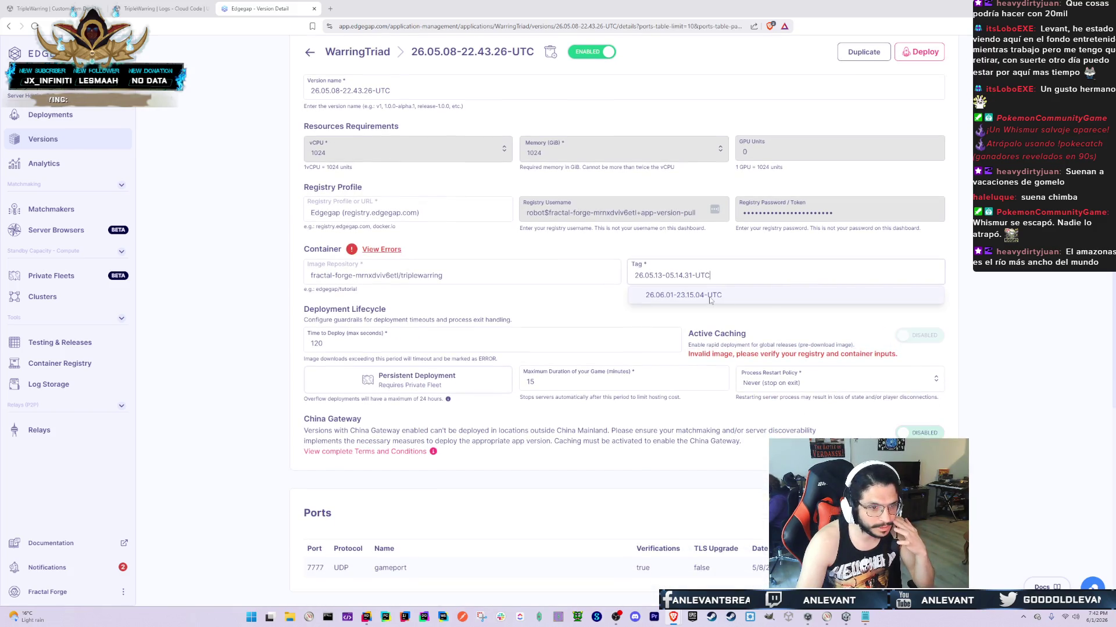
pyautogui.click(683, 295)
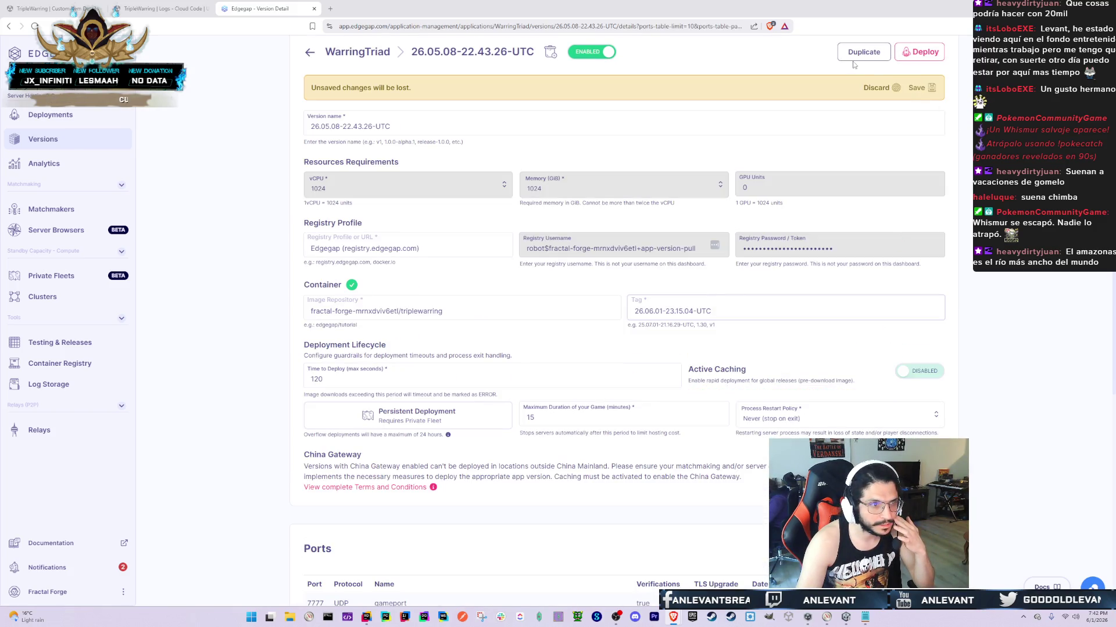
pyautogui.scroll(1, 793, 123)
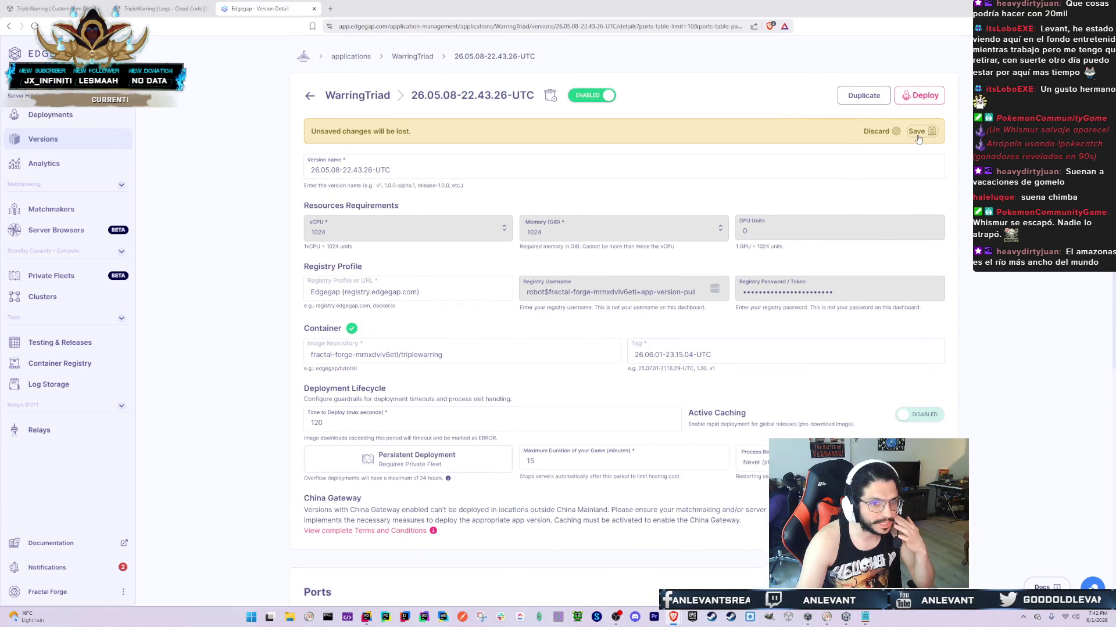
pyautogui.click(917, 132)
pyautogui.scroll(-6, 817, 434)
pyautogui.scroll(6, 363, 134)
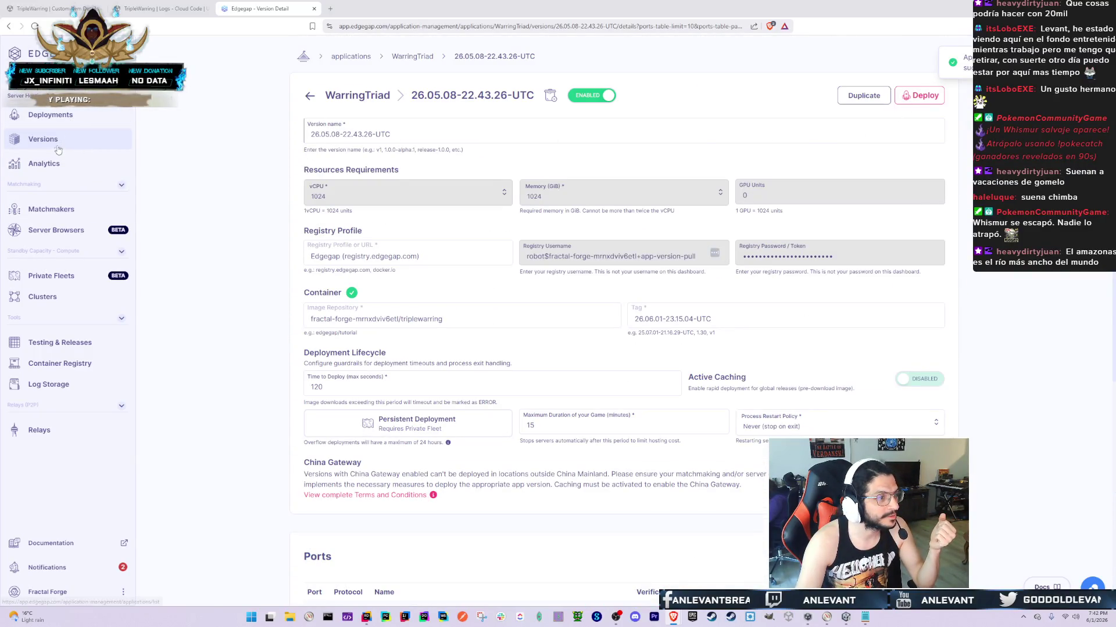
pyautogui.click(53, 116)
pyautogui.hotkey('alt', 'Tab')
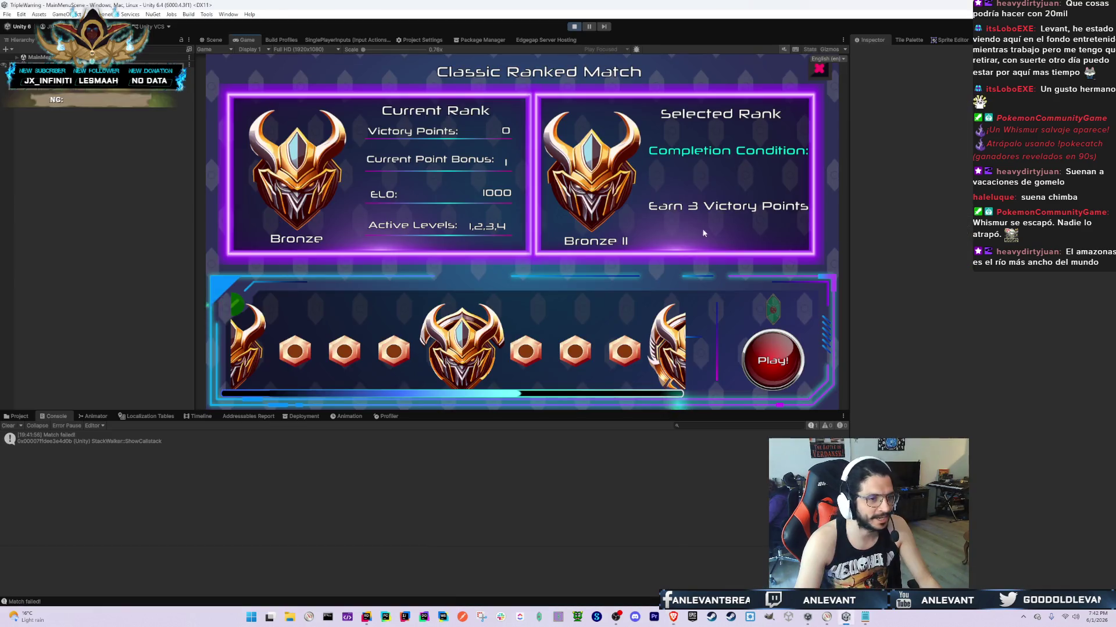
# Step: Terminate the newest errored Edgegap deployment
pyautogui.hotkey('alt', 'Tab')
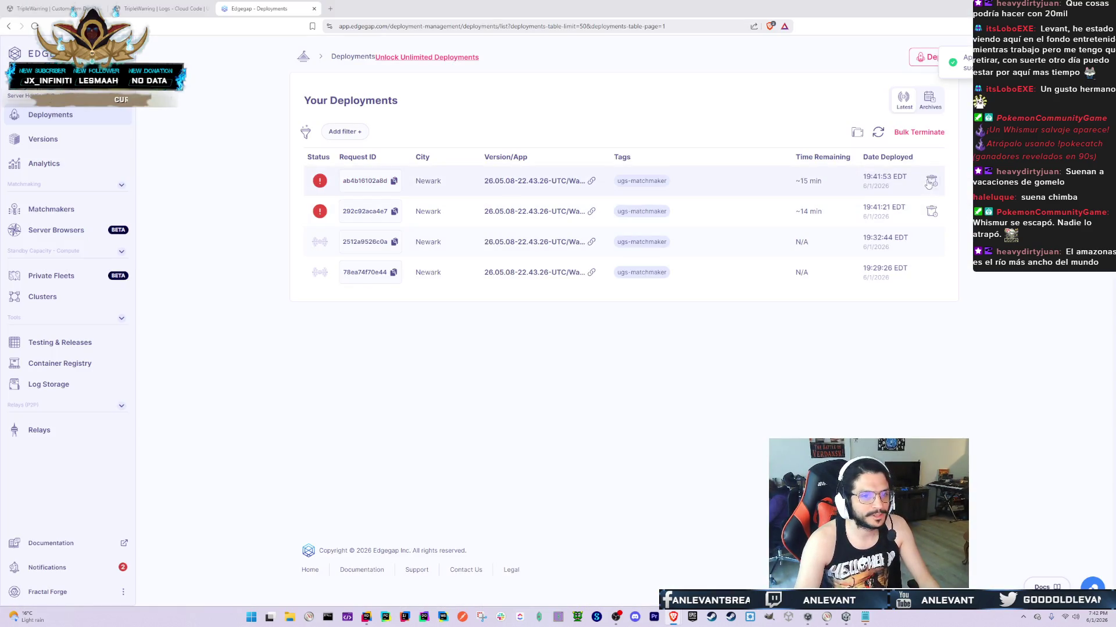
pyautogui.click(930, 182)
pyautogui.click(671, 347)
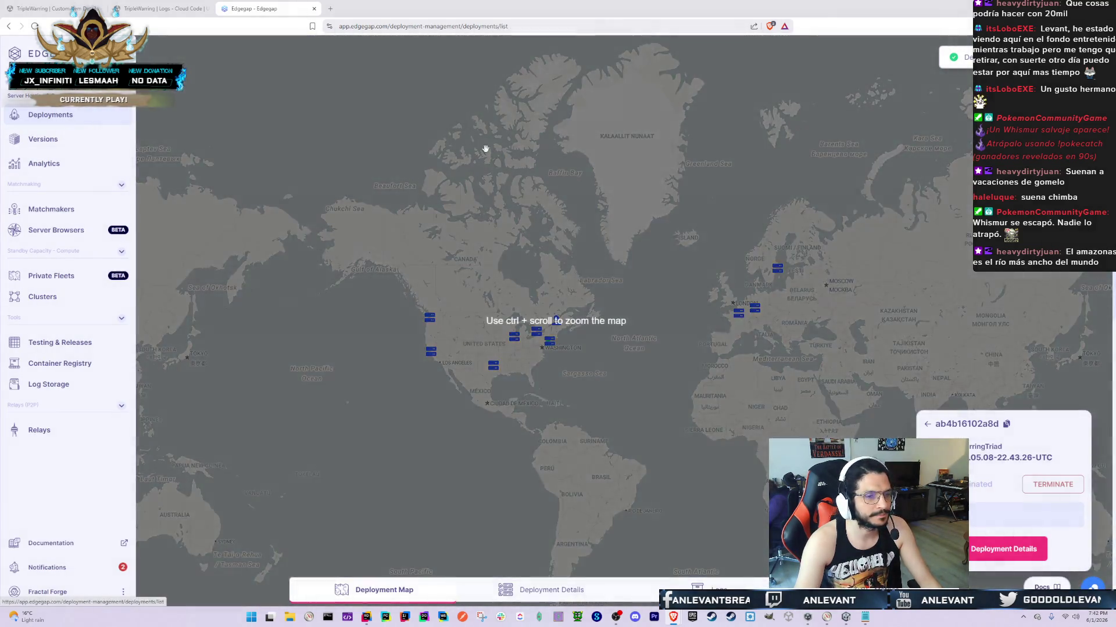
# Step: Terminate deployment 292c92aca4e7 and restart the ranked match search in Unity
pyautogui.click(145, 127)
pyautogui.click(933, 210)
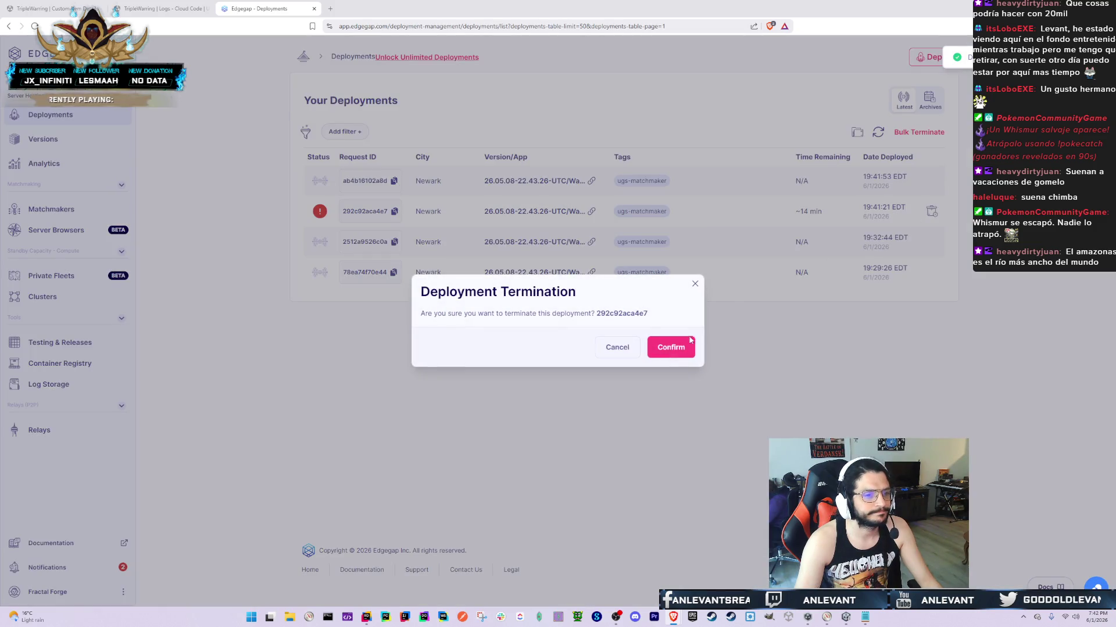
pyautogui.click(671, 347)
pyautogui.hotkey('alt', 'Tab')
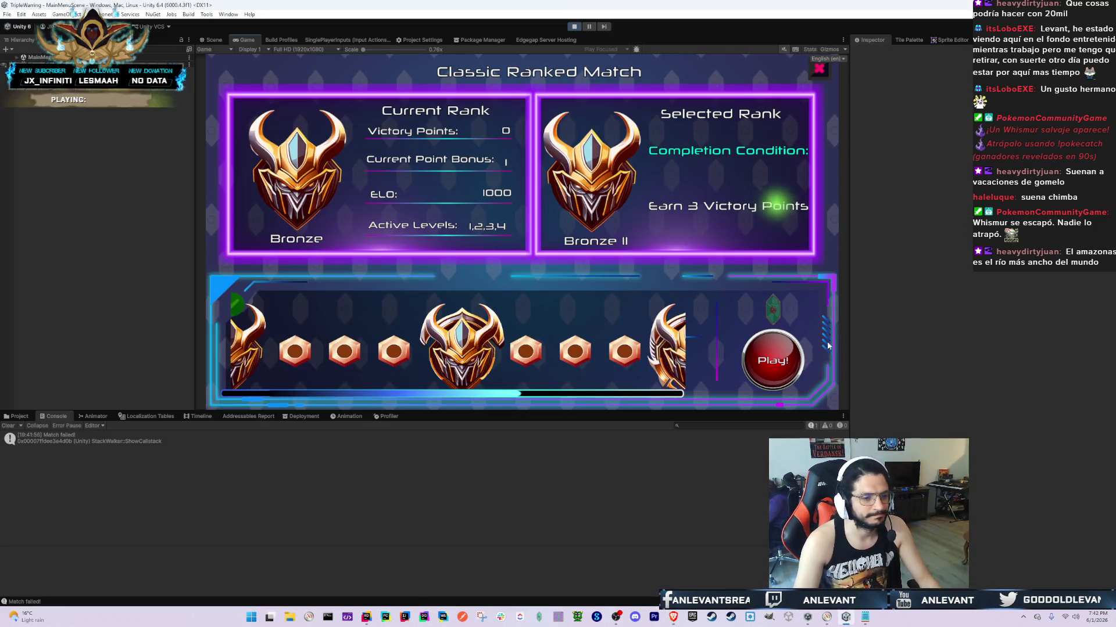
pyautogui.click(758, 365)
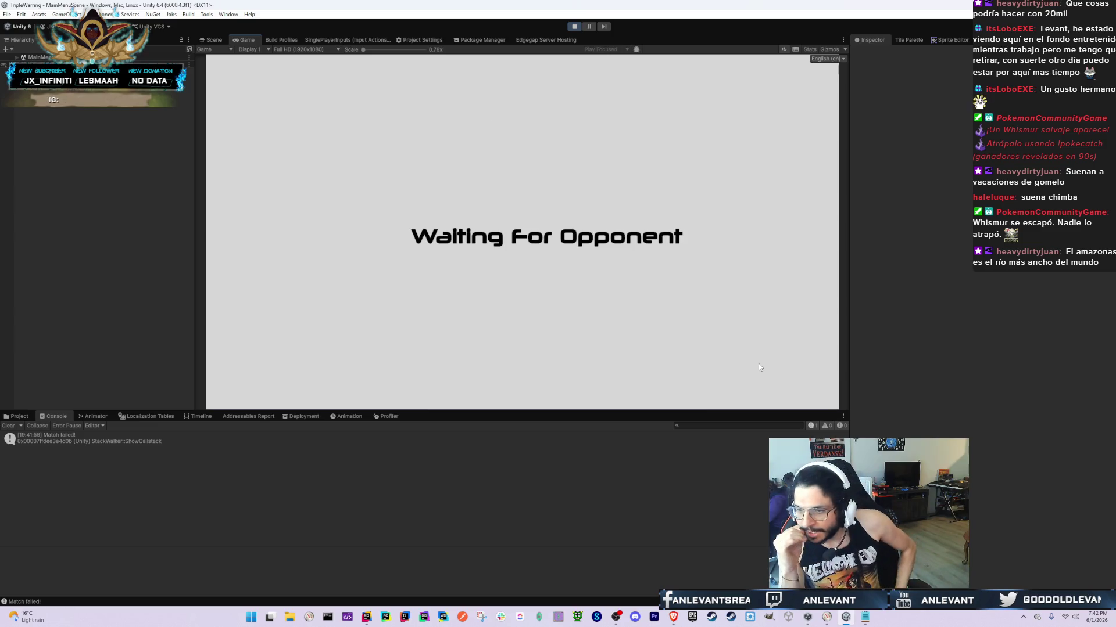
# Step: Clear the old Match failed entry from the Console so ranked matchmaking reports Match found
pyautogui.click(8, 426)
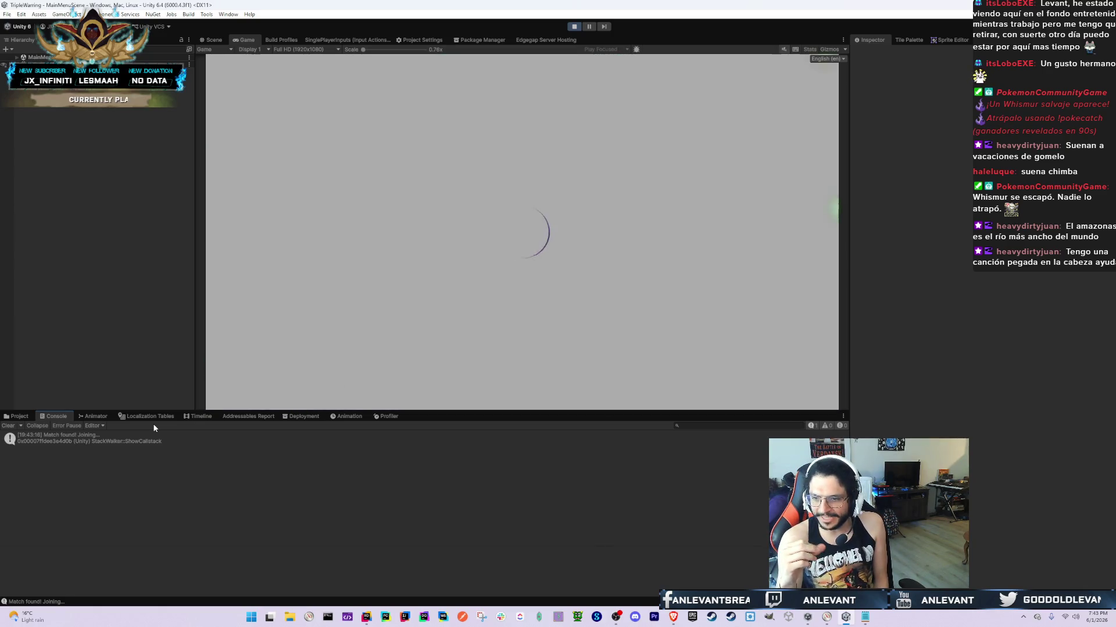
pyautogui.hotkey('alt', 'Tab')
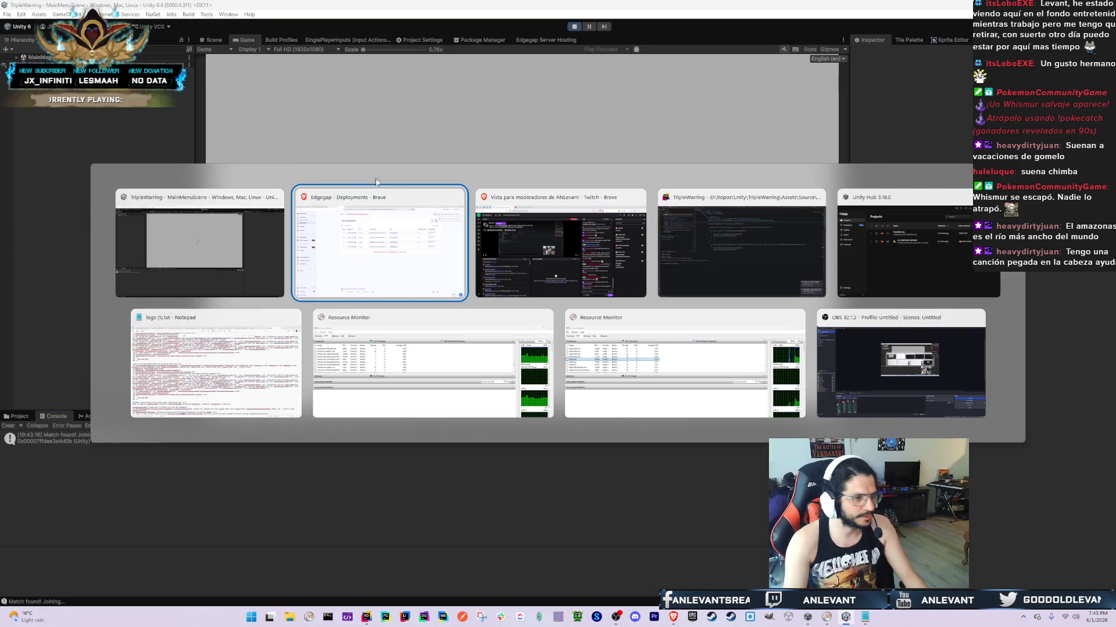
# Step: Open the new deployment's container logs and limit the Cloud Code logs to the last 15 seconds
pyautogui.click(438, 215)
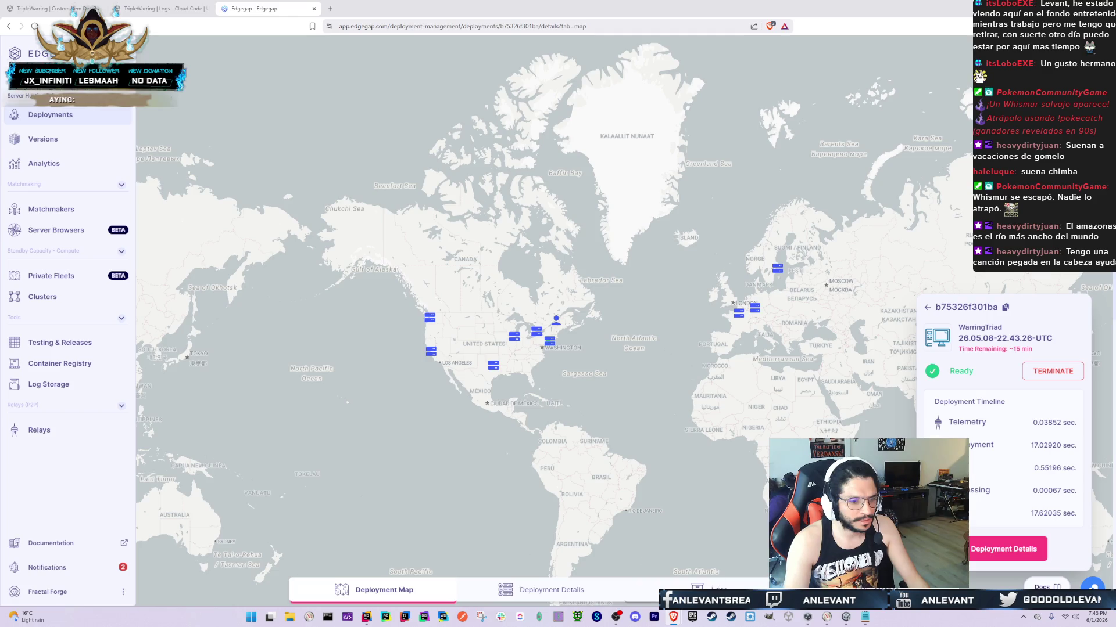
pyautogui.click(706, 588)
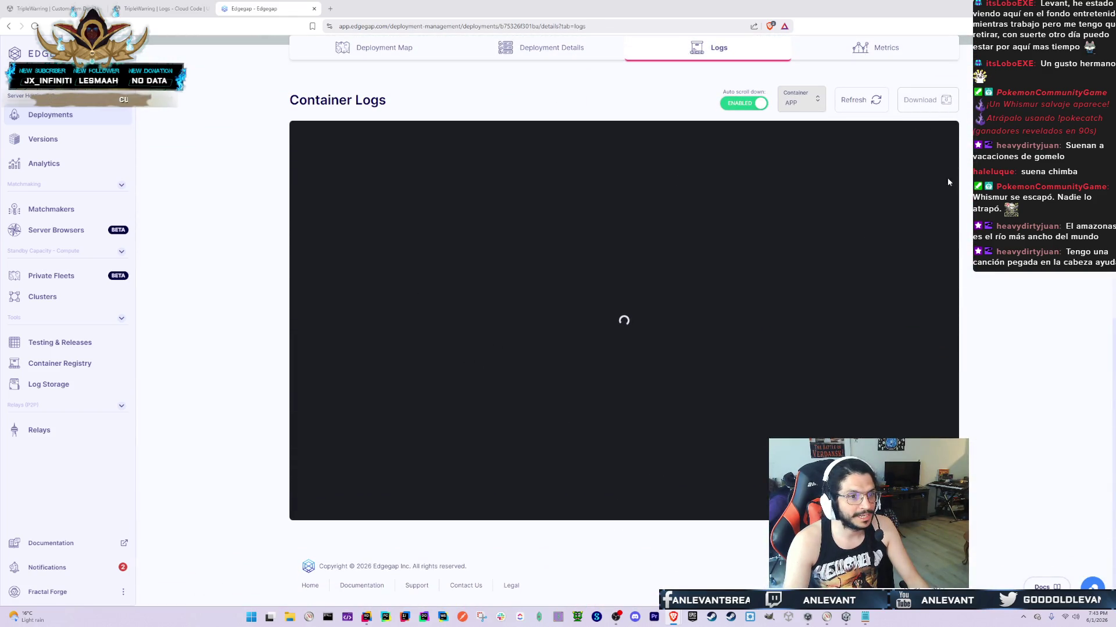
pyautogui.hotkey('ctrl', 'shift', 'Tab')
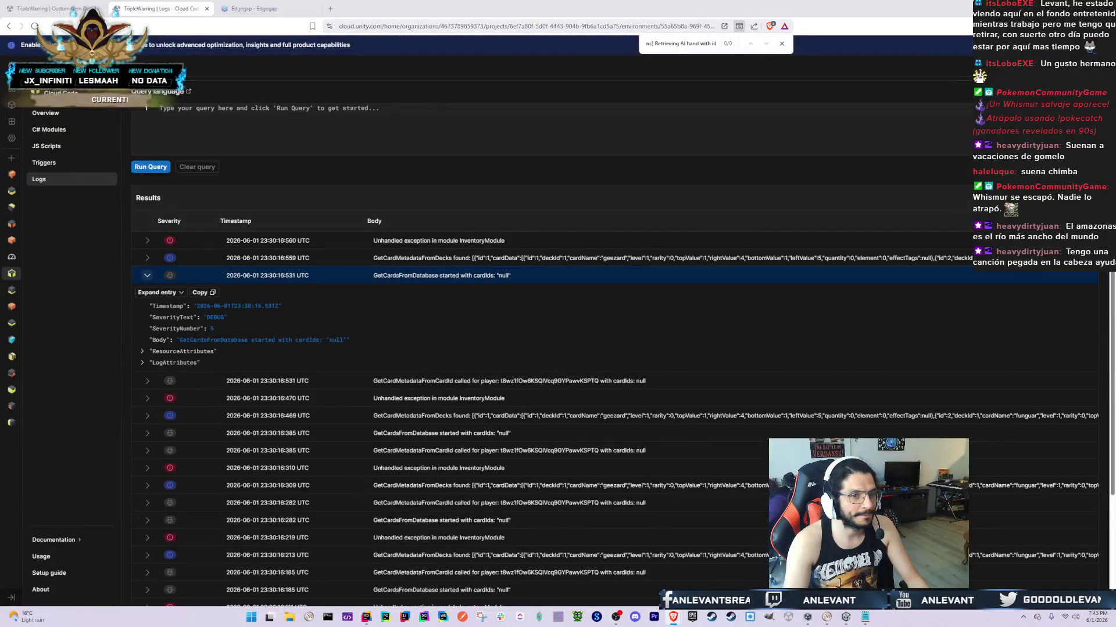
pyautogui.scroll(3, 379, 131)
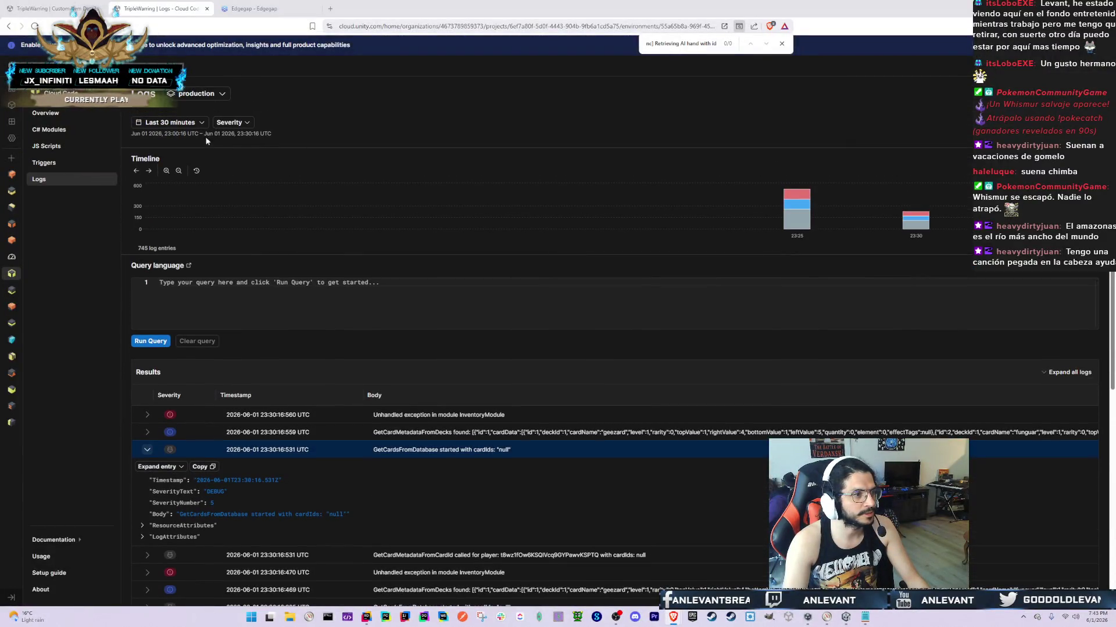
pyautogui.click(170, 122)
pyautogui.click(164, 138)
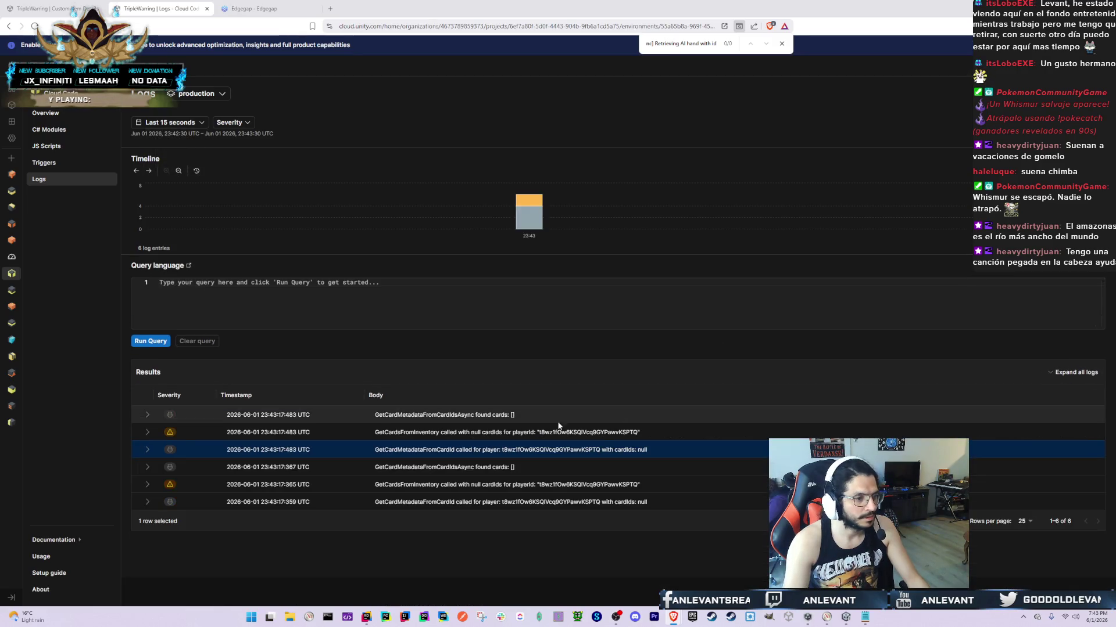
pyautogui.hotkey('ctrl', 'Tab')
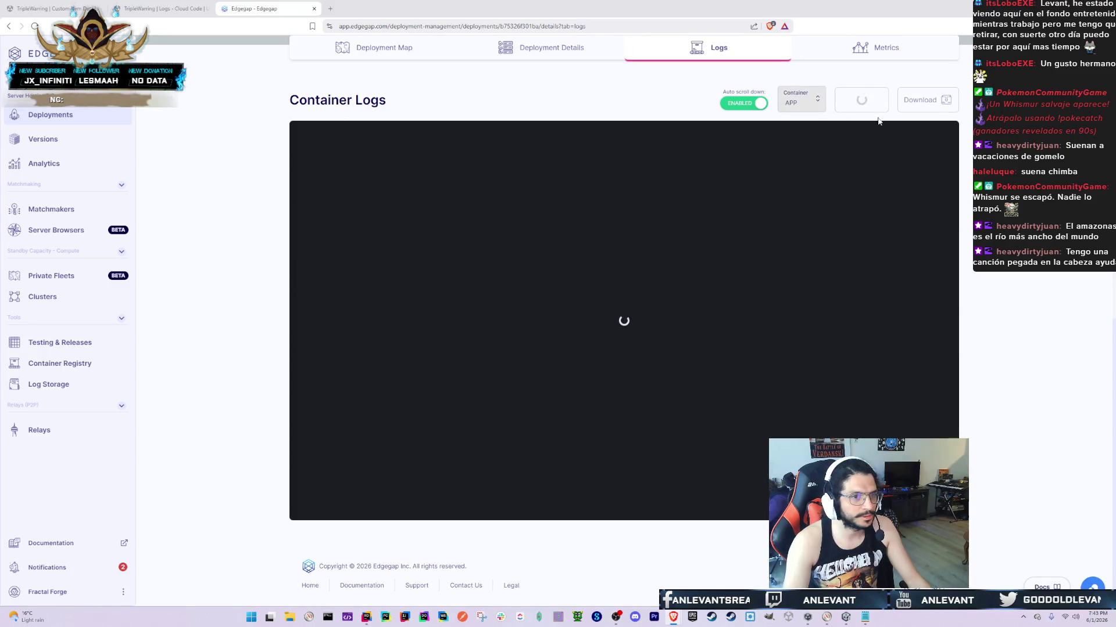
pyautogui.hotkey('alt', 'Tab')
pyautogui.hotkey('alt', 'Tab')
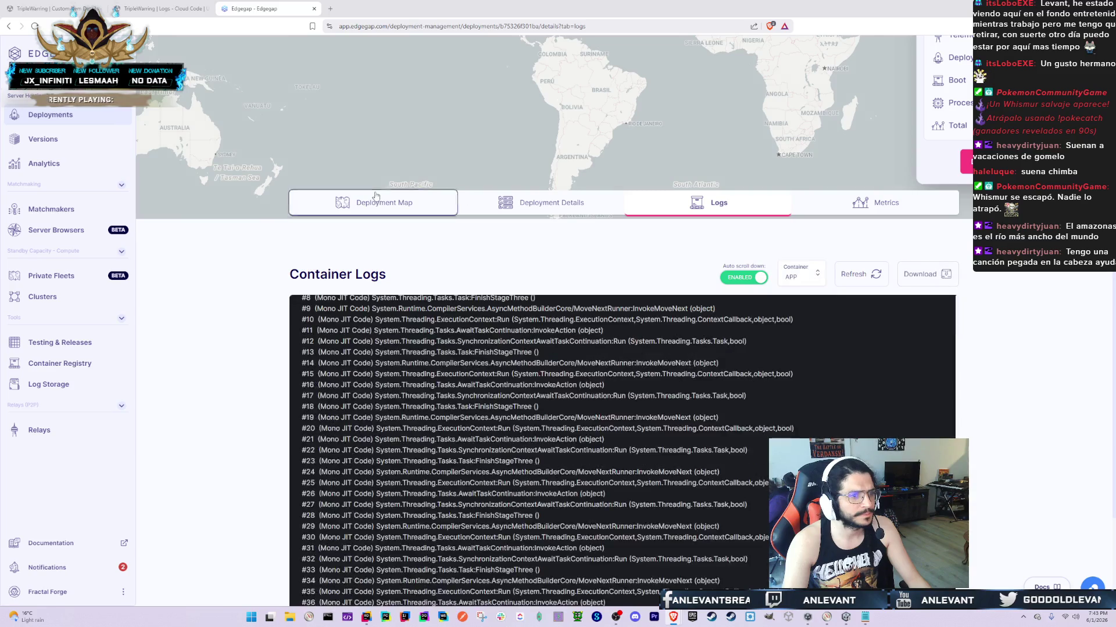
# Step: Save the deployment's container logs as logs (1).txt, overwriting the existing file
pyautogui.click(376, 196)
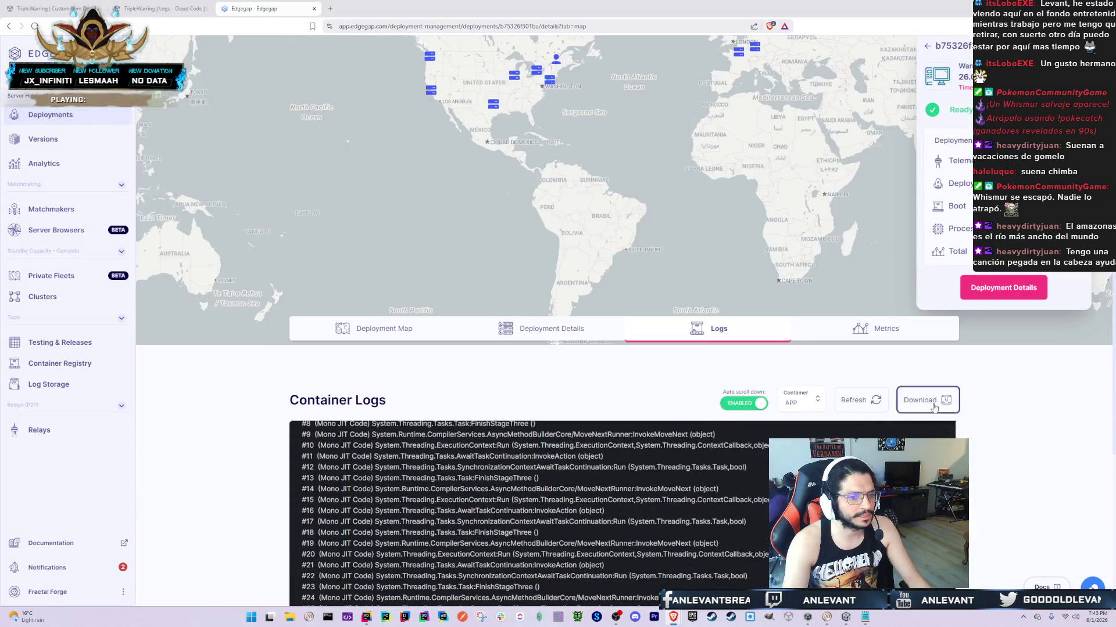
pyautogui.click(928, 406)
pyautogui.click(188, 82)
pyautogui.click(753, 352)
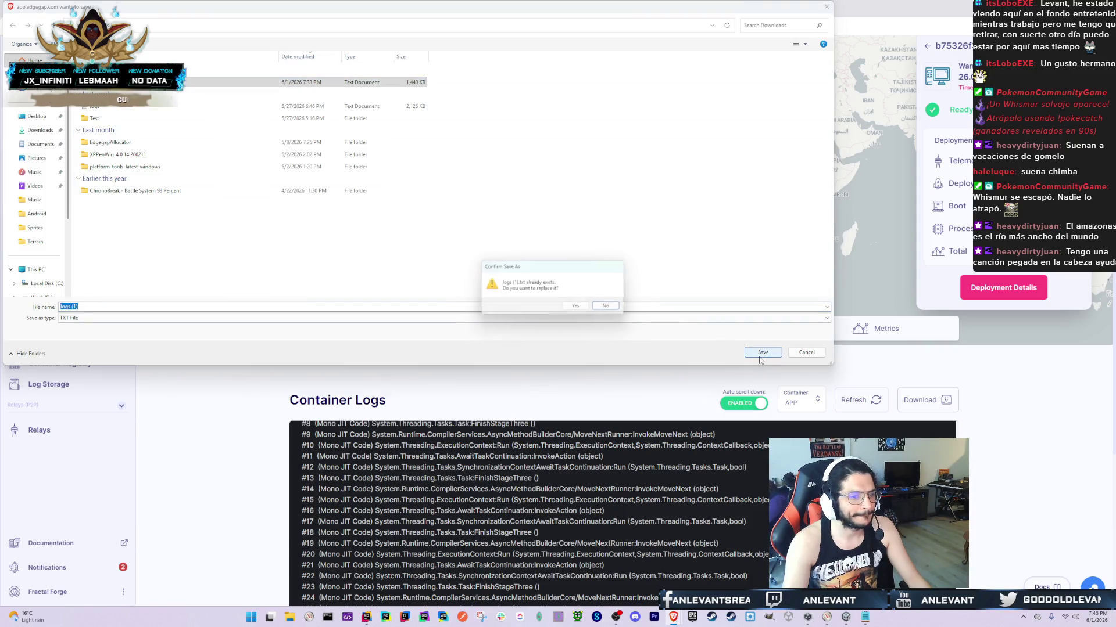
pyautogui.click(578, 308)
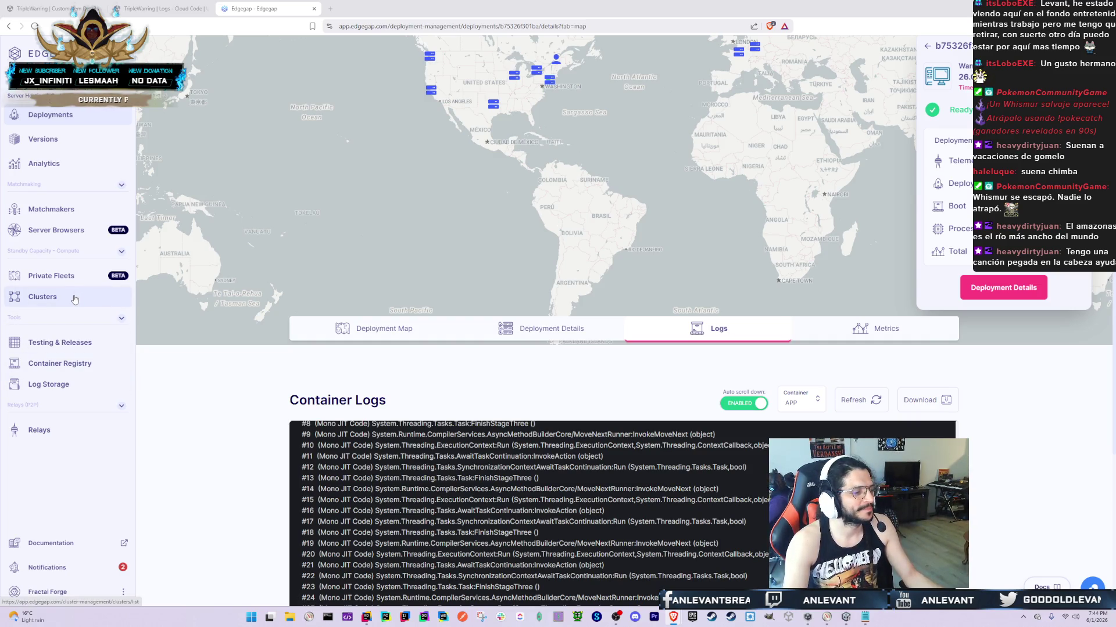
pyautogui.hotkey('alt', 'Tab')
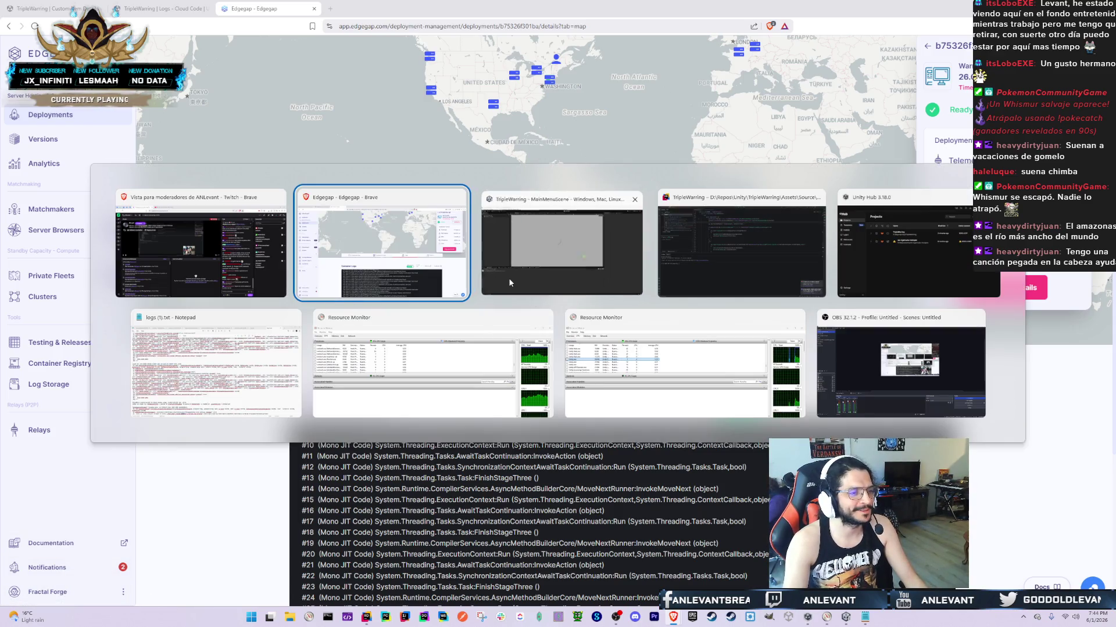
# Step: Clear the old messages from Unity's Console while the game shows its loading spinner
pyautogui.click(507, 277)
pyautogui.click(12, 426)
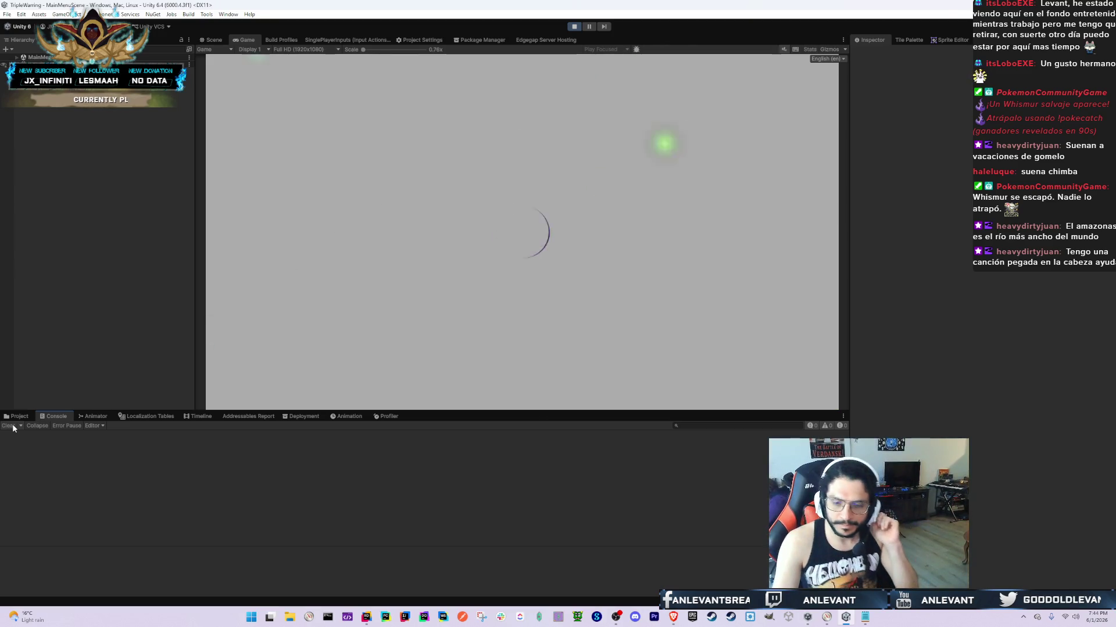
pyautogui.press('XF86AudioLowerVolume')
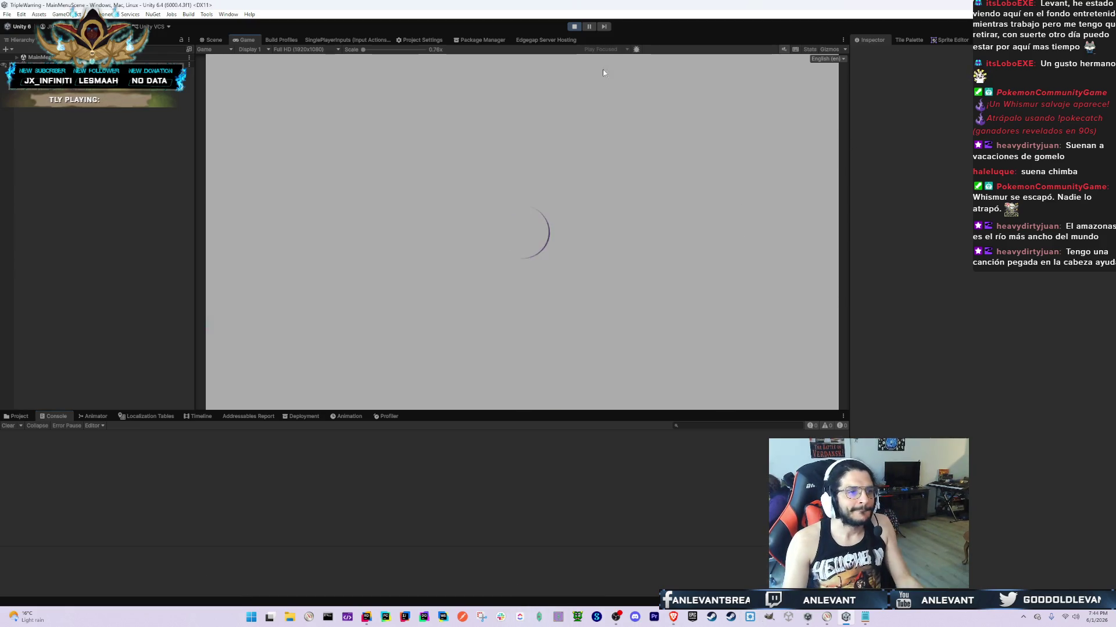
pyautogui.hotkey('alt', 'Tab')
pyautogui.hotkey('alt', 'Tab')
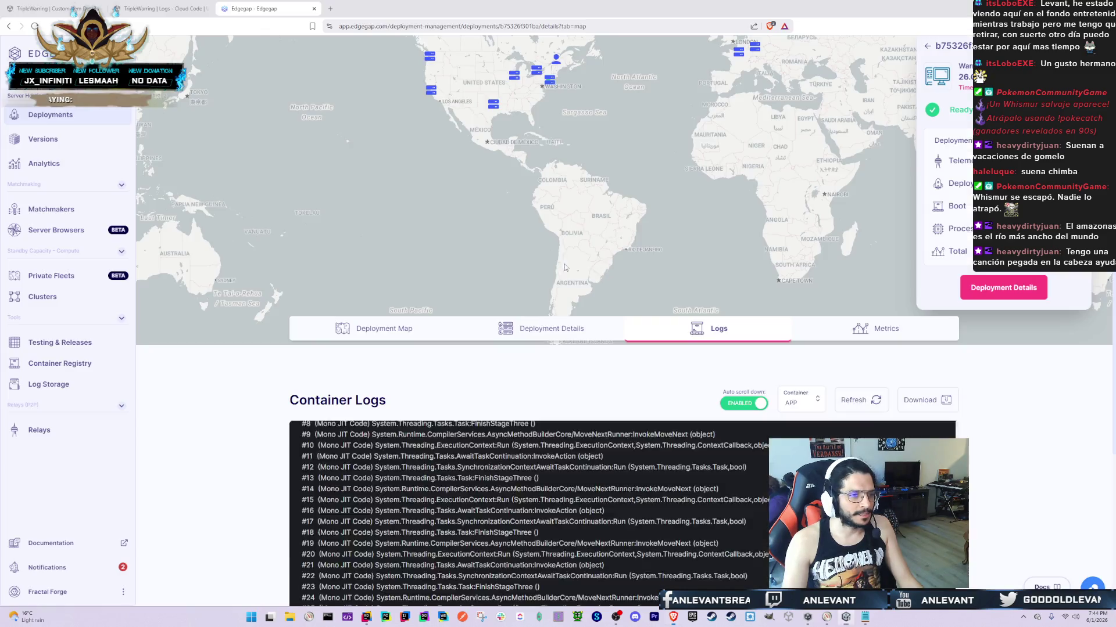
# Step: Open logs (1).txt from the downloads in a maximized Notepad and step through the 'Hand' matches
pyautogui.hotkey('ctrl', 'j')
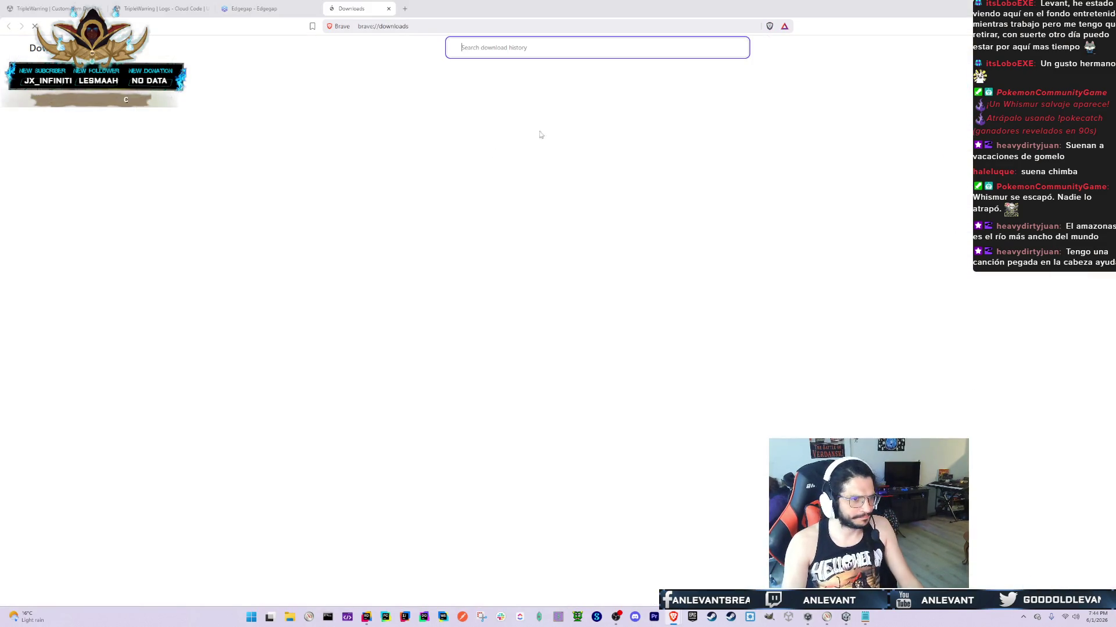
pyautogui.click(473, 106)
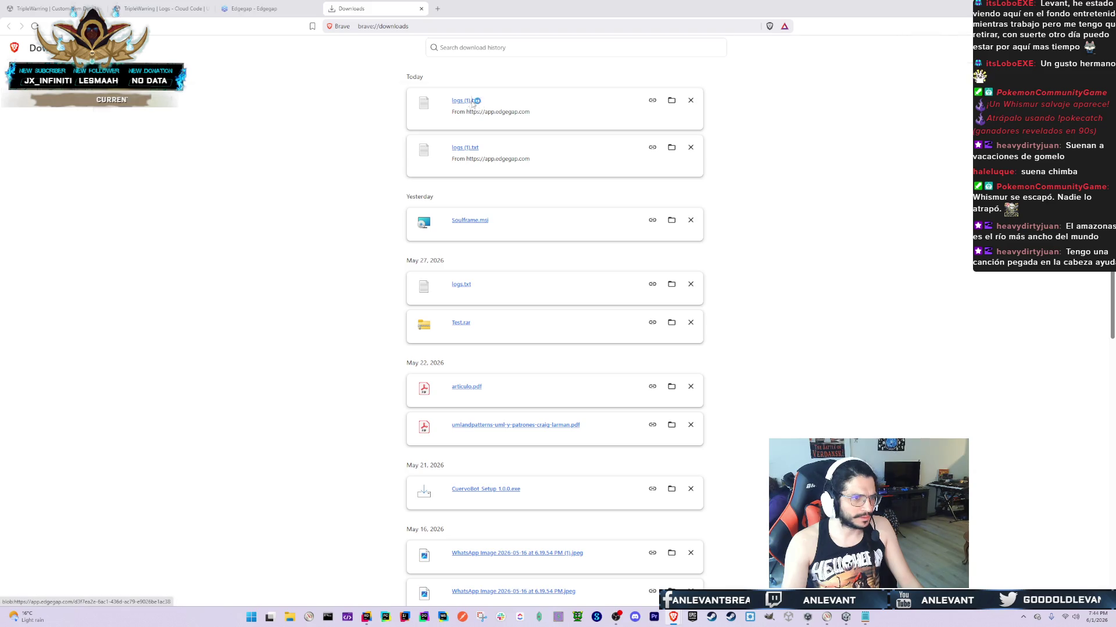
pyautogui.click(876, 99)
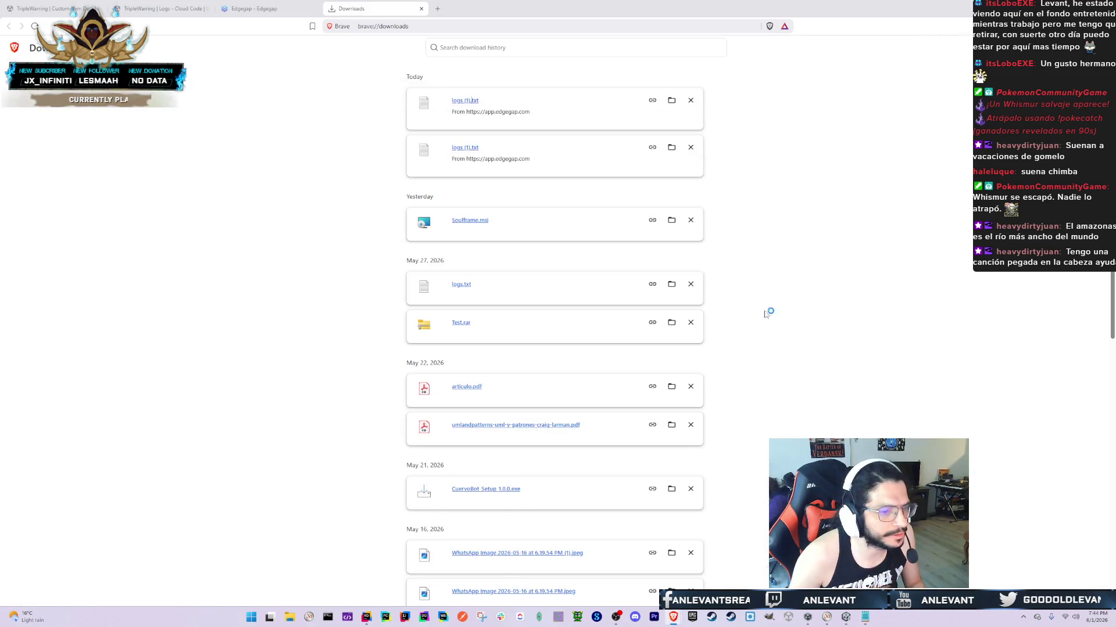
pyautogui.hotkey('alt', 'Tab')
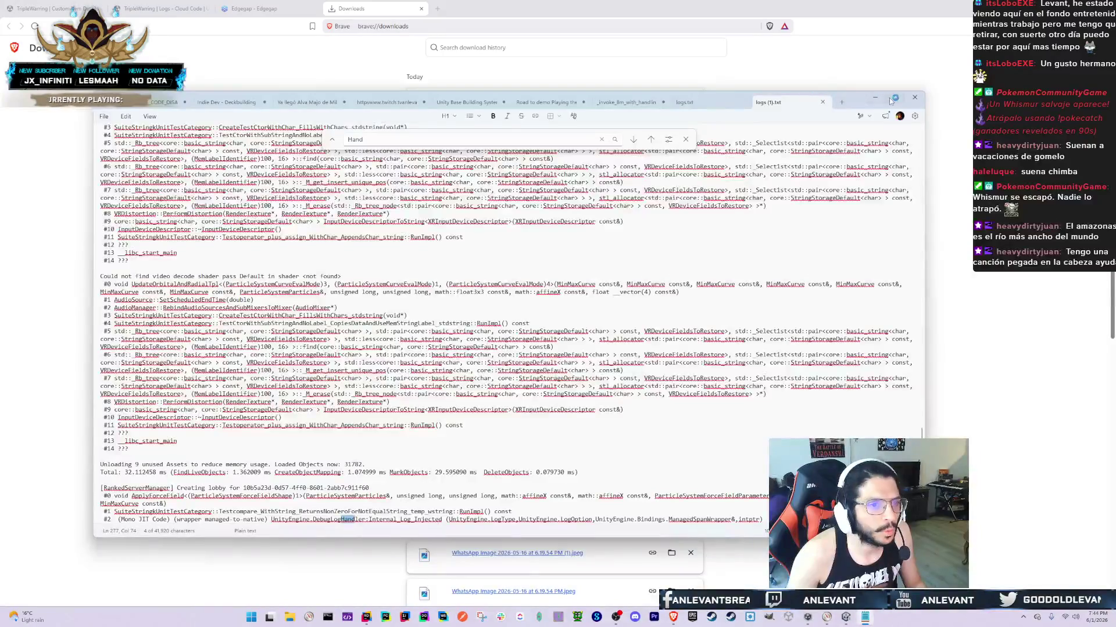
pyautogui.click(891, 100)
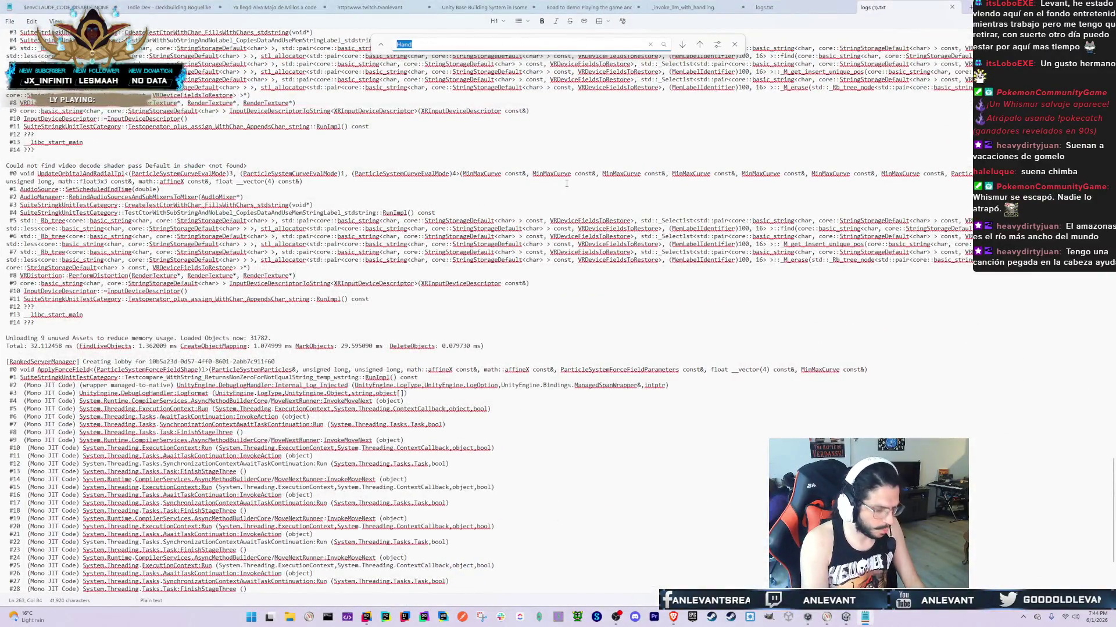
pyautogui.press('Return')
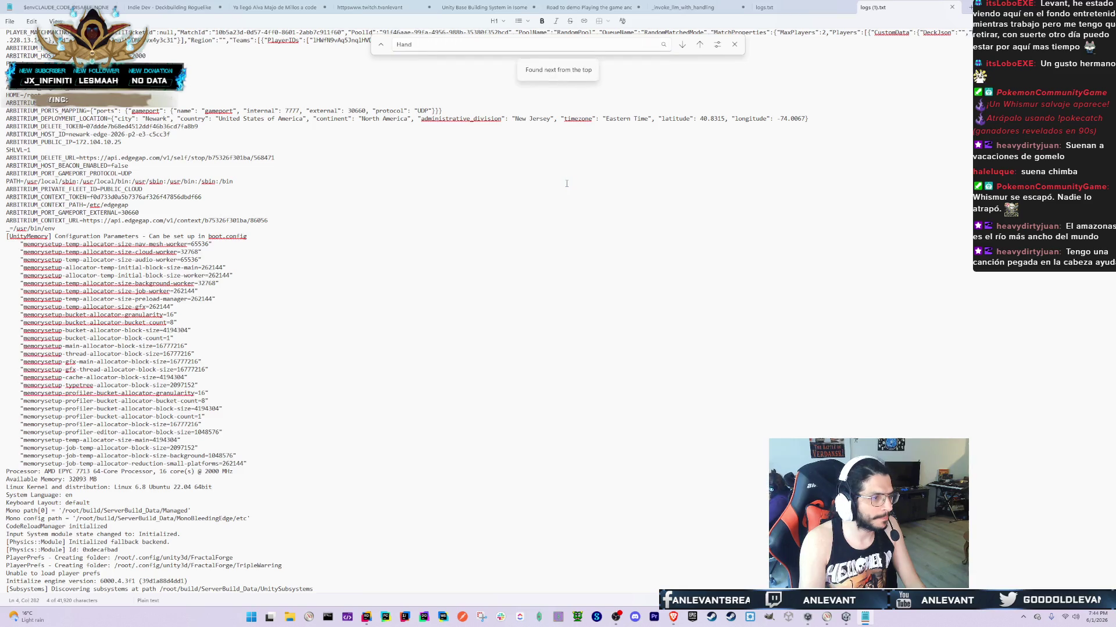
pyautogui.press('Return')
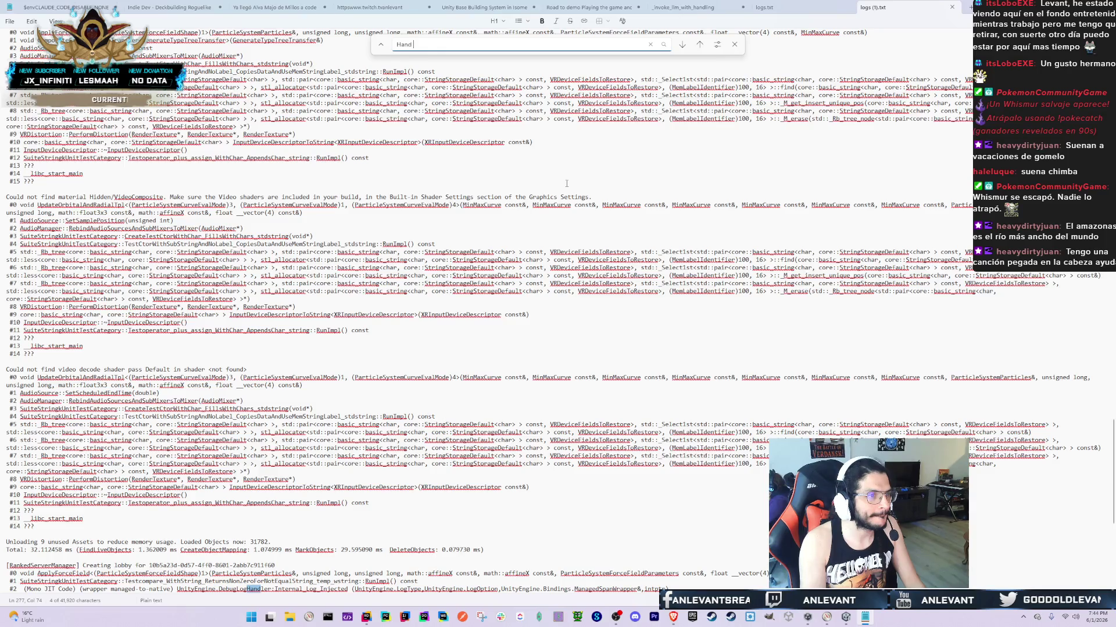
pyautogui.press('Return')
pyautogui.press('Return')
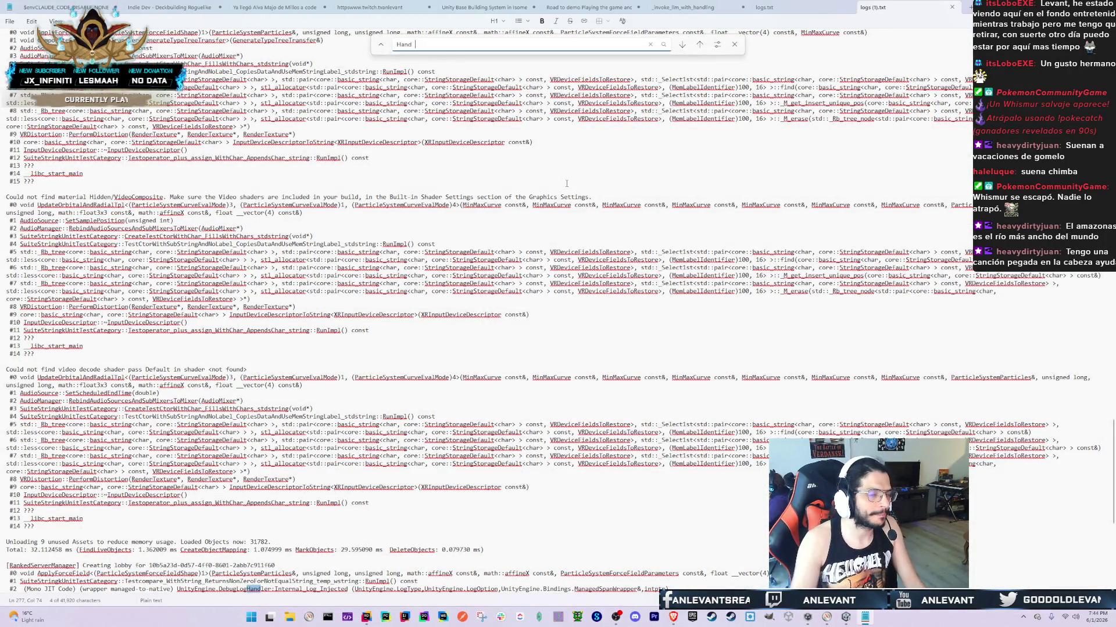
pyautogui.hotkey('alt', 'Tab')
pyautogui.hotkey('alt', 'Tab')
pyautogui.hotkey('alt', 'Tab')
pyautogui.hotkey('alt', 'Tab')
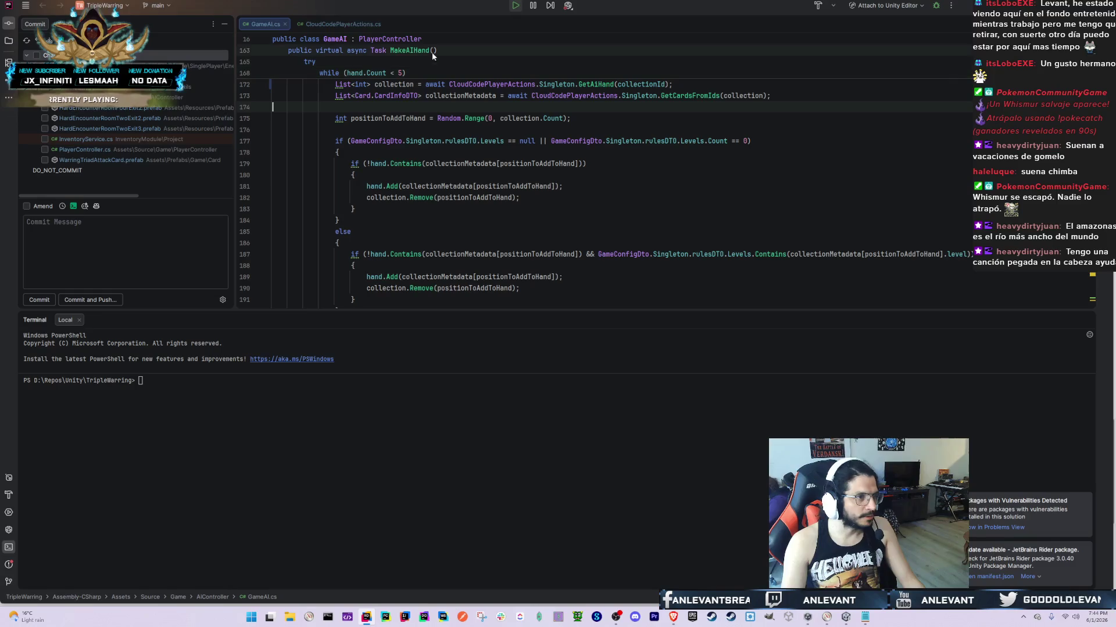
# Step: Take 'Making' from GameAI.cs's Making AI Hand log and search logs (1).txt, finding no match
pyautogui.scroll(2, 463, 184)
pyautogui.scroll(4, 463, 183)
pyautogui.click(486, 210)
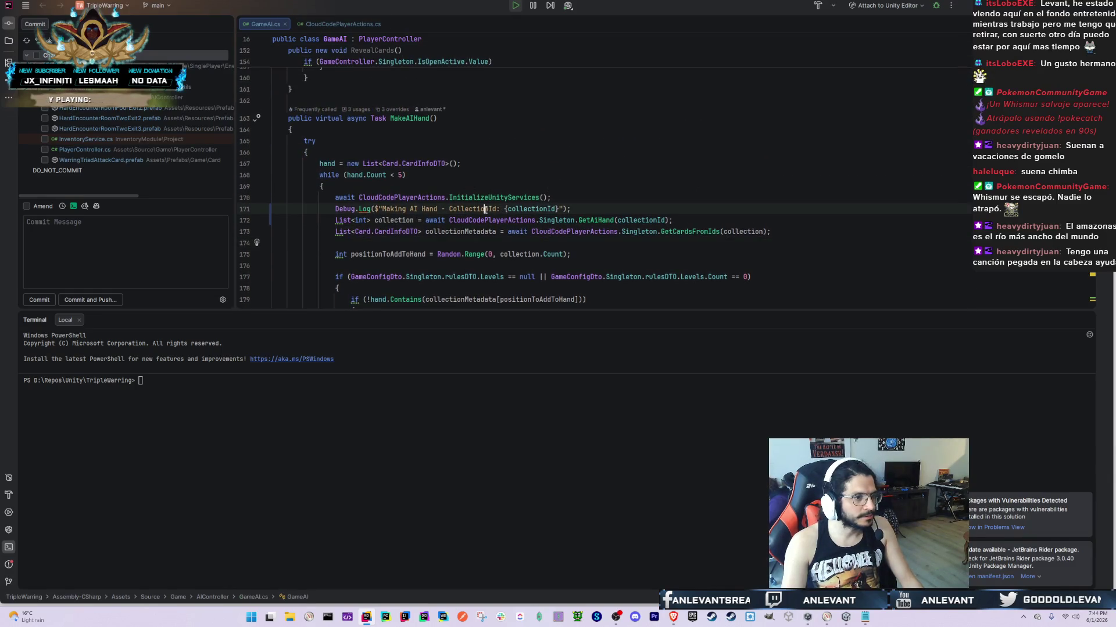
pyautogui.hotkey('ctrl', 'shift', 'Left')
pyautogui.hotkey('alt', 'Tab')
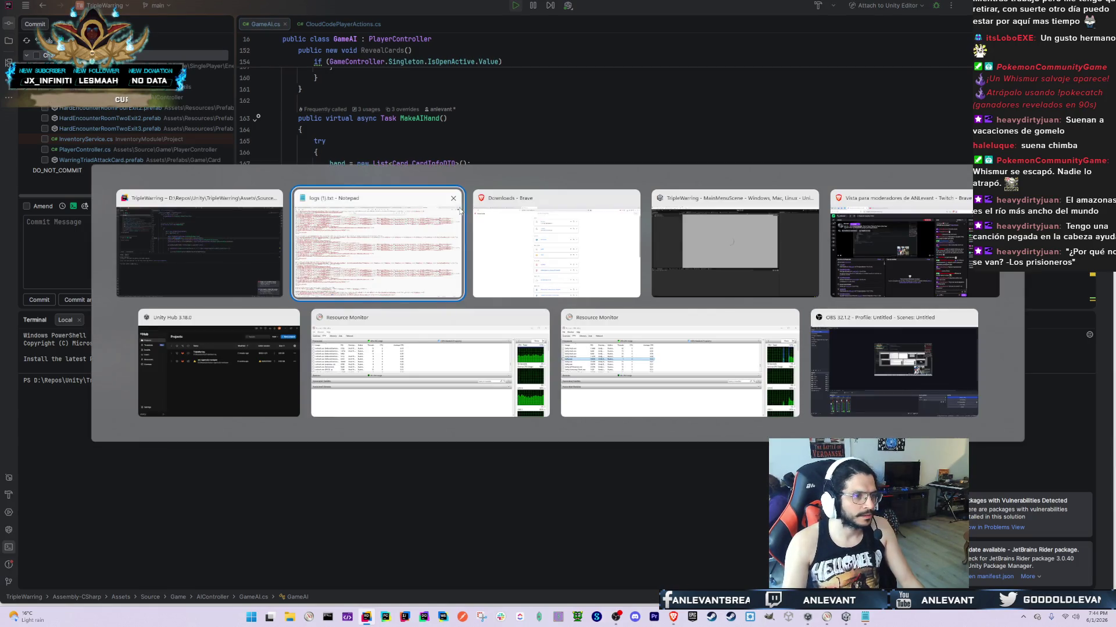
pyautogui.hotkey('ctrl', 'f')
pyautogui.press('Return')
pyautogui.press('Return')
pyautogui.scroll(10, 637, 318)
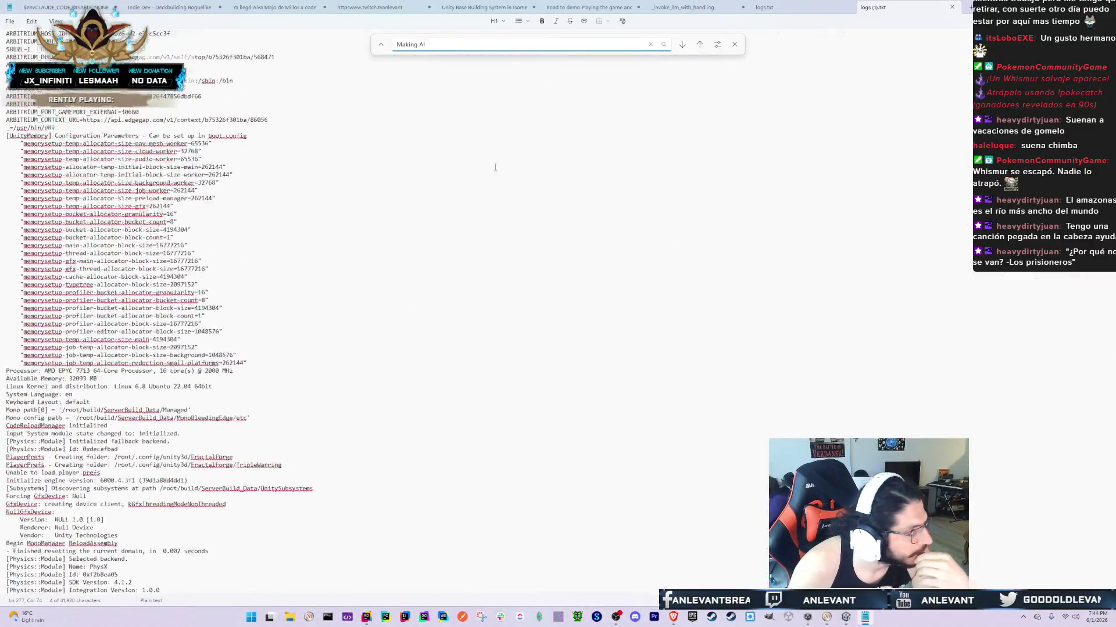
# Step: Scroll through logs (1).txt looking for the Making AI message, then return to the browser
pyautogui.scroll(-20, 637, 317)
pyautogui.scroll(-2, 265, 343)
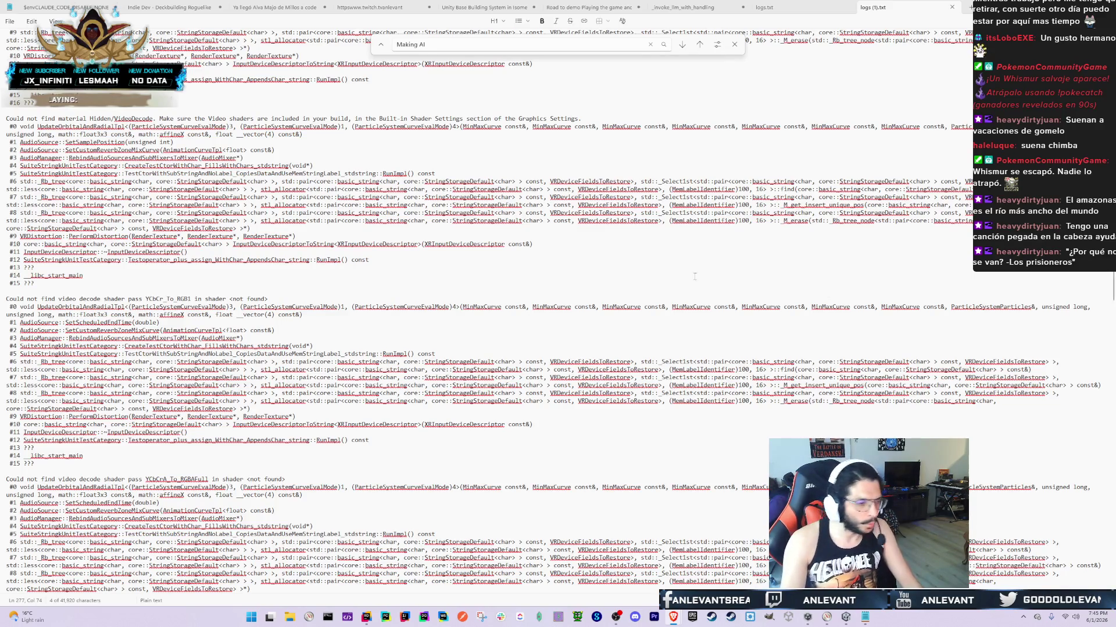
pyautogui.scroll(-15, 450, 505)
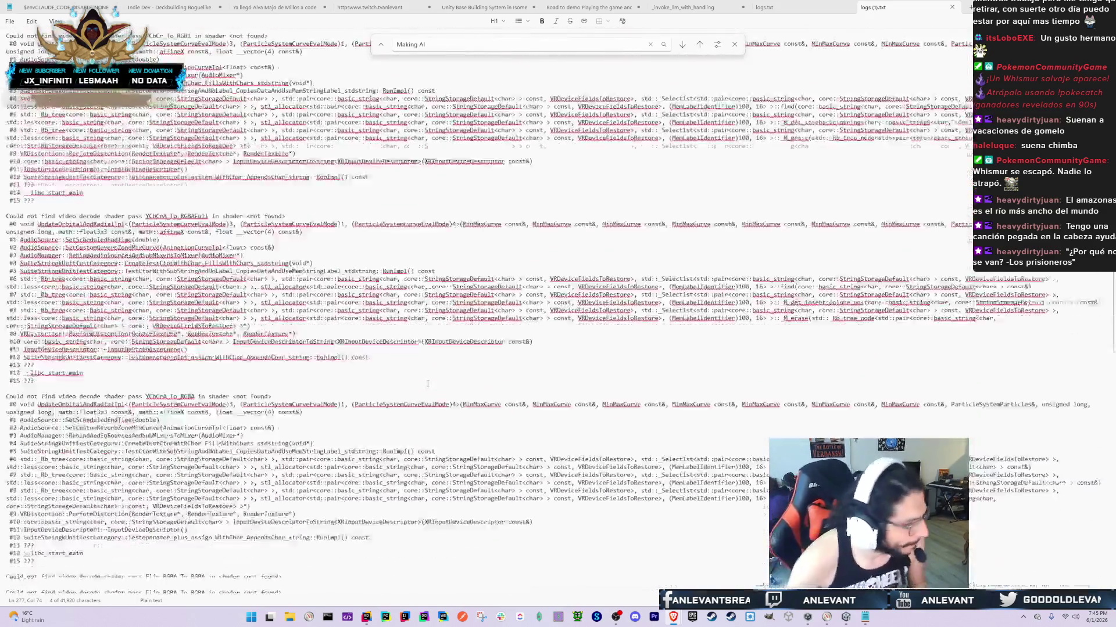
pyautogui.scroll(-11, 416, 355)
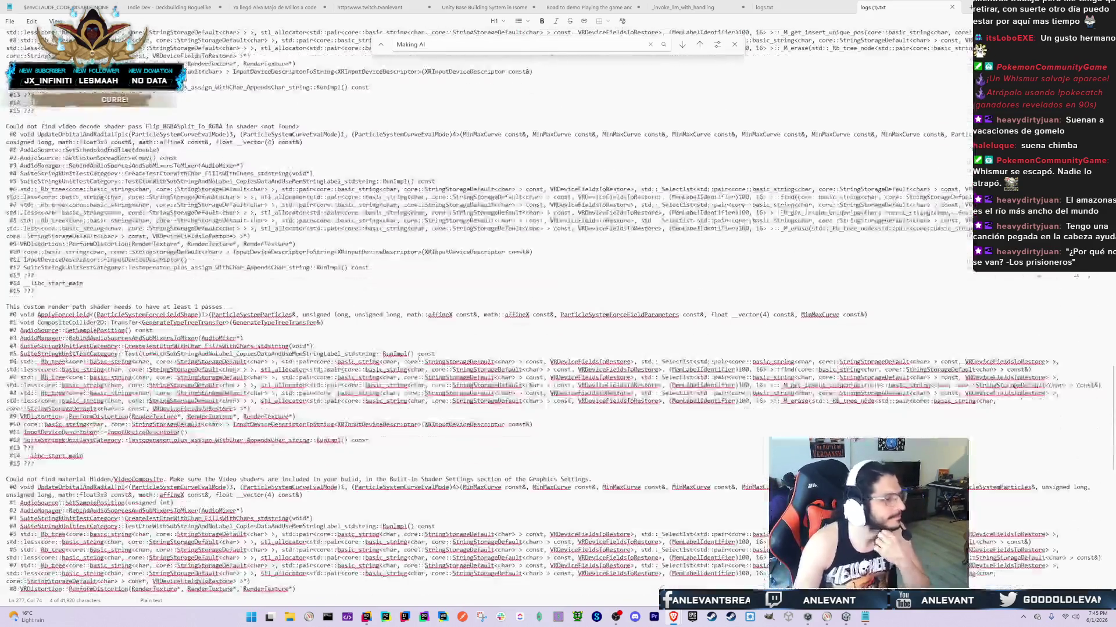
pyautogui.scroll(-12, 419, 356)
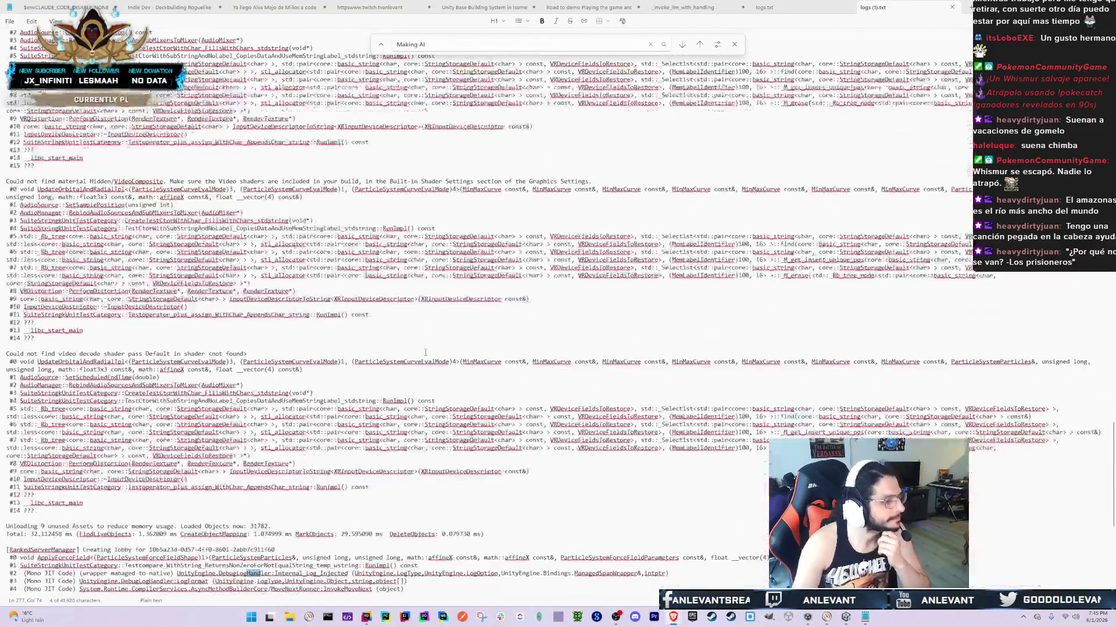
pyautogui.scroll(-13, 424, 353)
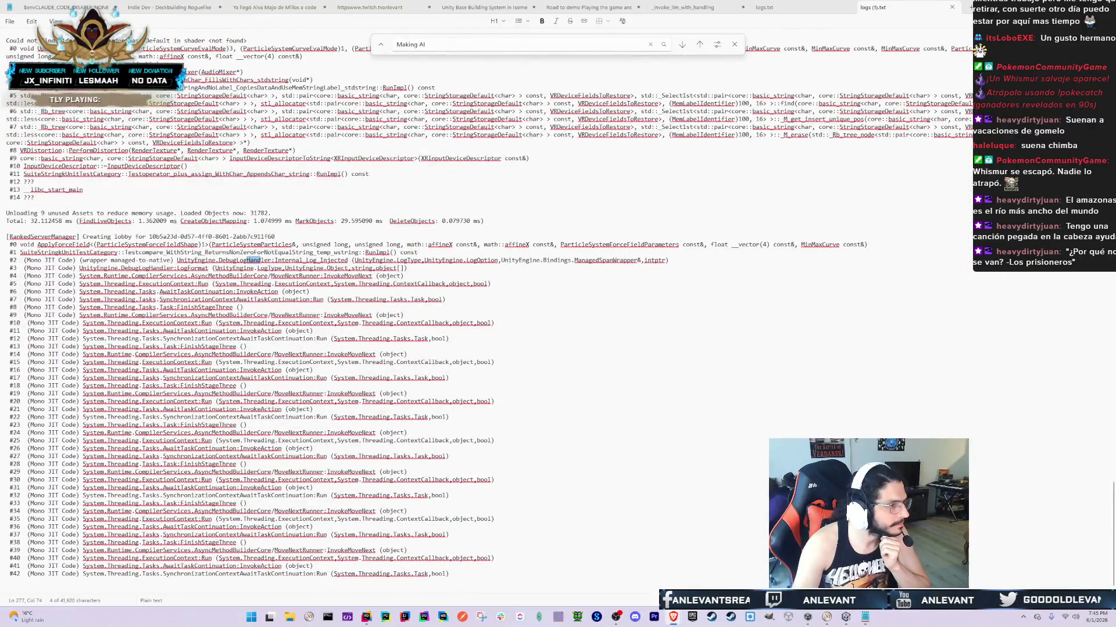
pyautogui.click(274, 394)
pyautogui.scroll(12, 274, 393)
pyautogui.scroll(-10, 273, 393)
pyautogui.scroll(9, 274, 398)
pyautogui.scroll(20, 275, 402)
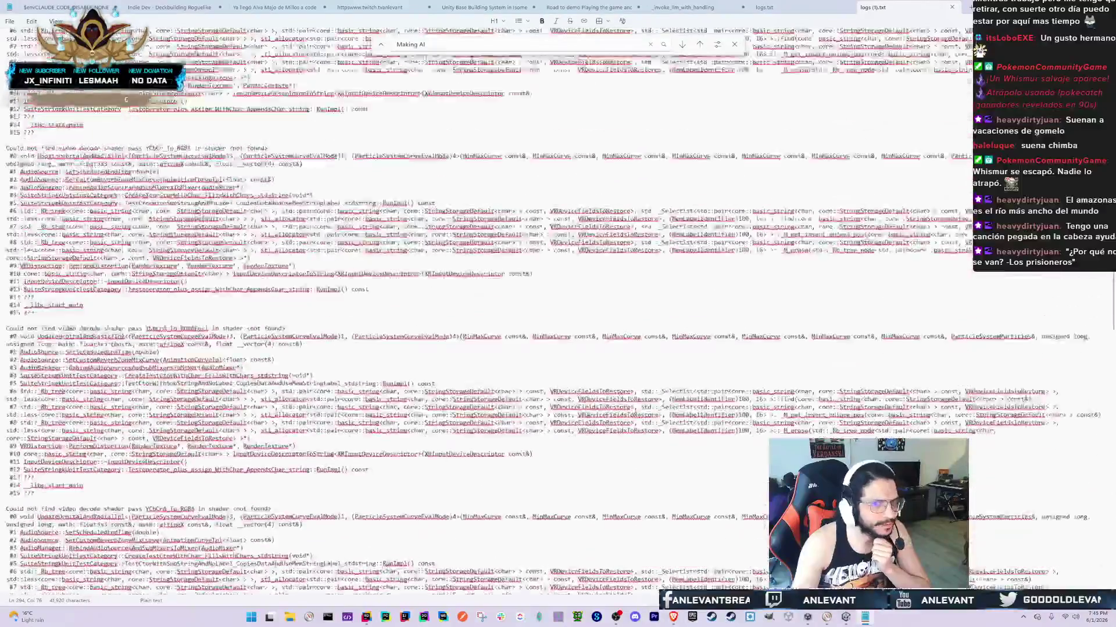
pyautogui.scroll(-20, 276, 402)
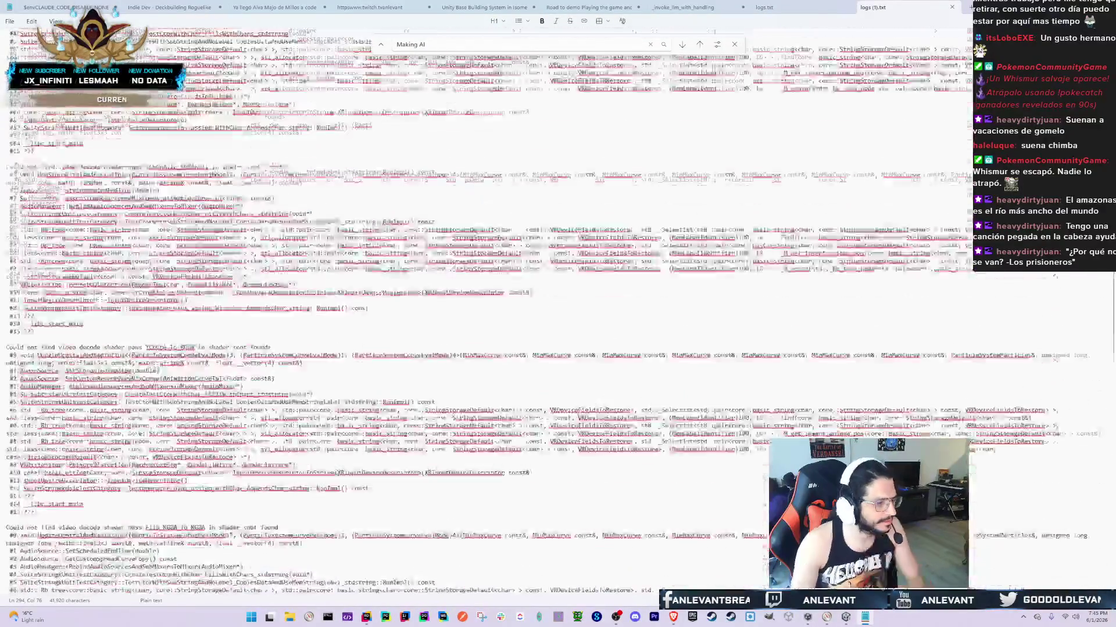
pyautogui.hotkey('alt', 'Tab')
pyautogui.hotkey('alt', 'Tab')
pyautogui.hotkey('alt', 'Tab')
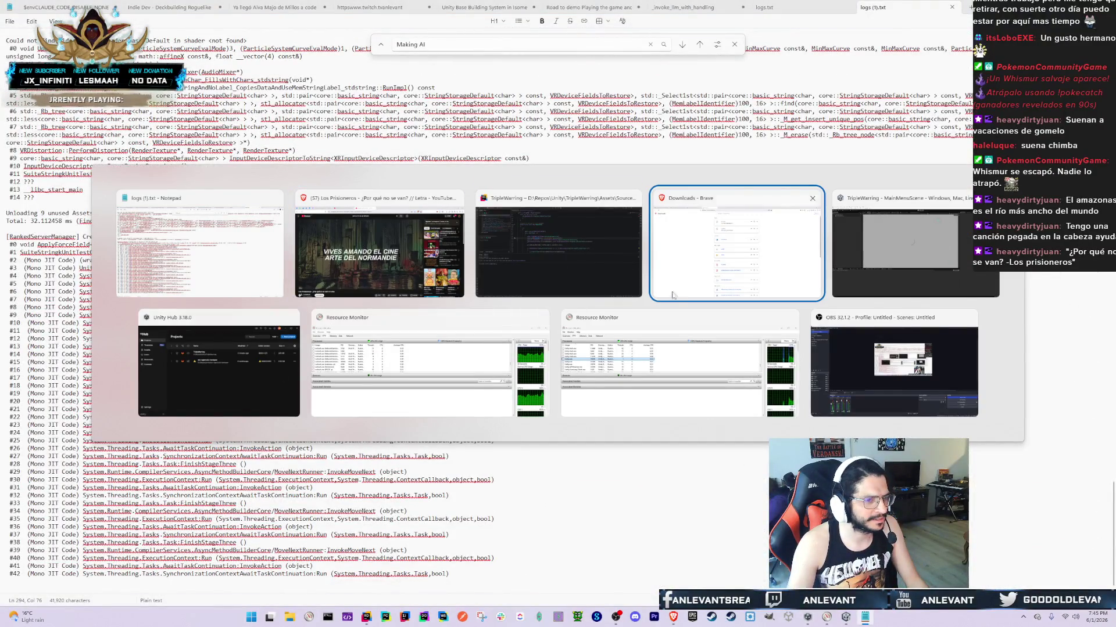
pyautogui.click(729, 241)
# Step: Check the latest deployment's container logs, then collapse the expanded Cloud Code warning entry
pyautogui.click(256, 8)
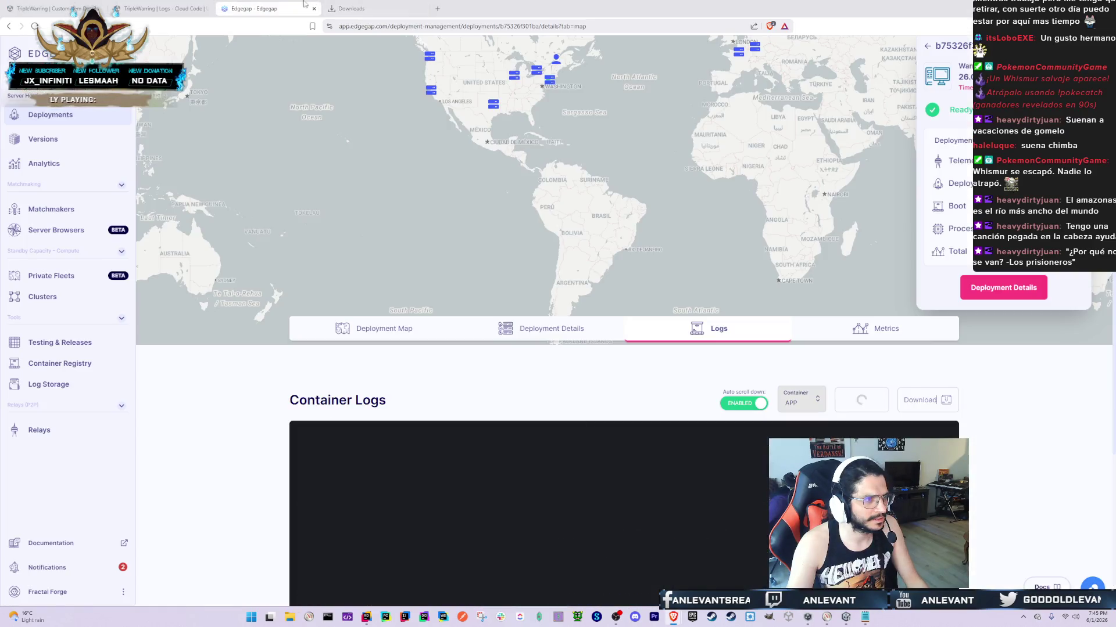
pyautogui.scroll(-5, 1031, 446)
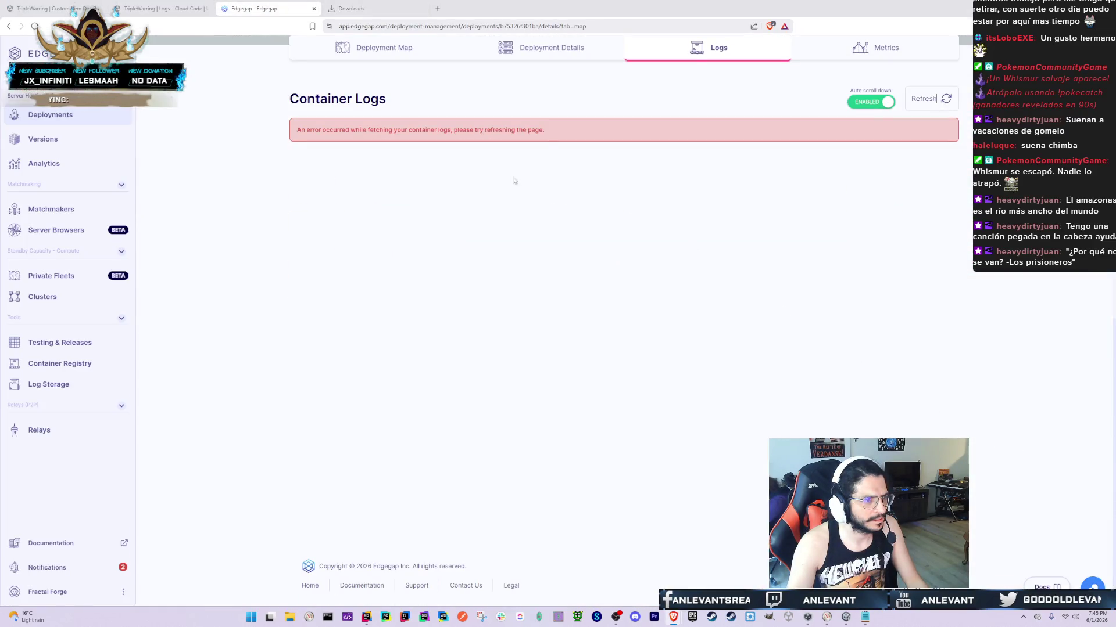
pyautogui.click(8, 26)
pyautogui.click(188, 13)
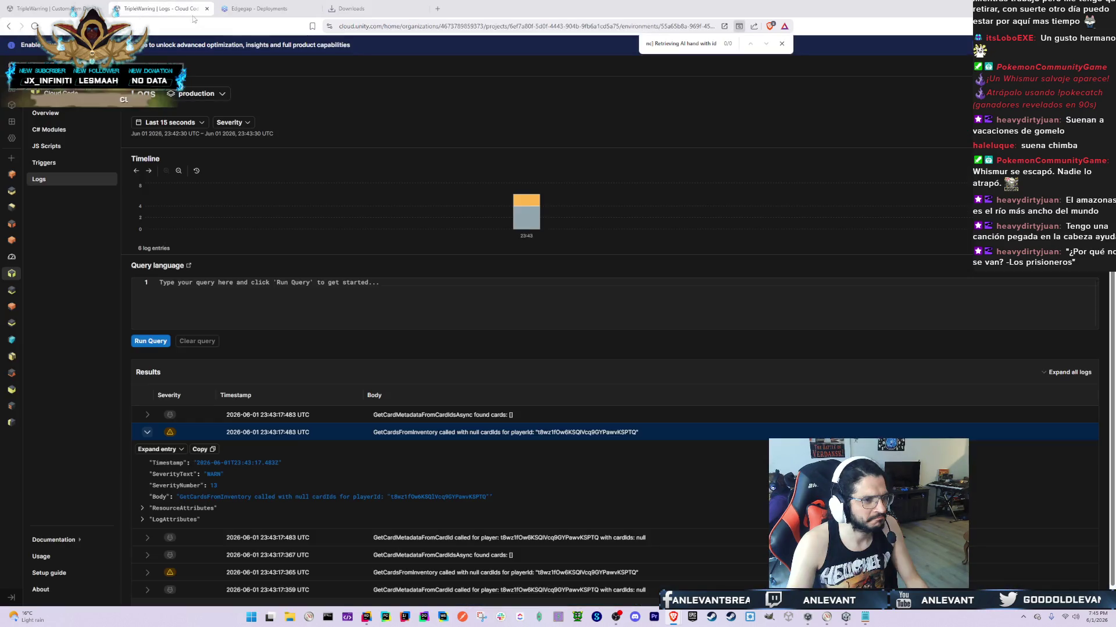
pyautogui.click(461, 433)
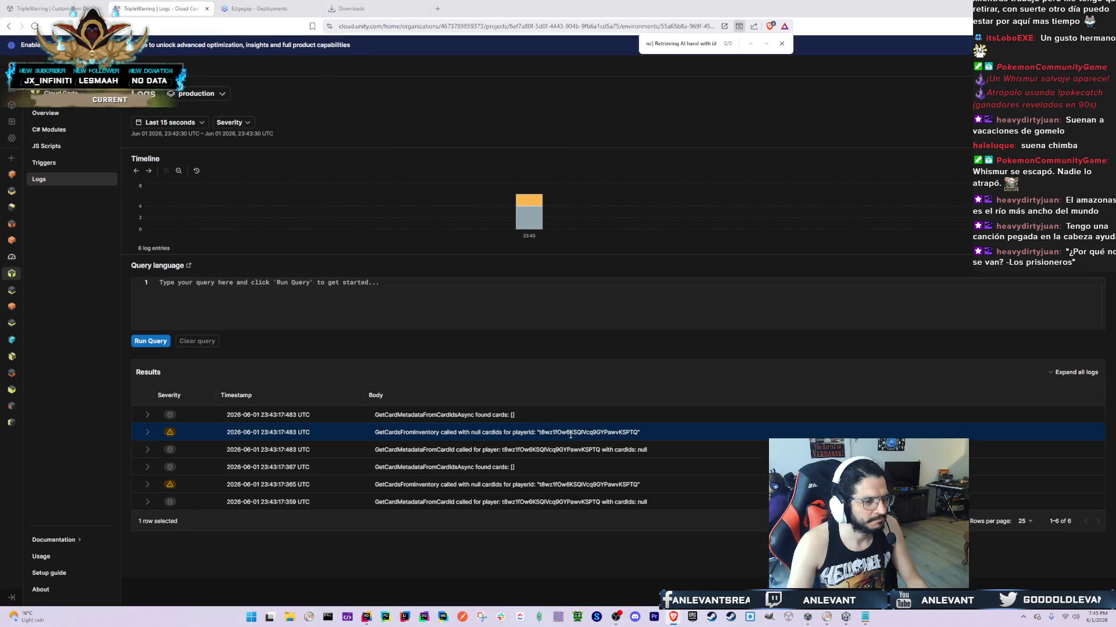
pyautogui.click(256, 9)
# Step: Return to GameAI.cs in Rider and highlight the CloudCodePlayerActions usages
pyautogui.hotkey('alt', 'Tab')
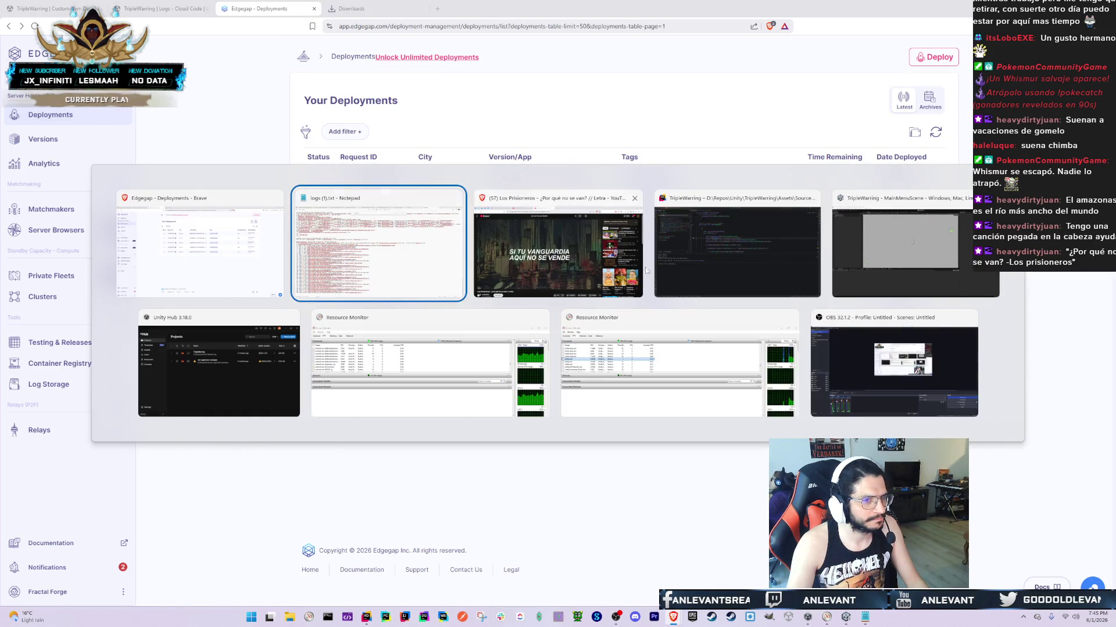
pyautogui.click(727, 273)
pyautogui.click(408, 197)
pyautogui.scroll(2, 401, 157)
pyautogui.scroll(-2, 401, 156)
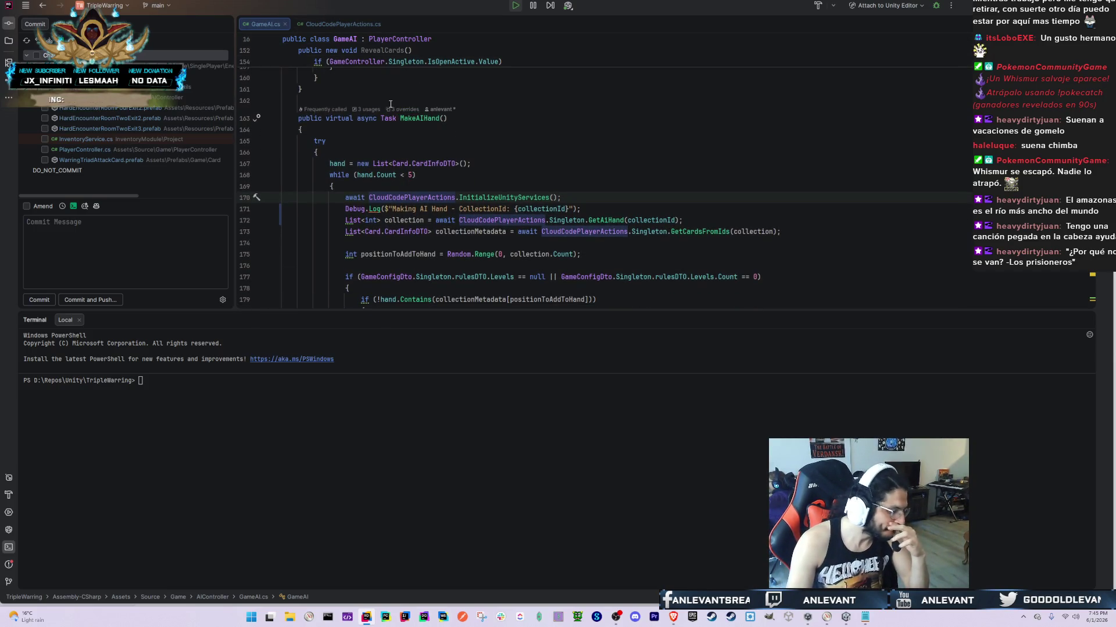
# Step: Open RankedGameAI.cs via Search Everywhere with 'RankedGa'
pyautogui.press('shift')
pyautogui.press('shift')
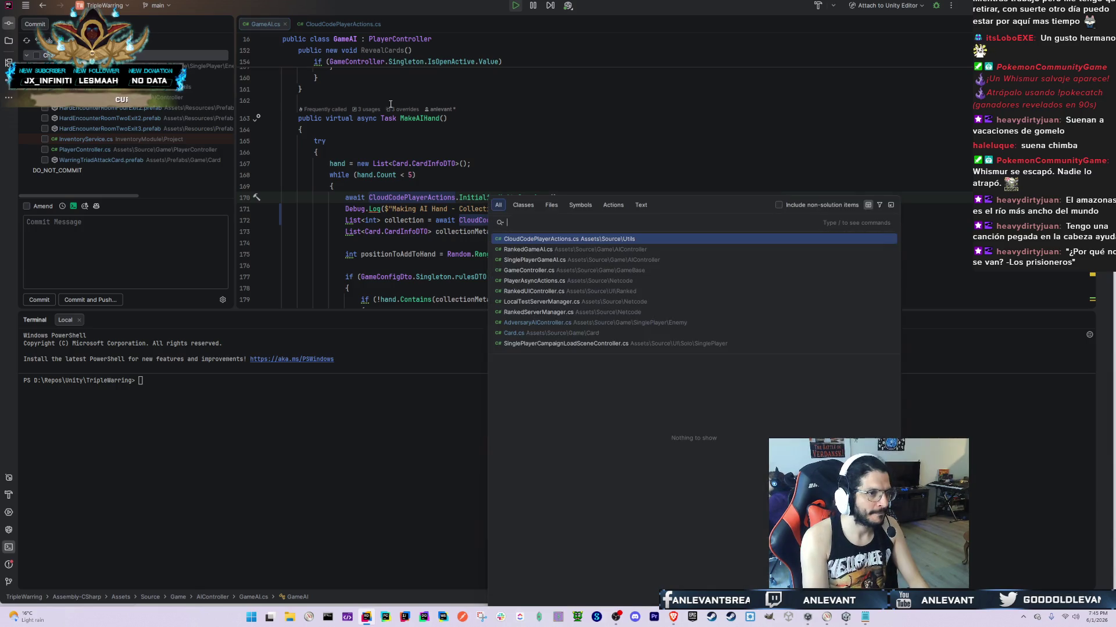
pyautogui.write('RankedGam')
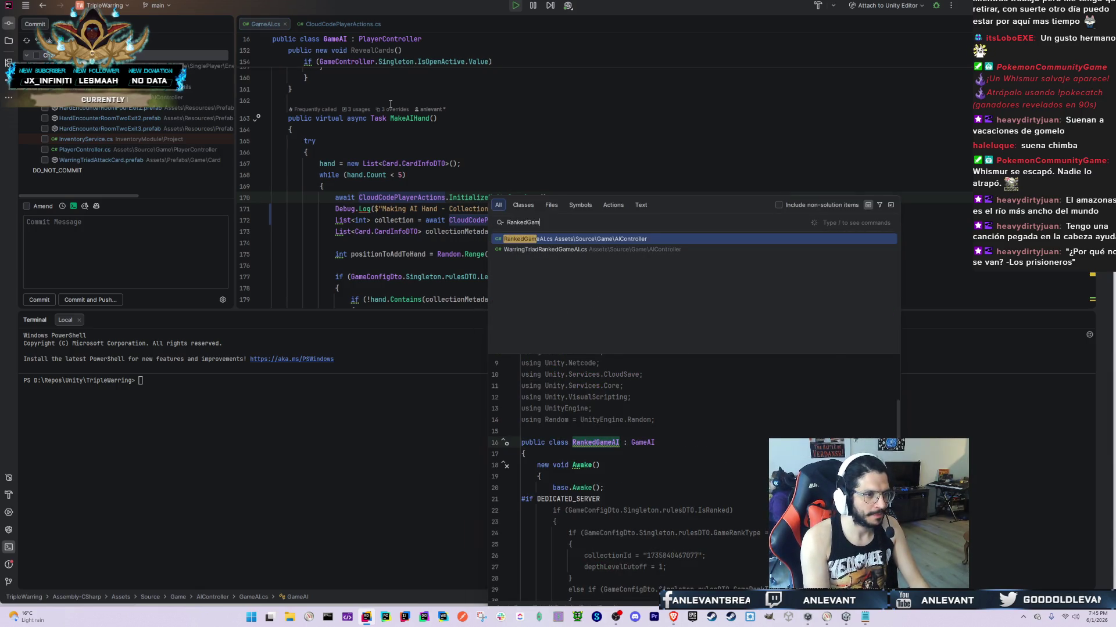
pyautogui.press('Return')
pyautogui.scroll(10, 500, 162)
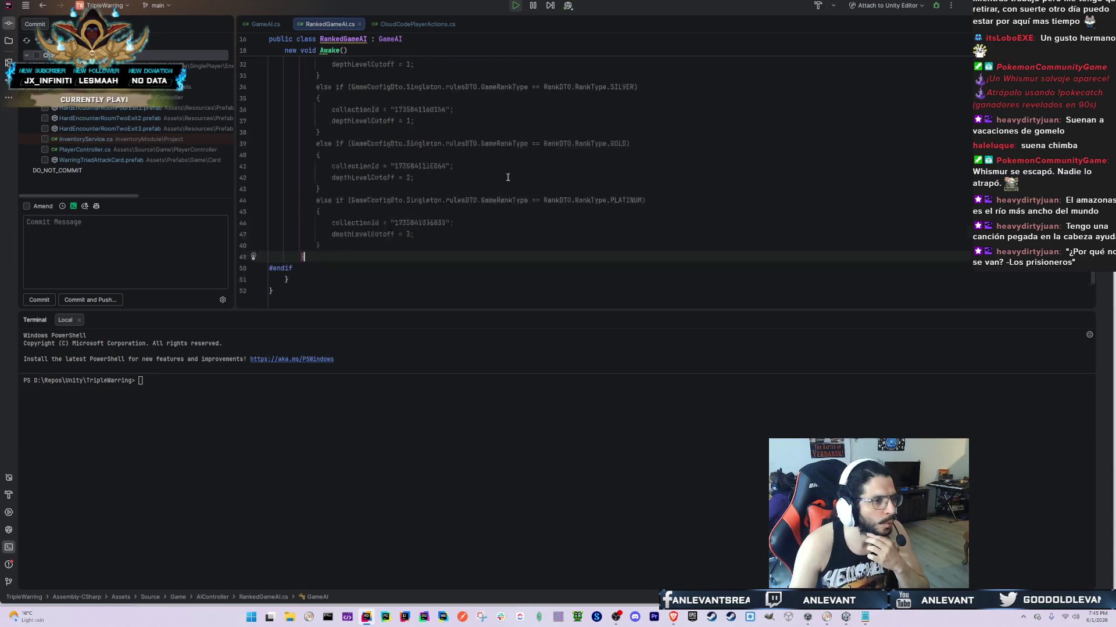
# Step: Select the Making AI Hand Debug.Log line in GameAI.cs
pyautogui.click(261, 24)
pyautogui.scroll(-1, 600, 74)
pyautogui.click(631, 87)
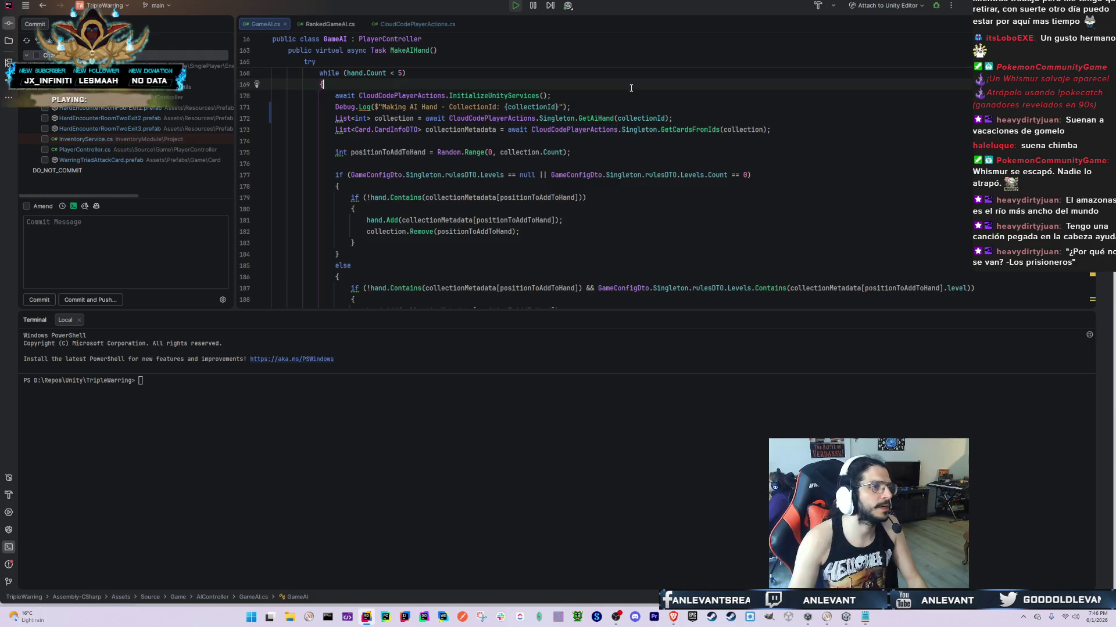
pyautogui.press('Down')
pyautogui.press('Down')
pyautogui.hotkey('shift', 'End')
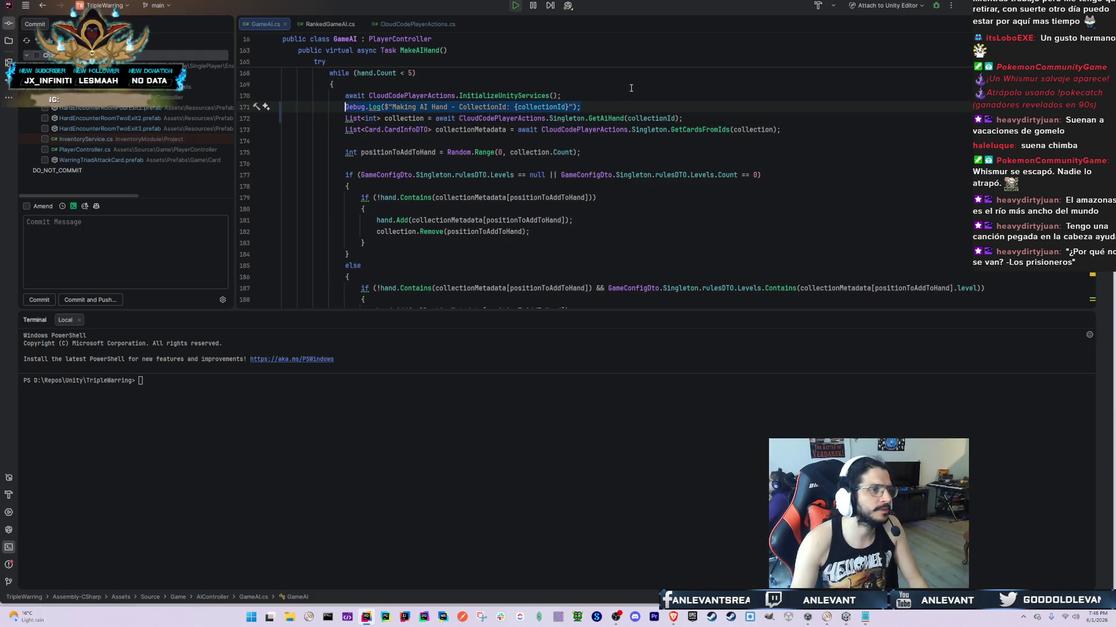
# Step: Paste the Making AI Hand debug log on a new line after base.Awake() in RankedGameAI
pyautogui.click(329, 24)
pyautogui.press('Down')
pyautogui.press('Down')
pyautogui.press('End')
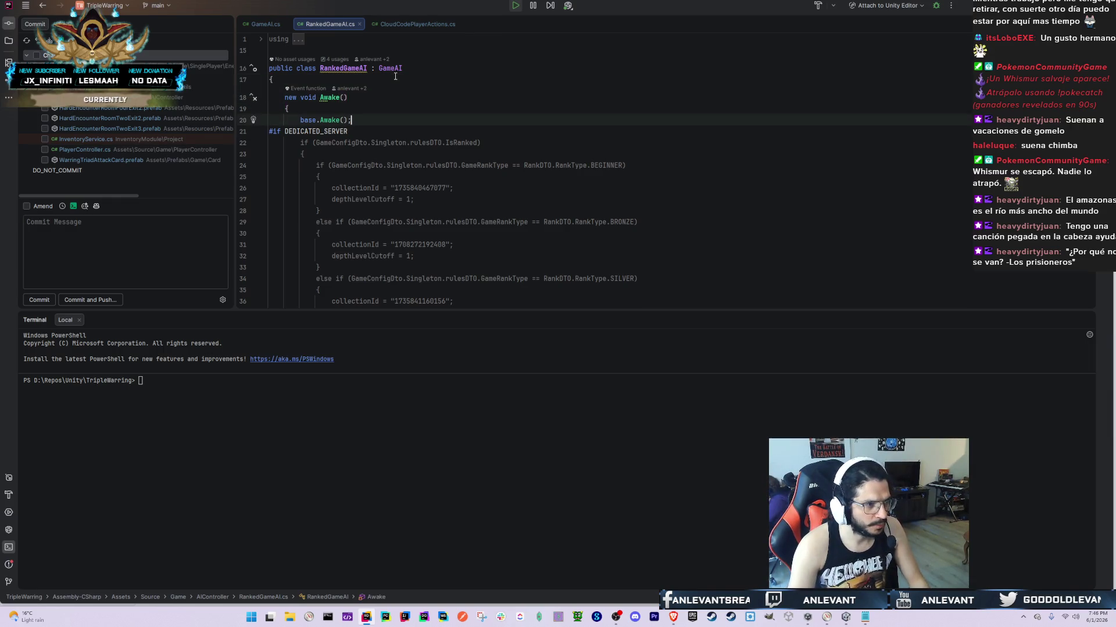
pyautogui.press('Return')
pyautogui.press('Tab')
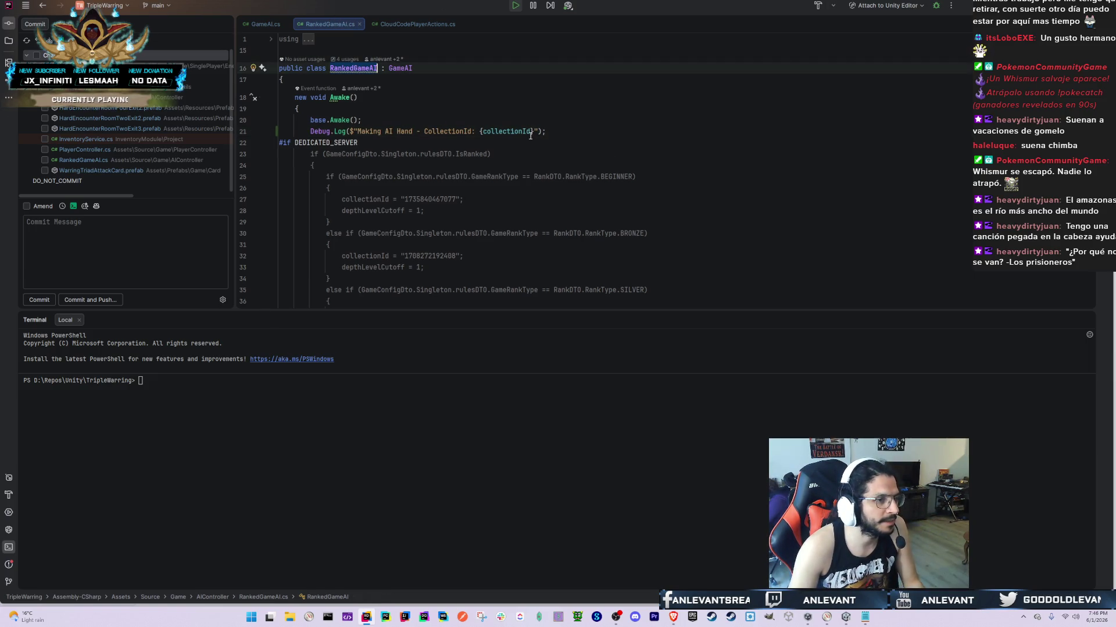
pyautogui.moveTo(312, 165); pyautogui.dragTo(330, 279)
pyautogui.click(609, 187)
pyautogui.click(431, 108)
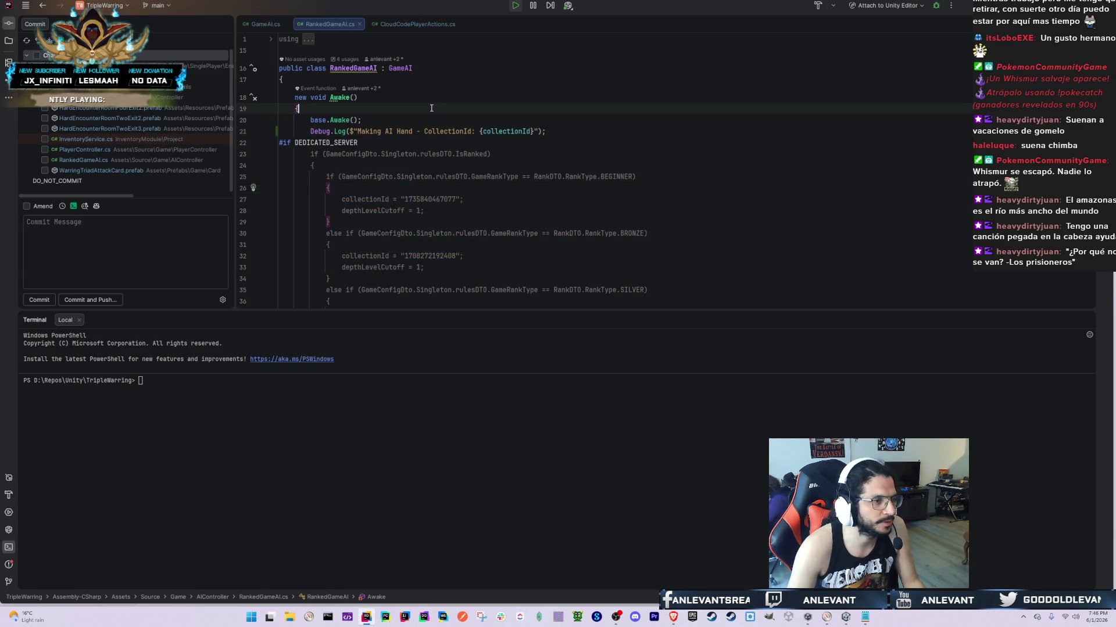
pyautogui.press('Down')
pyautogui.press('Down')
pyautogui.press('Up')
pyautogui.hotkey('alt', 'Tab')
pyautogui.hotkey('alt', 'Tab')
pyautogui.hotkey('alt', 'Tab')
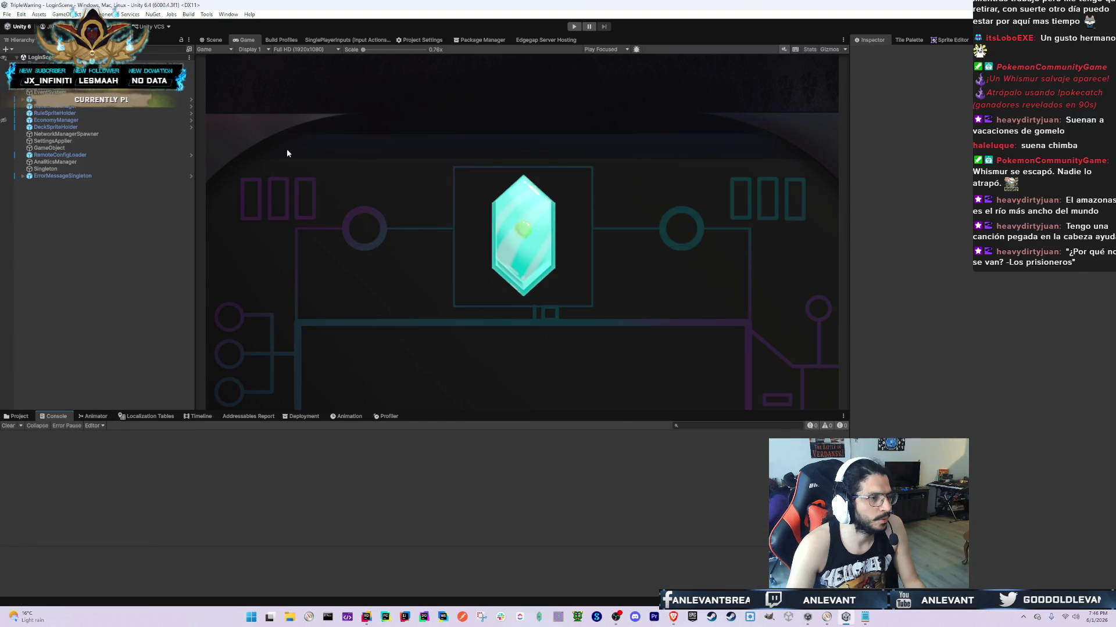
# Step: Switch from Build Profiles to Edgegap Server Hosting and expand '2. Build Your Game Server'
pyautogui.click(290, 40)
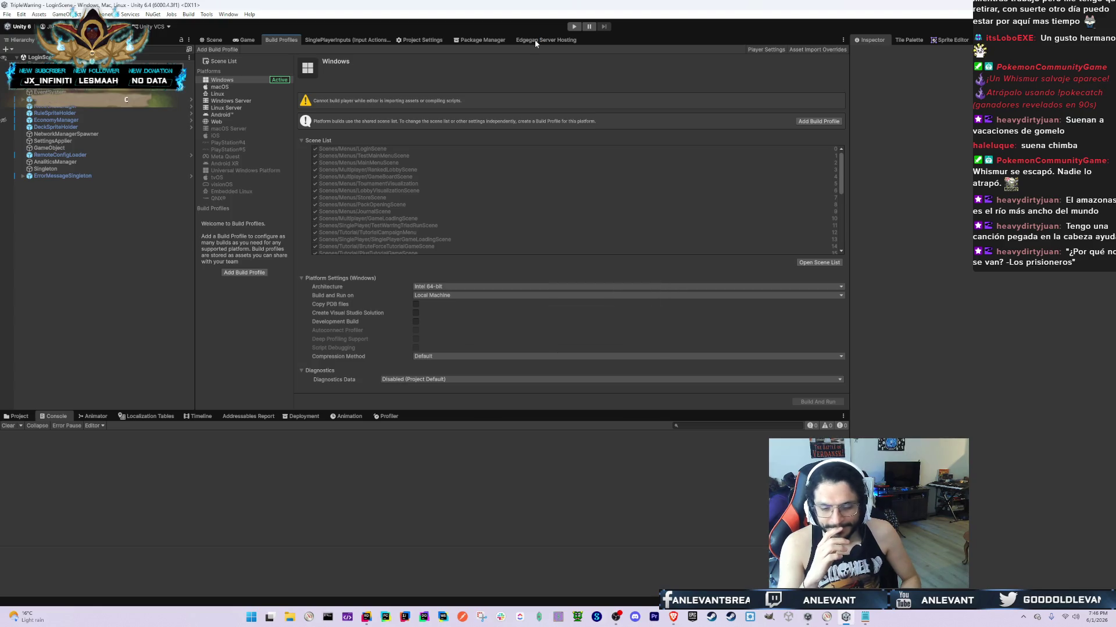
pyautogui.click(535, 39)
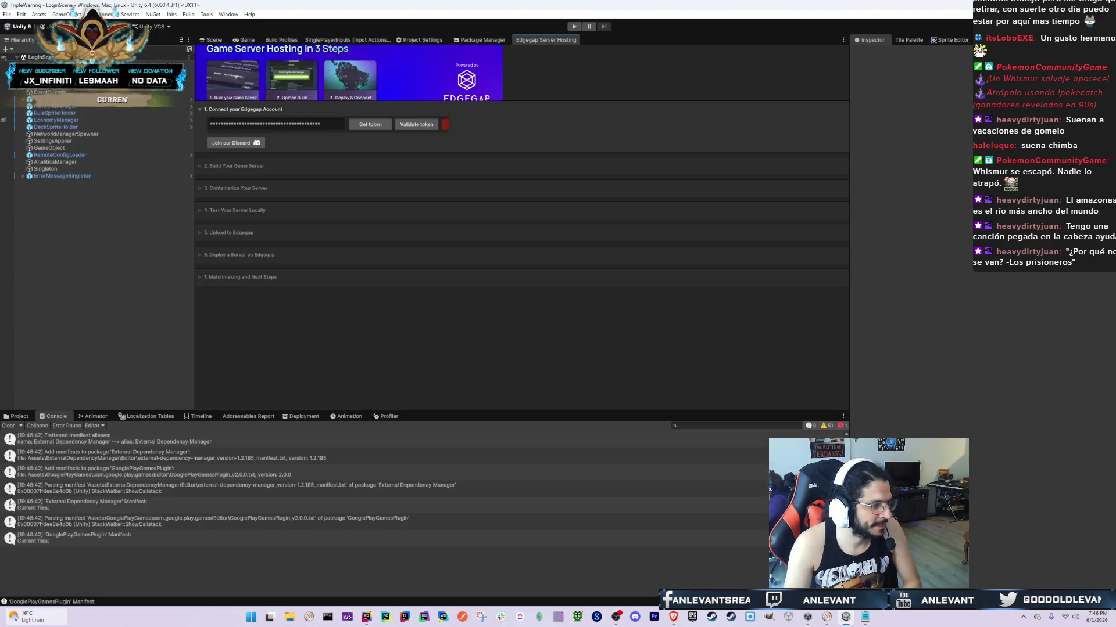
pyautogui.click(8, 426)
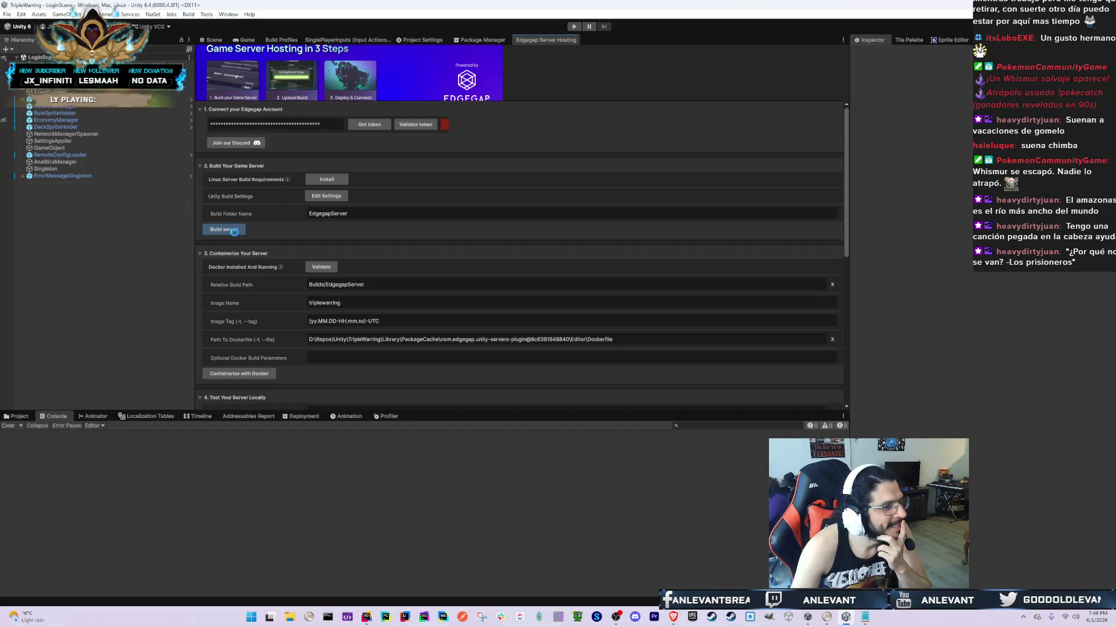
# Step: Start the Edgegap server build and return to Rider while it compiles
pyautogui.click(232, 230)
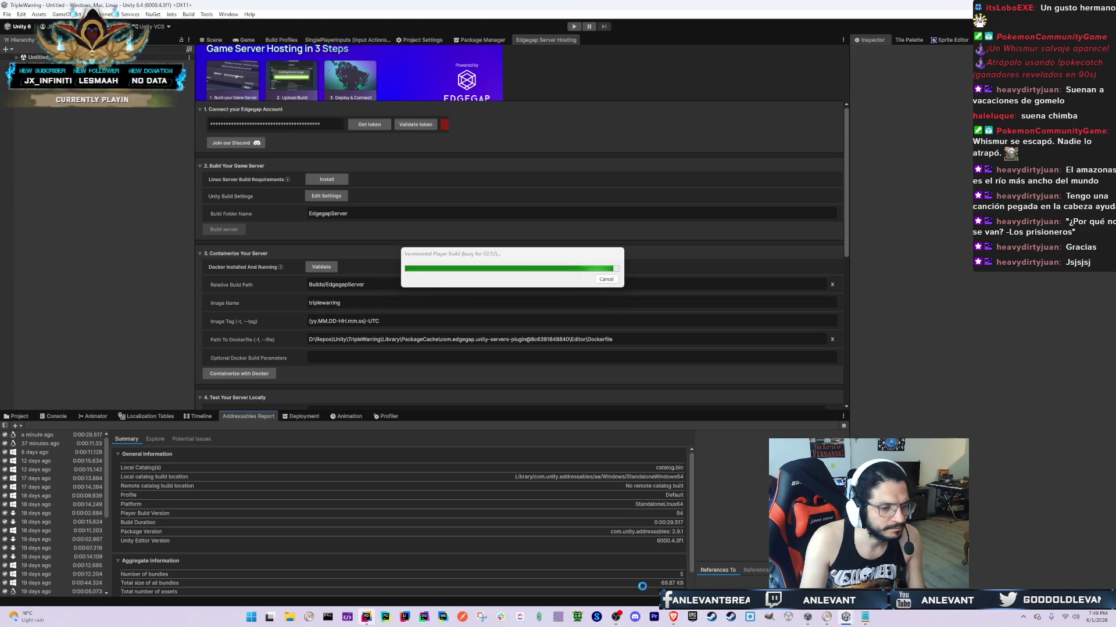
pyautogui.hotkey('alt', 'Tab')
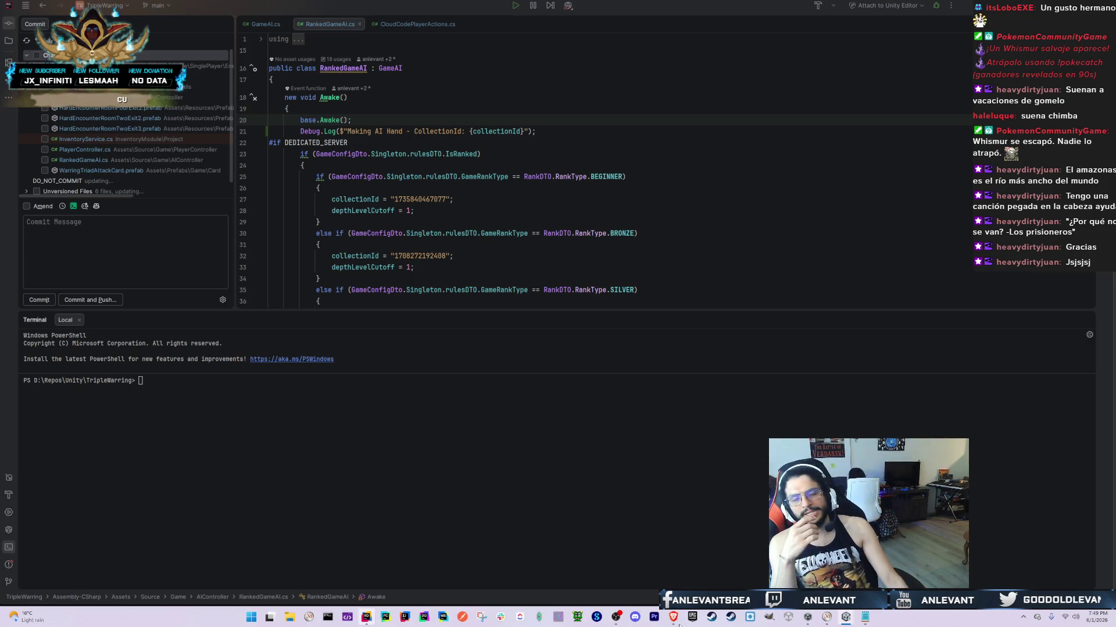
# Step: Check the Edgegap deployments and the Cloud Code logs in Brave, then return to Unity
pyautogui.moveTo(675, 621)
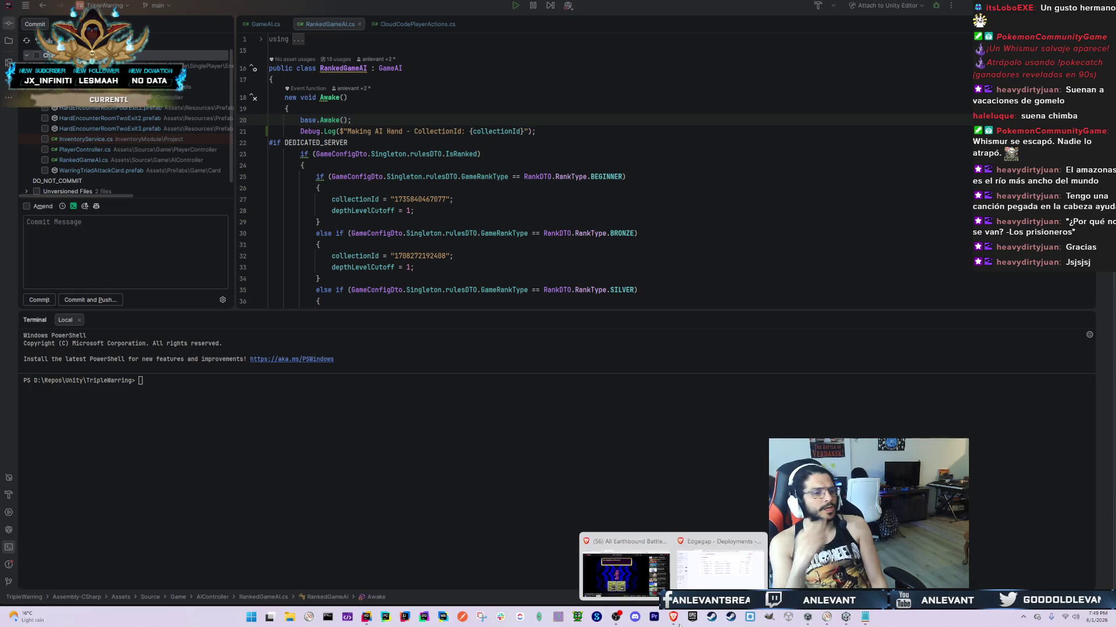
pyautogui.click(719, 572)
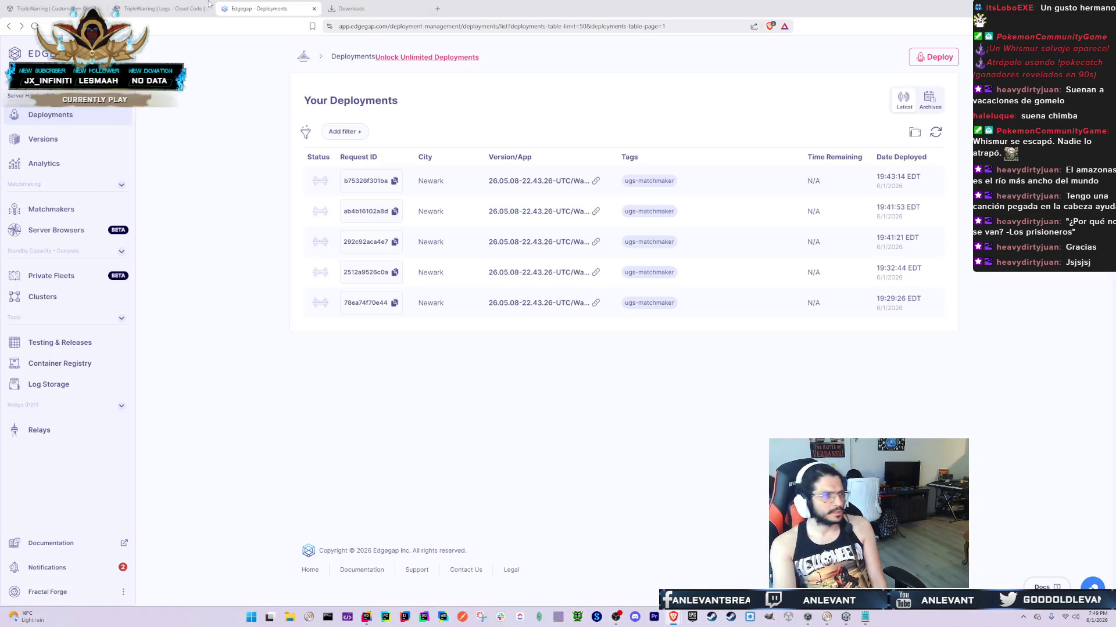
pyautogui.click(133, 6)
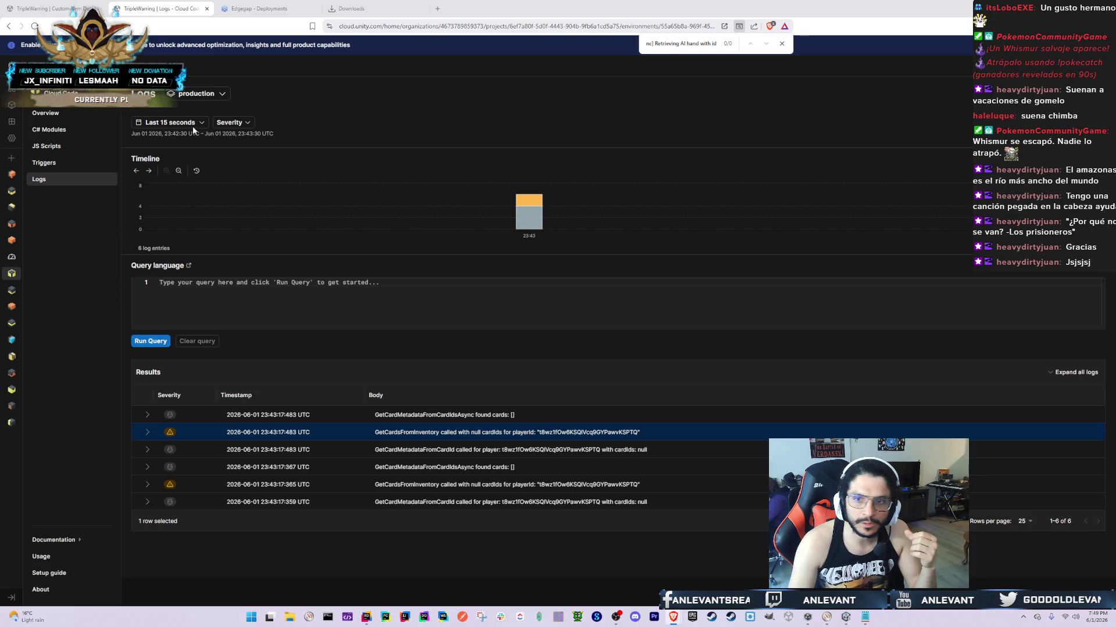
pyautogui.click(847, 617)
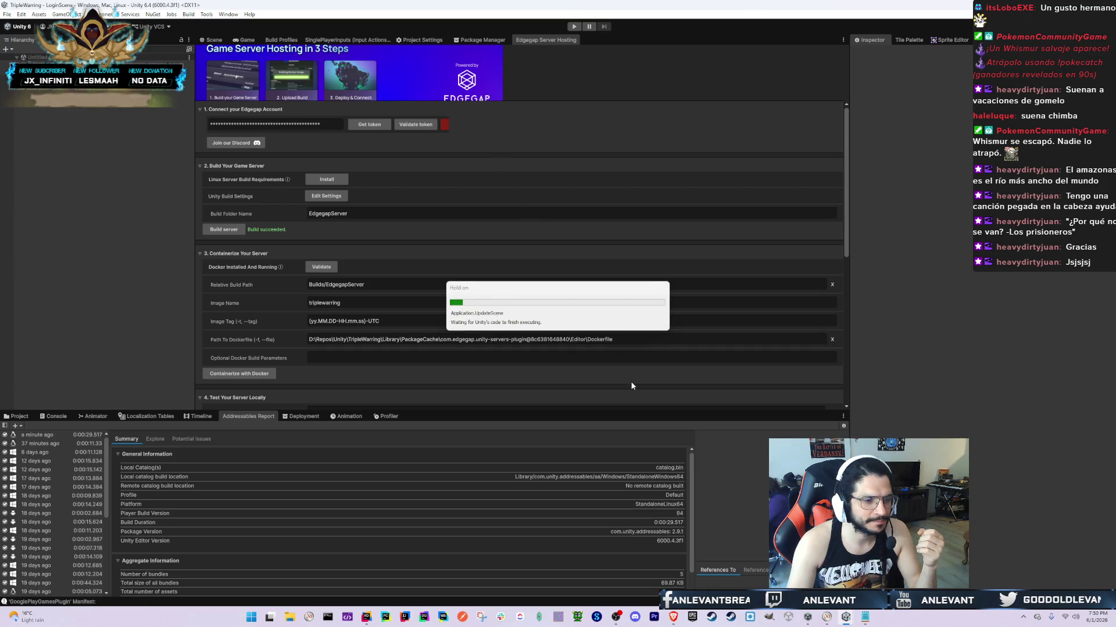
# Step: Check per-process memory usage in Resource Monitor
pyautogui.moveTo(832, 613)
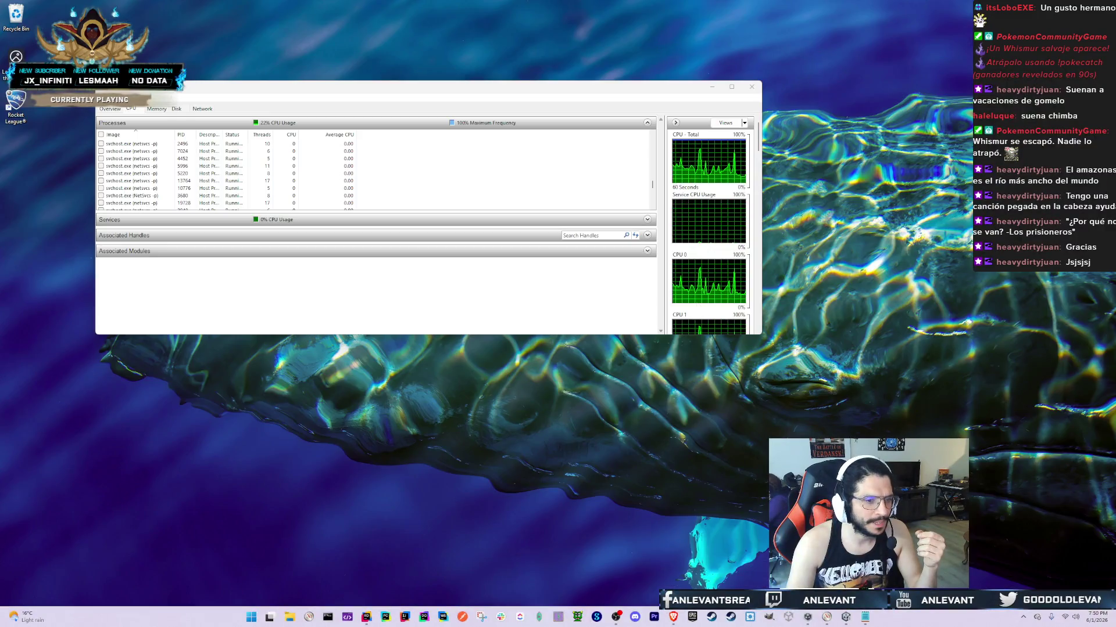
pyautogui.click(751, 568)
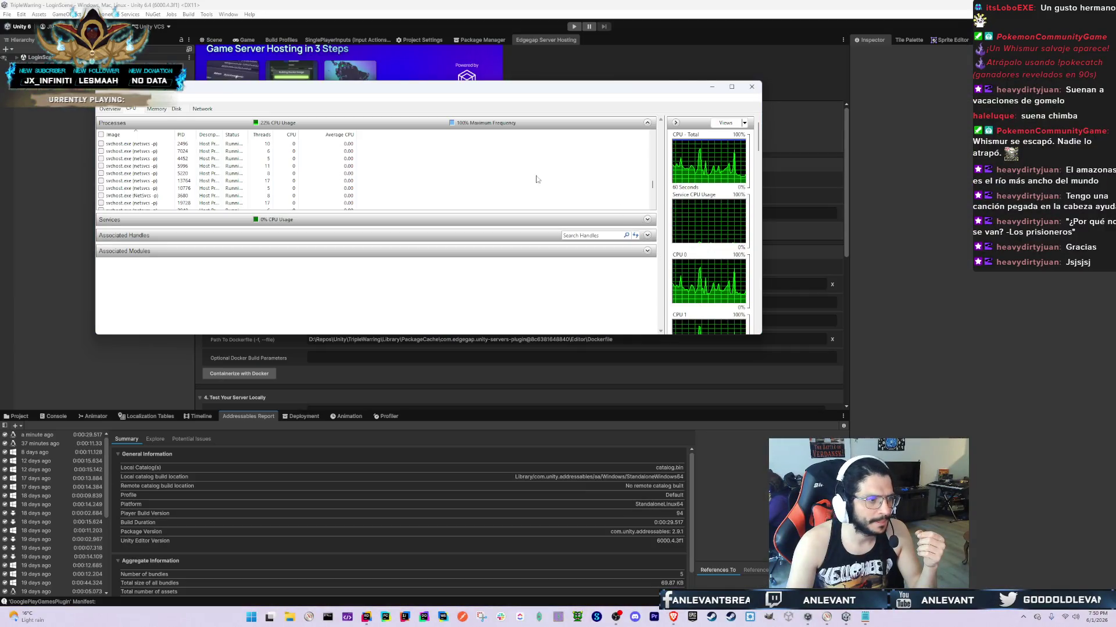
pyautogui.click(157, 110)
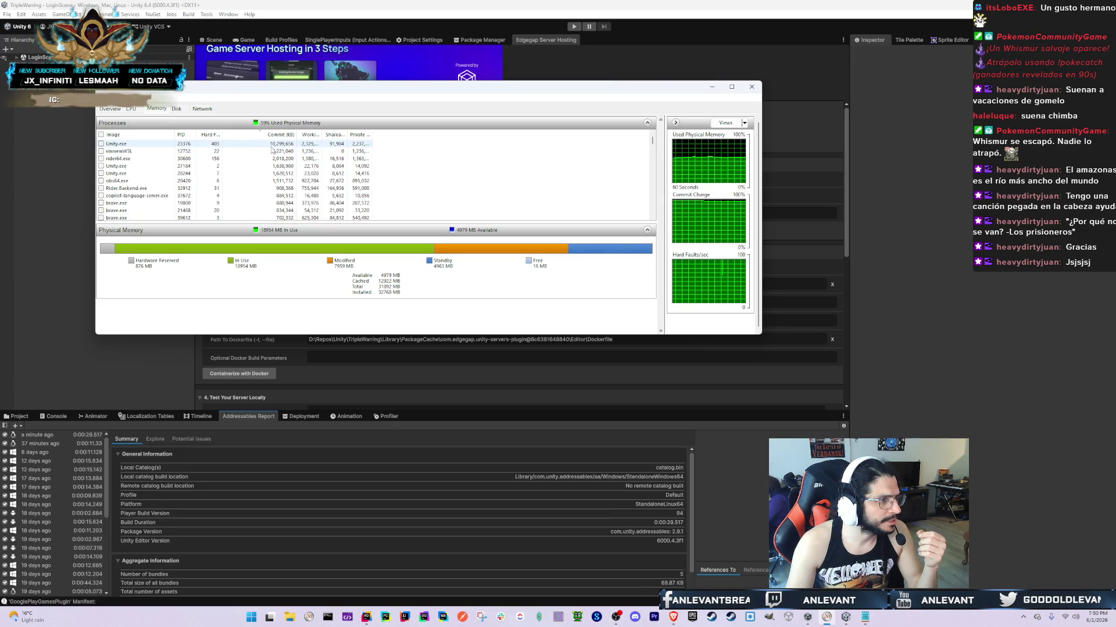
# Step: Close the Downloads tab and the first TripleWarring tab in the browser, then return to Rider
pyautogui.hotkey('alt', 'Tab')
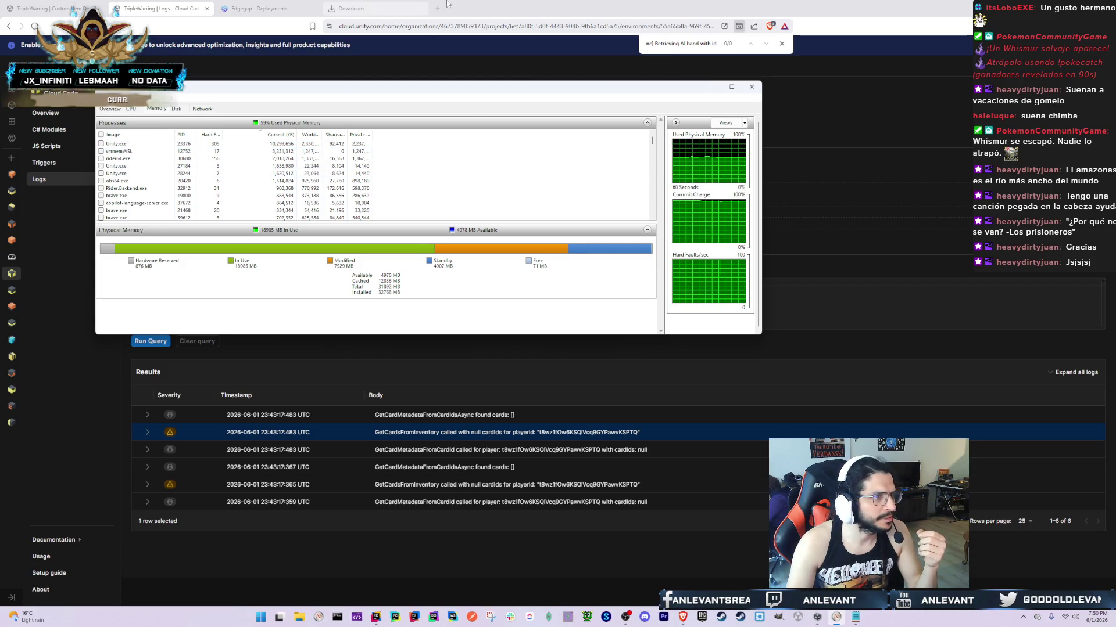
pyautogui.middleClick(389, 5)
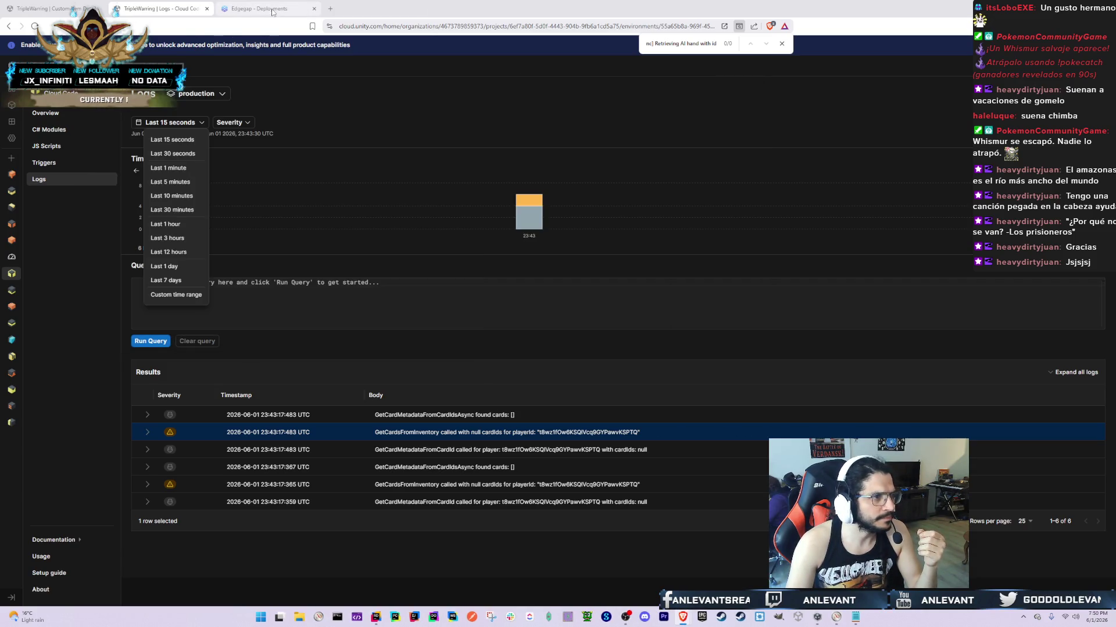
pyautogui.click(66, 6)
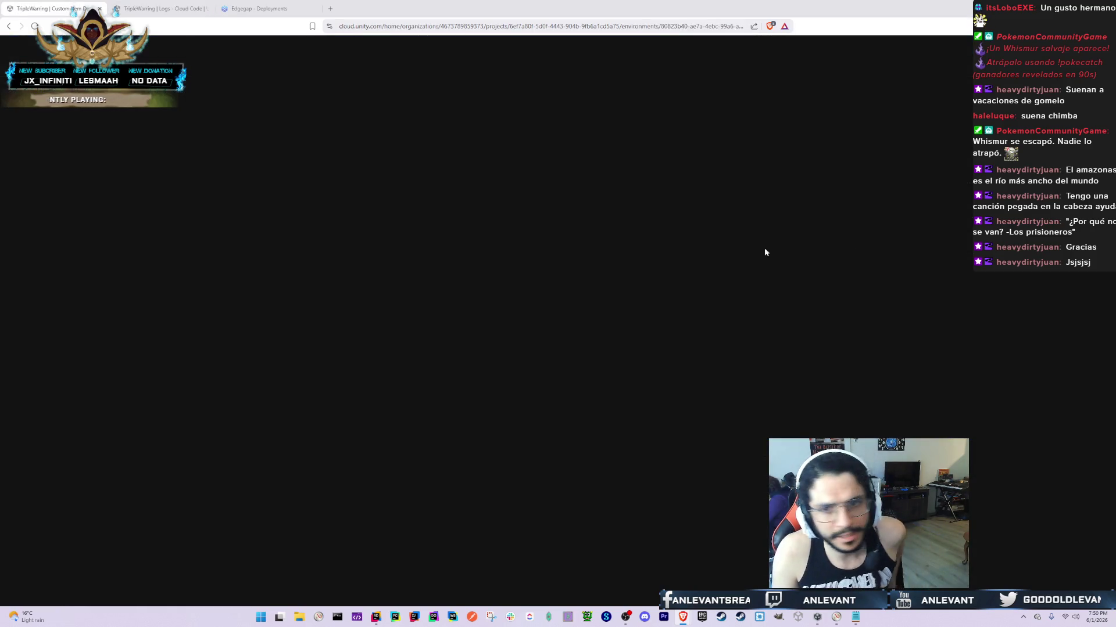
pyautogui.hotkey('ctrl', 'w')
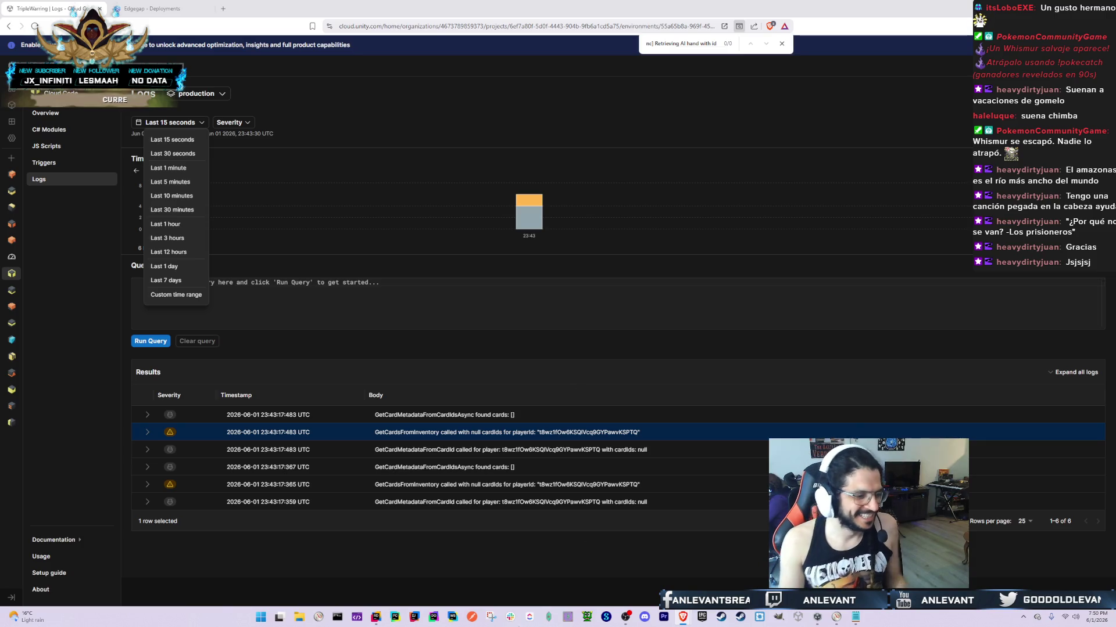
pyautogui.click(376, 617)
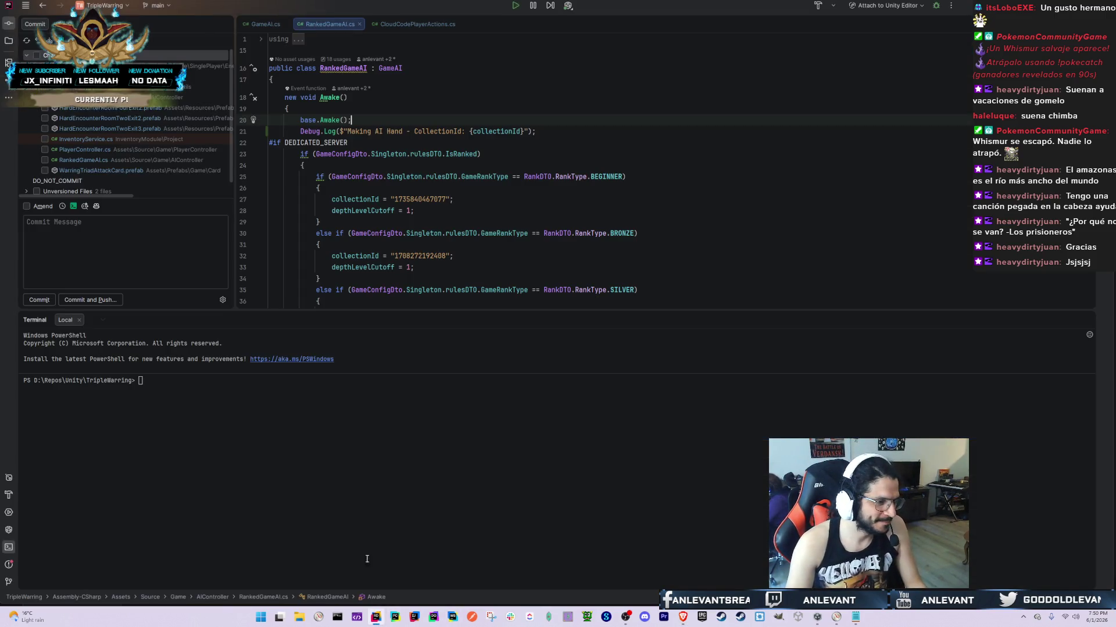
# Step: After reviewing RankedGameAI's DEDICATED_SERVER line, open the RankedModule solution in a new window
pyautogui.click(327, 143)
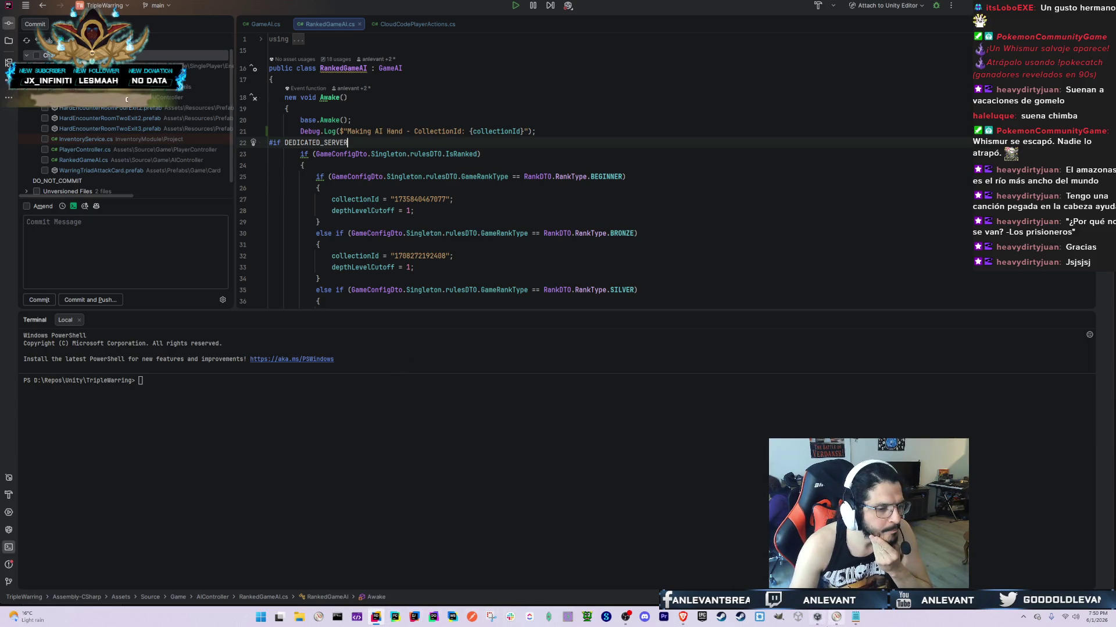
pyautogui.click(341, 83)
pyautogui.click(26, 5)
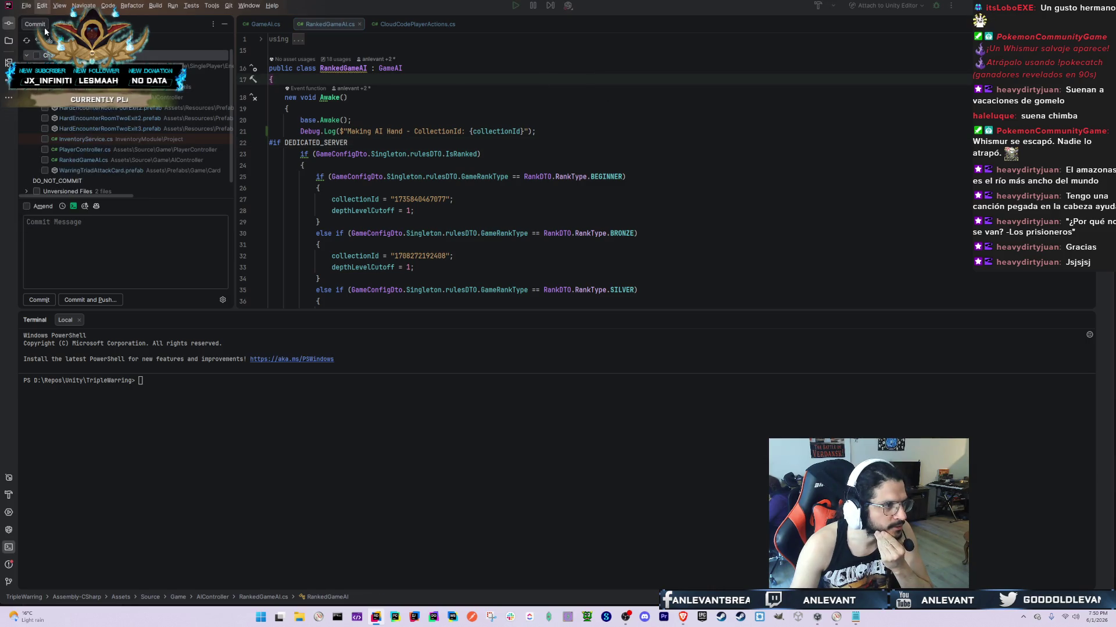
pyautogui.click(26, 6)
pyautogui.moveTo(39, 38)
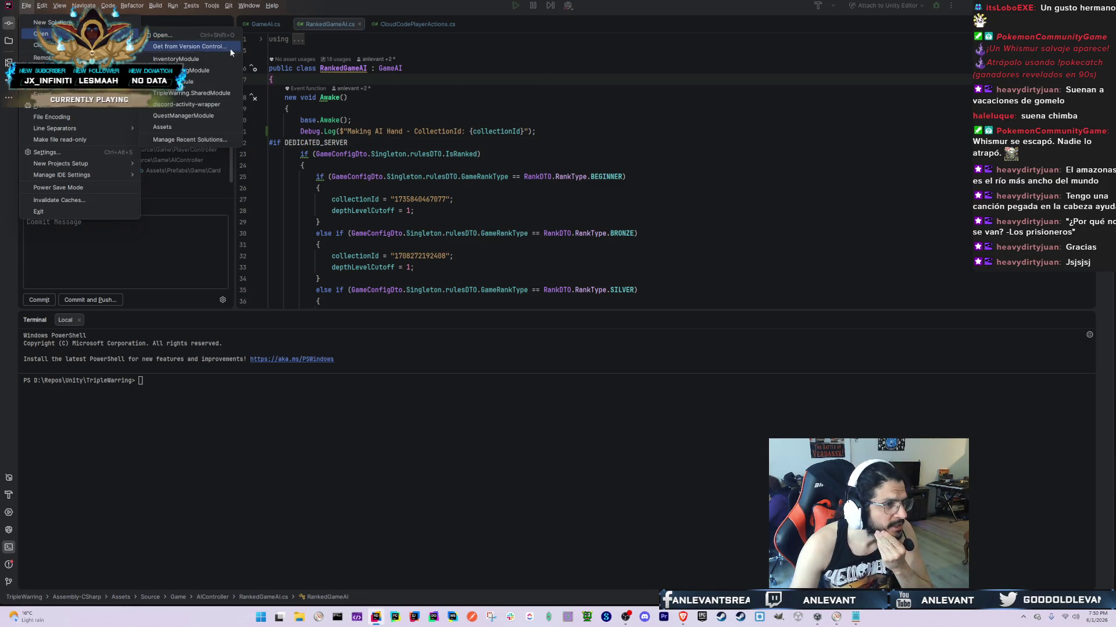
pyautogui.click(231, 85)
pyautogui.click(566, 324)
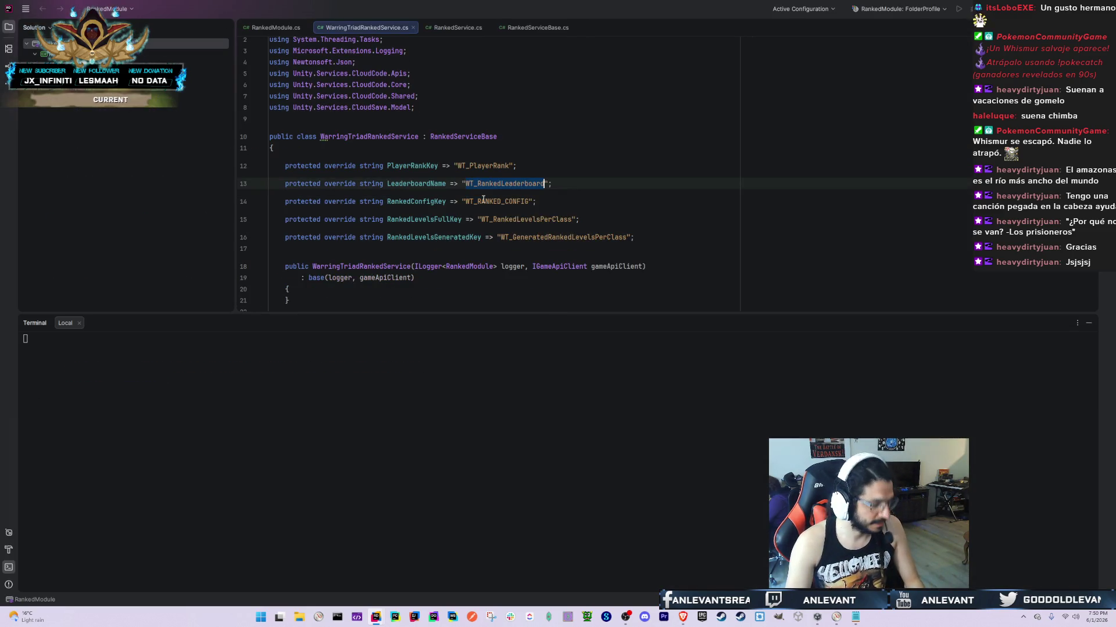
# Step: Search the current RankedModule file for 'atMatch' and land on the rankIconName line
pyautogui.click(504, 152)
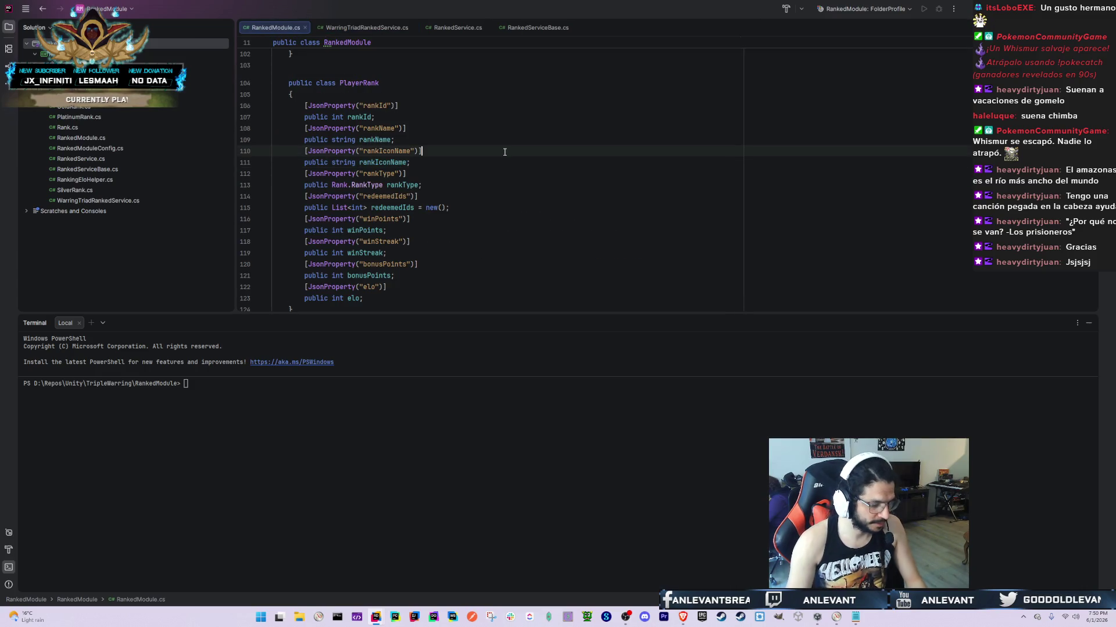
pyautogui.hotkey('ctrl', 'f')
pyautogui.write('at')
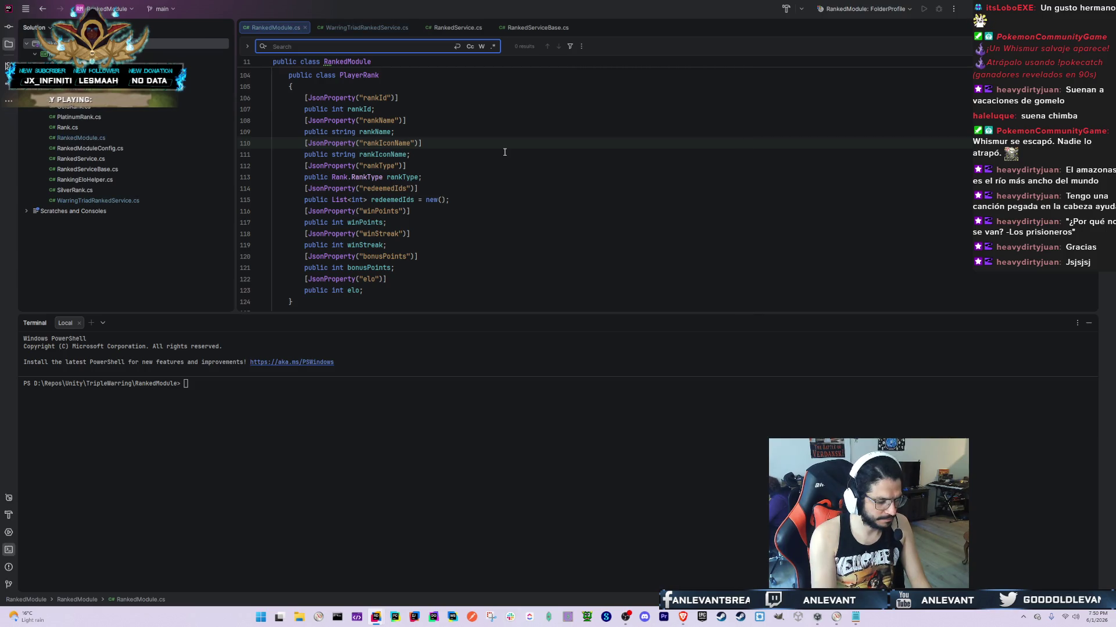
pyautogui.write('Match')
pyautogui.click(367, 154)
pyautogui.press('Escape')
# Step: Inspect WarringTriadRegisterRankedGame and scroll through RankedModule.cs to the CLASSIC MODE comment
pyautogui.scroll(4, 433, 102)
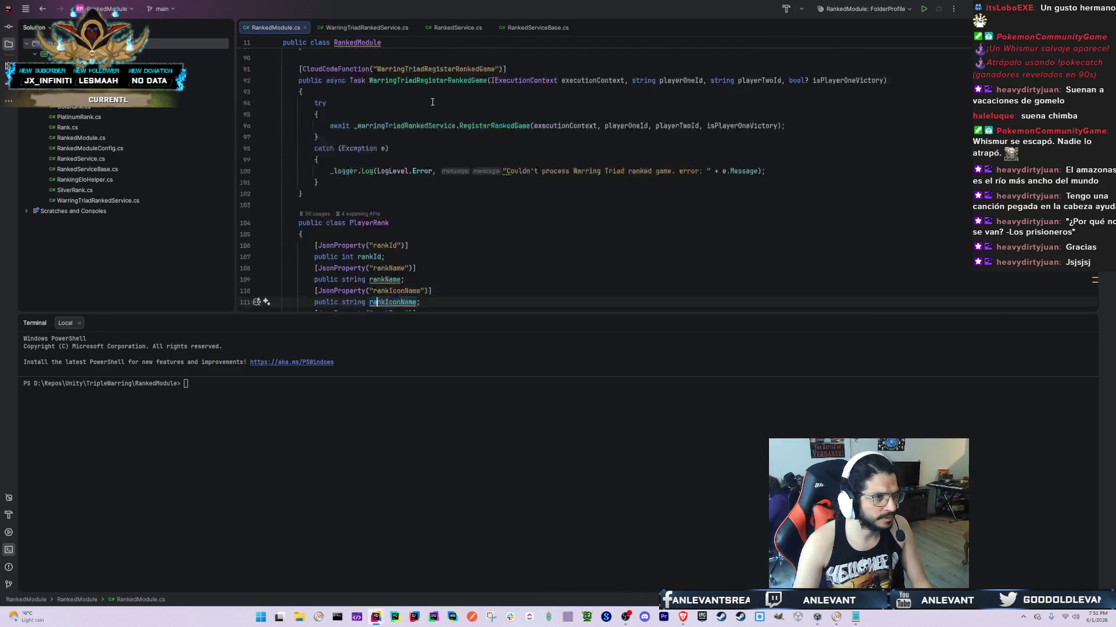
pyautogui.scroll(3, 433, 101)
pyautogui.click(495, 160)
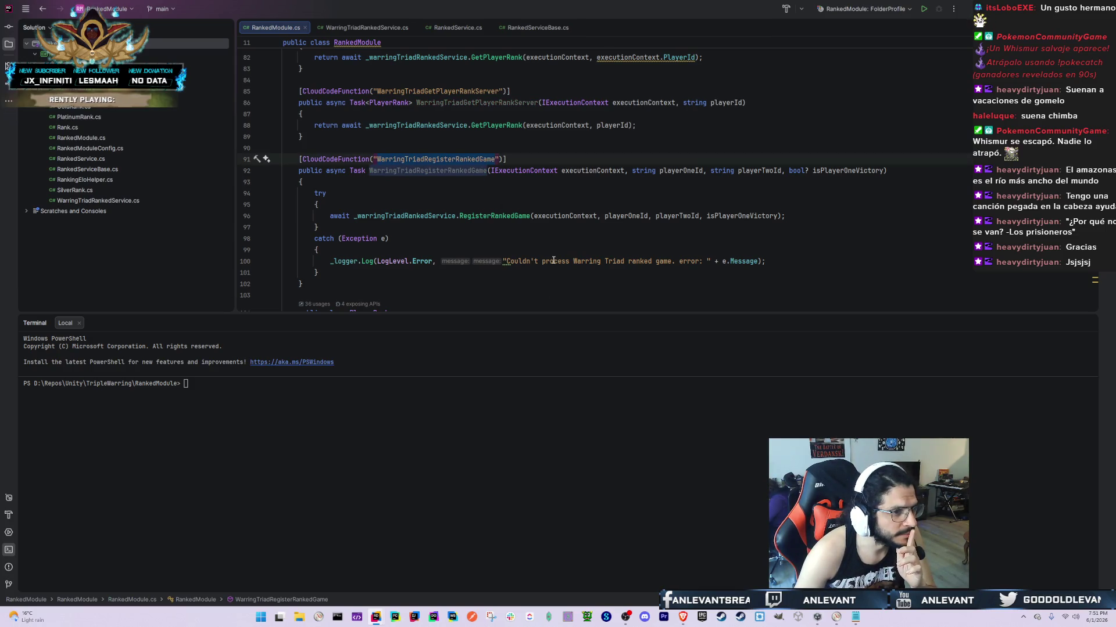
pyautogui.scroll(4, 495, 147)
pyautogui.scroll(13, 493, 143)
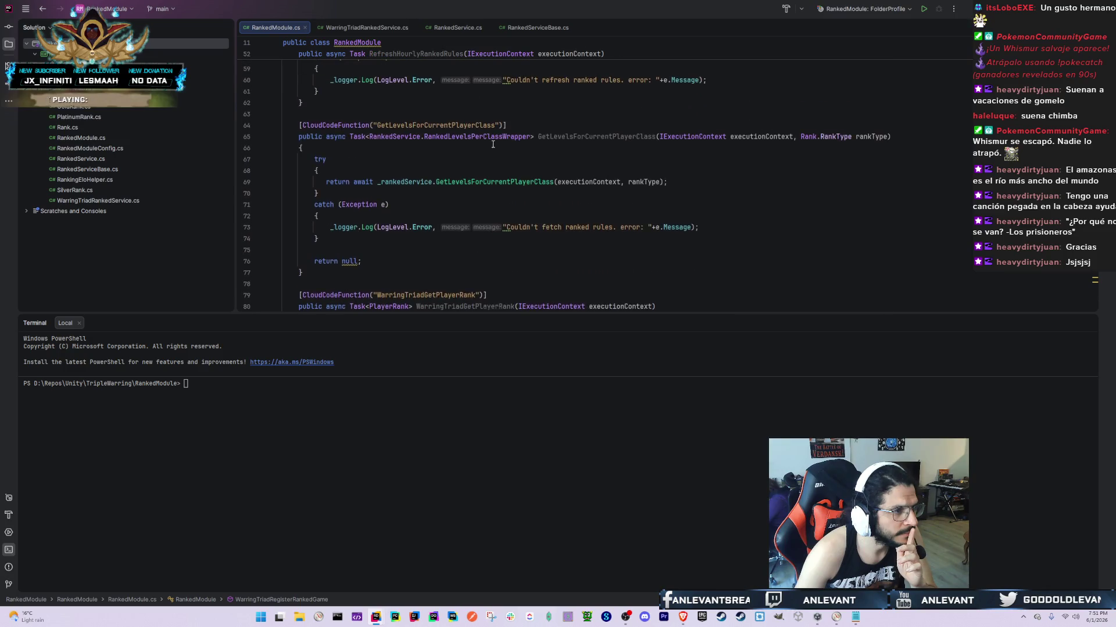
pyautogui.scroll(10, 492, 144)
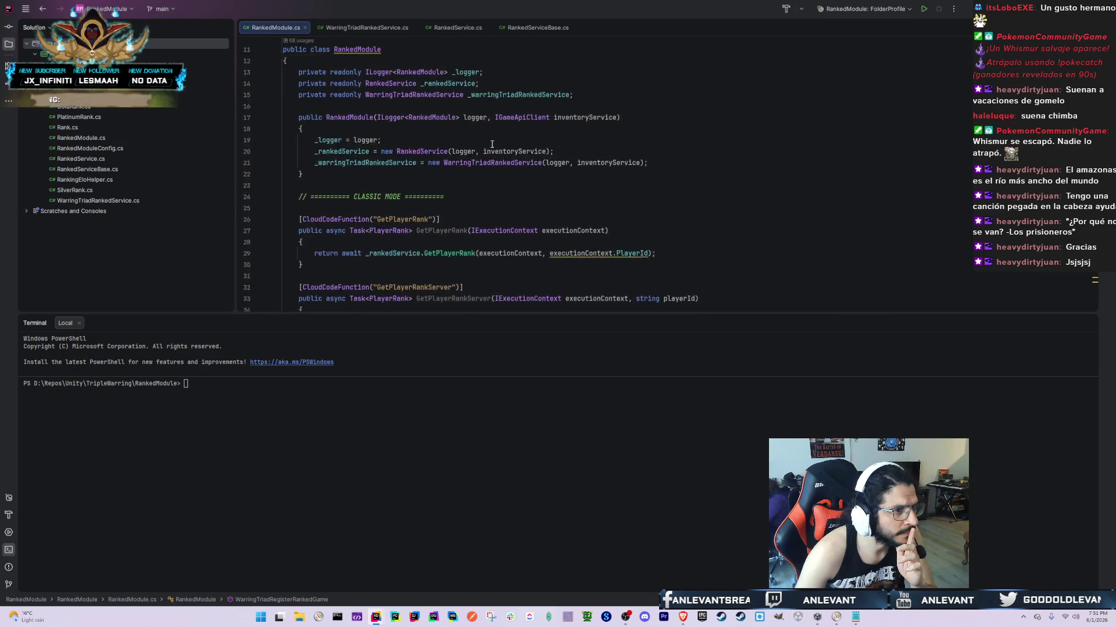
pyautogui.scroll(-6, 487, 144)
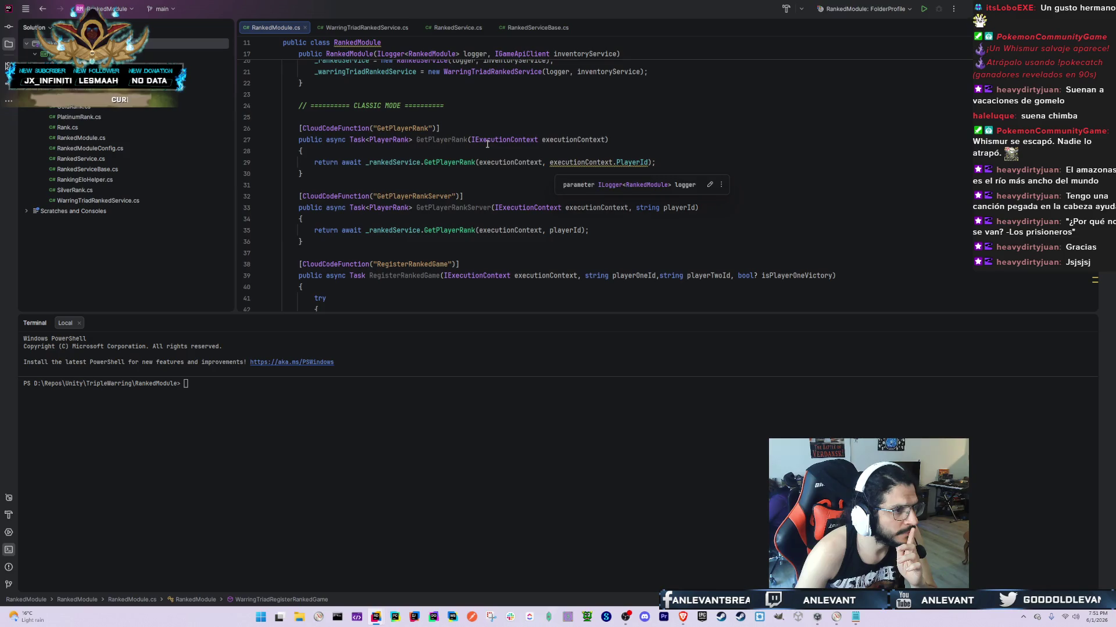
pyautogui.scroll(-20, 412, 104)
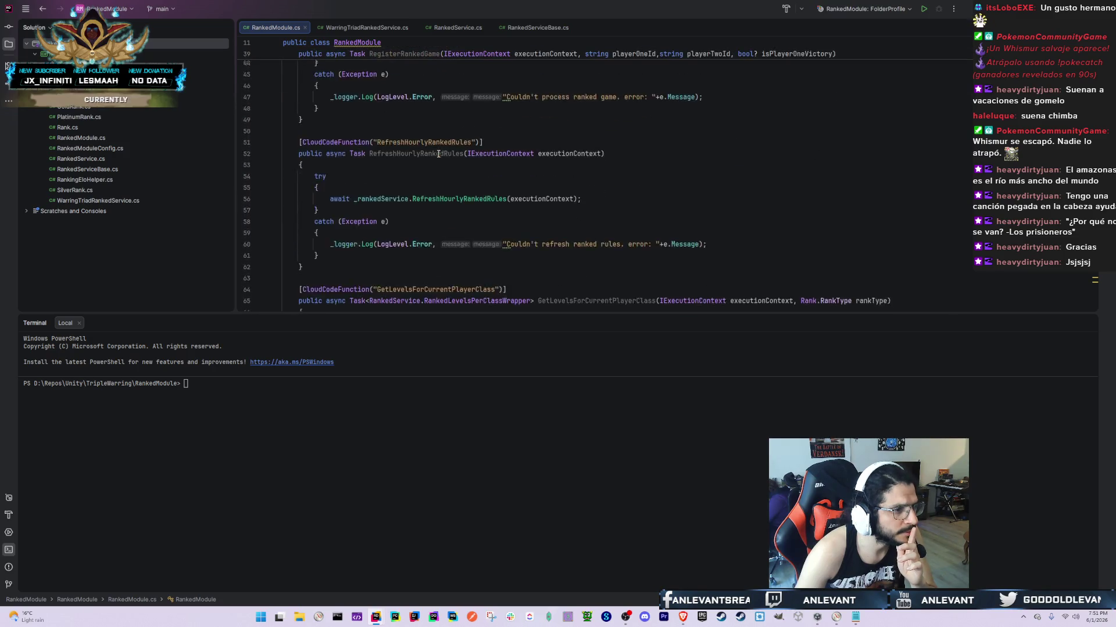
pyautogui.scroll(-18, 432, 153)
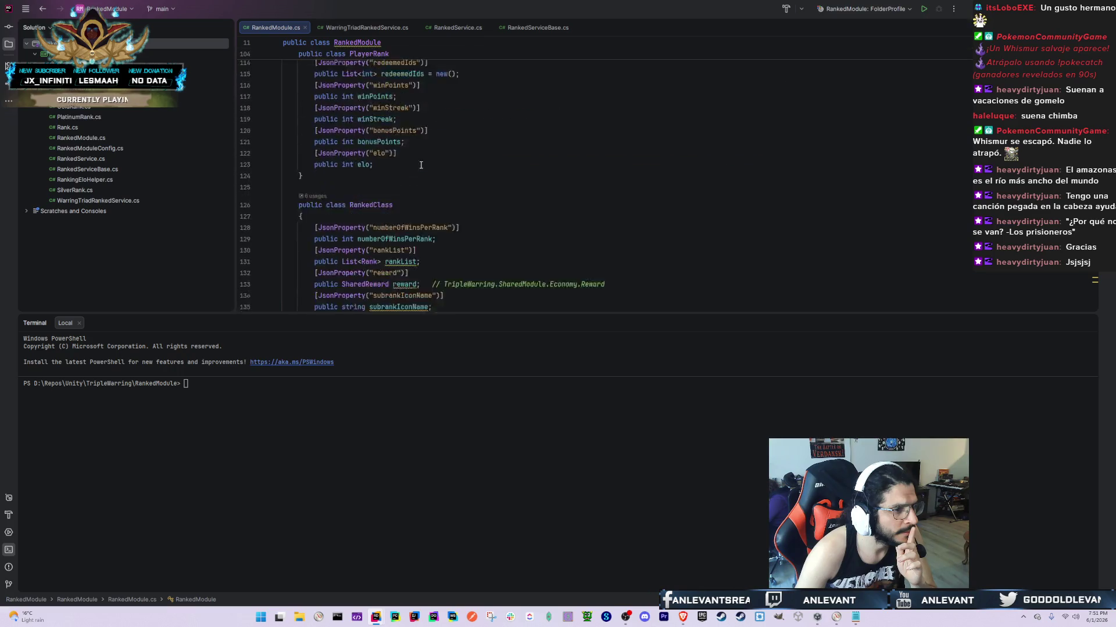
pyautogui.scroll(20, 420, 165)
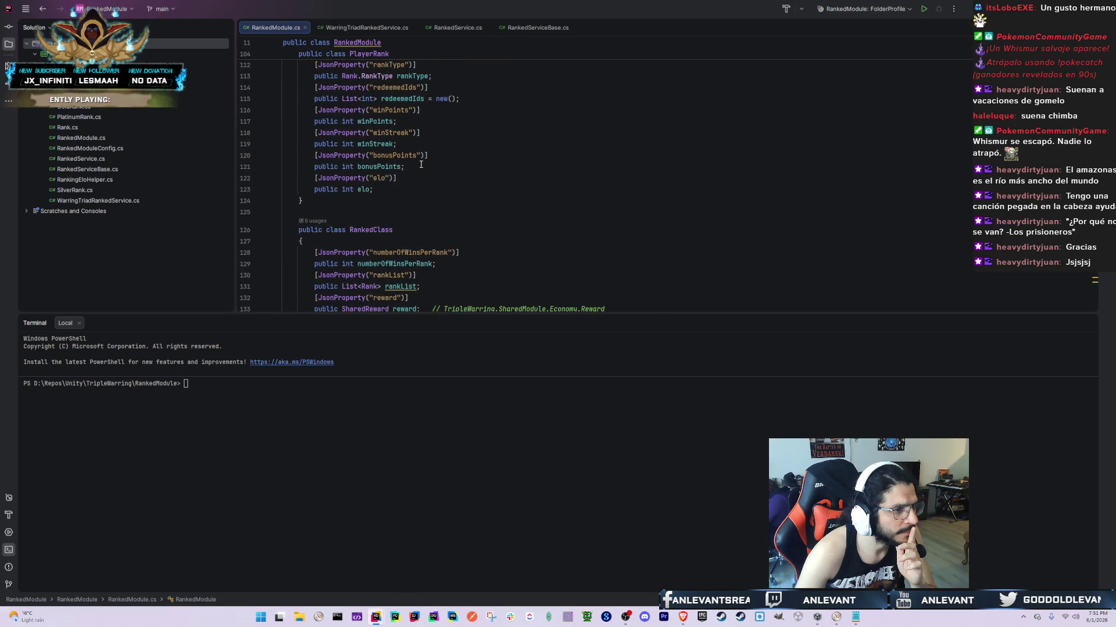
pyautogui.scroll(16, 421, 164)
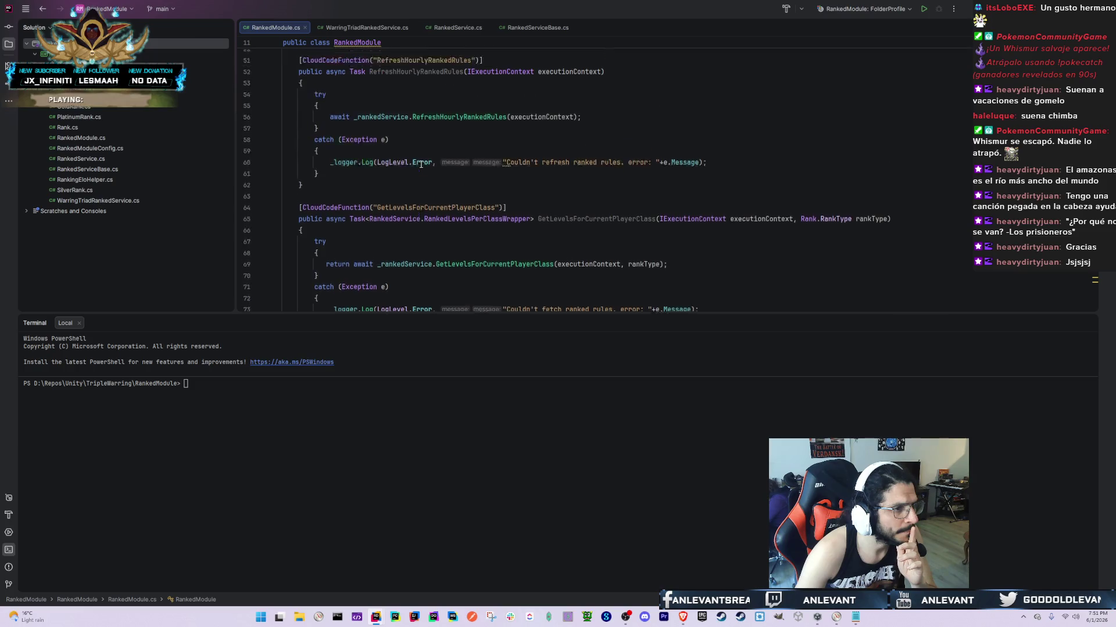
pyautogui.scroll(4, 421, 164)
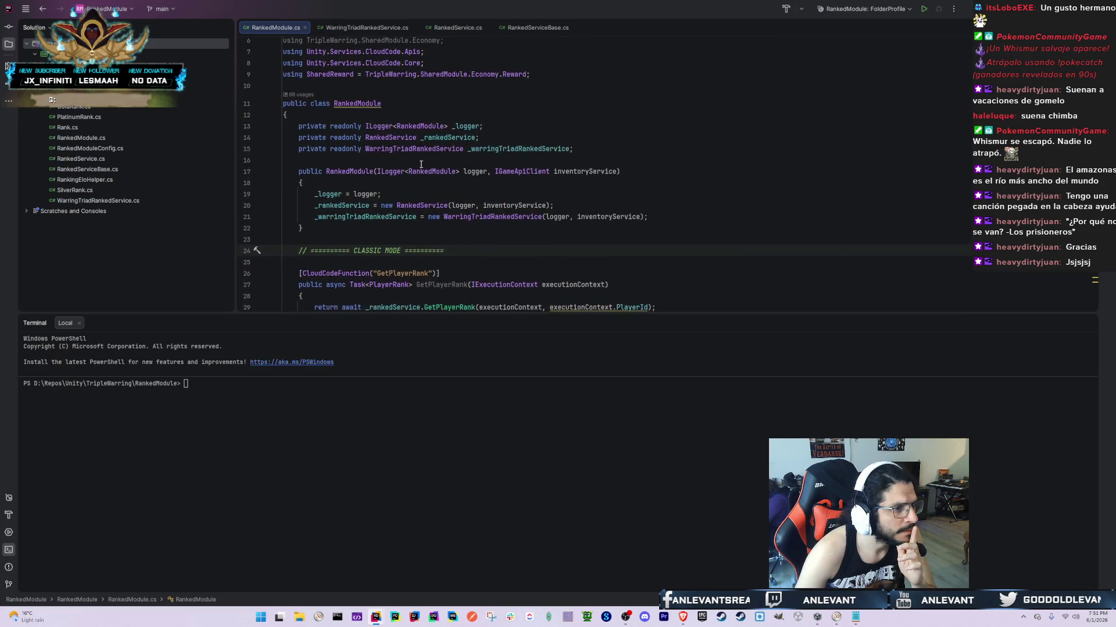
pyautogui.scroll(-7, 402, 165)
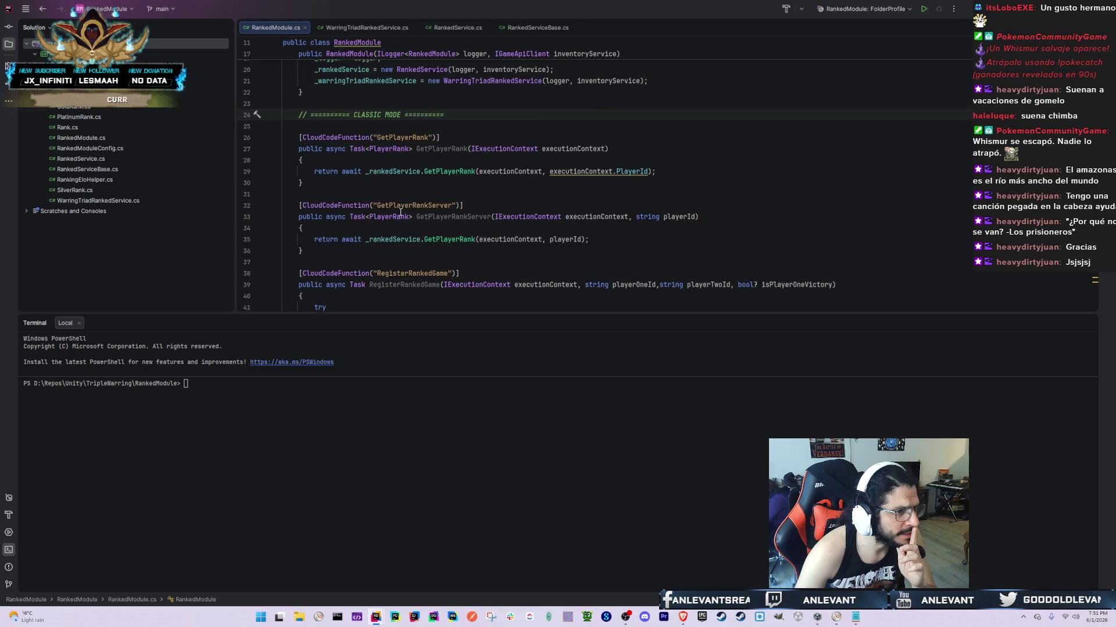
pyautogui.scroll(-3, 399, 202)
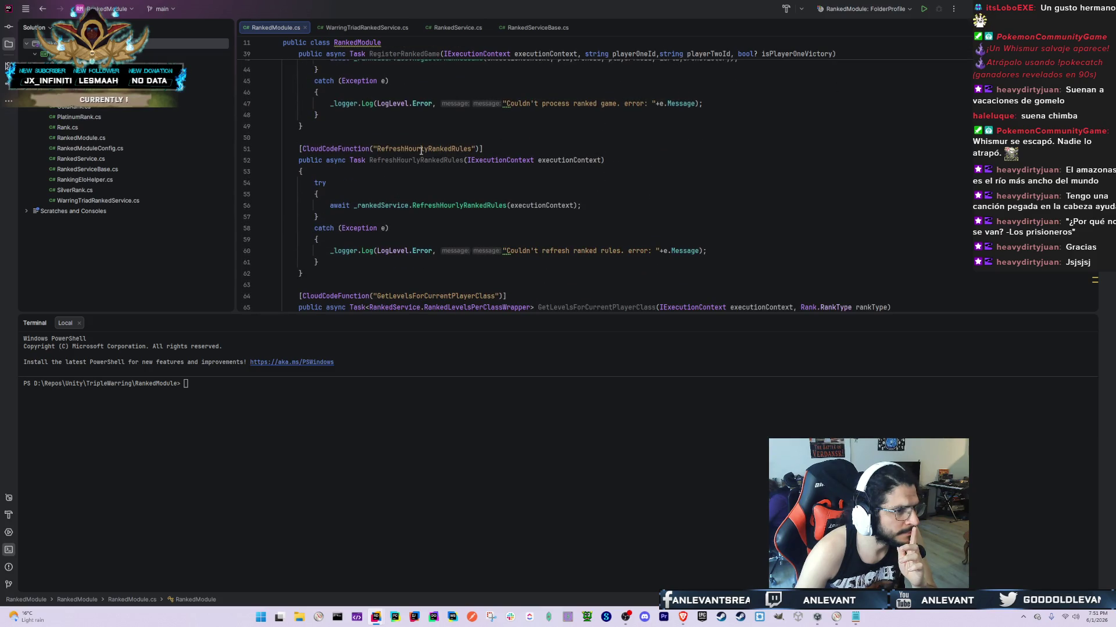
pyautogui.scroll(8, 423, 150)
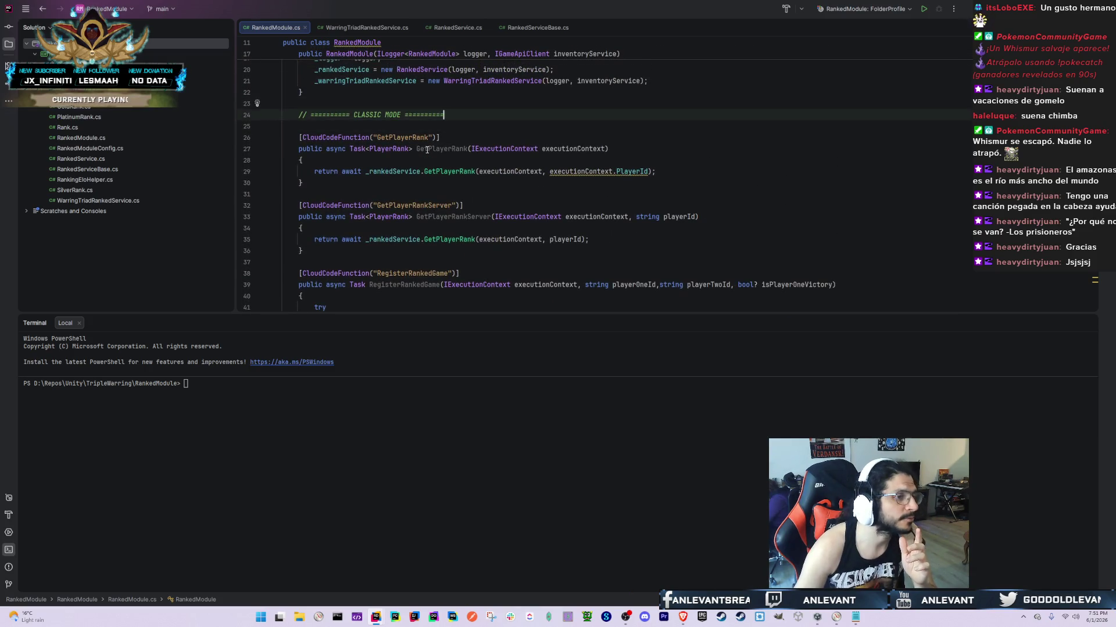
# Step: Delete the CLASSIC MODE comment line and open RankedService.cs
pyautogui.hotkey('ctrl', 'BackSpace')
pyautogui.hotkey('ctrl', 'BackSpace')
pyautogui.hotkey('ctrl', 'BackSpace')
pyautogui.press('BackSpace')
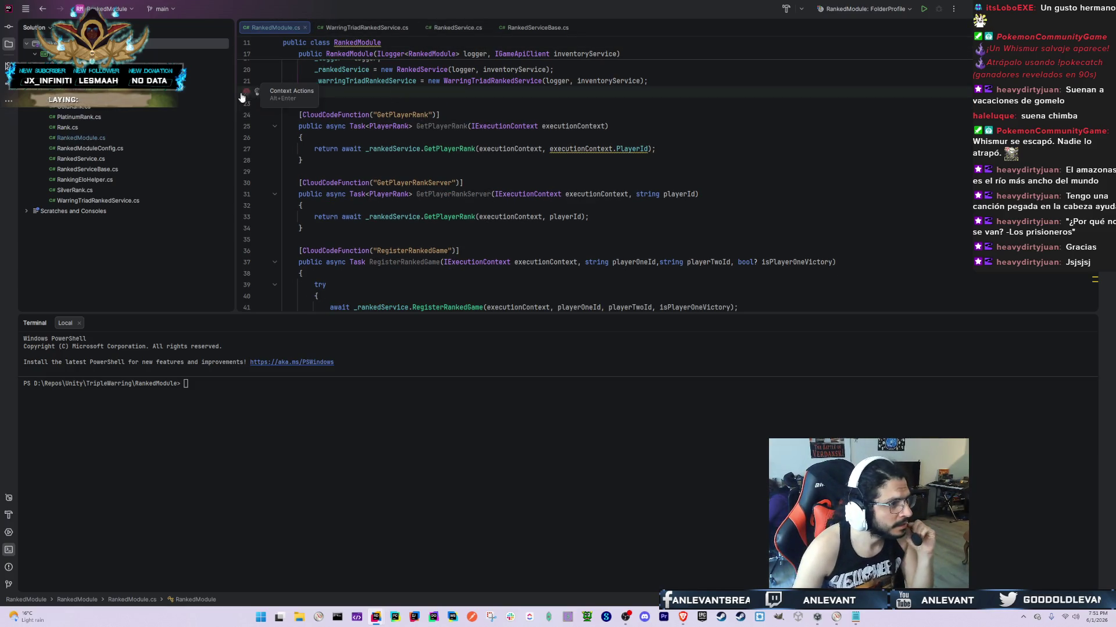
pyautogui.click(117, 200)
pyautogui.click(98, 160)
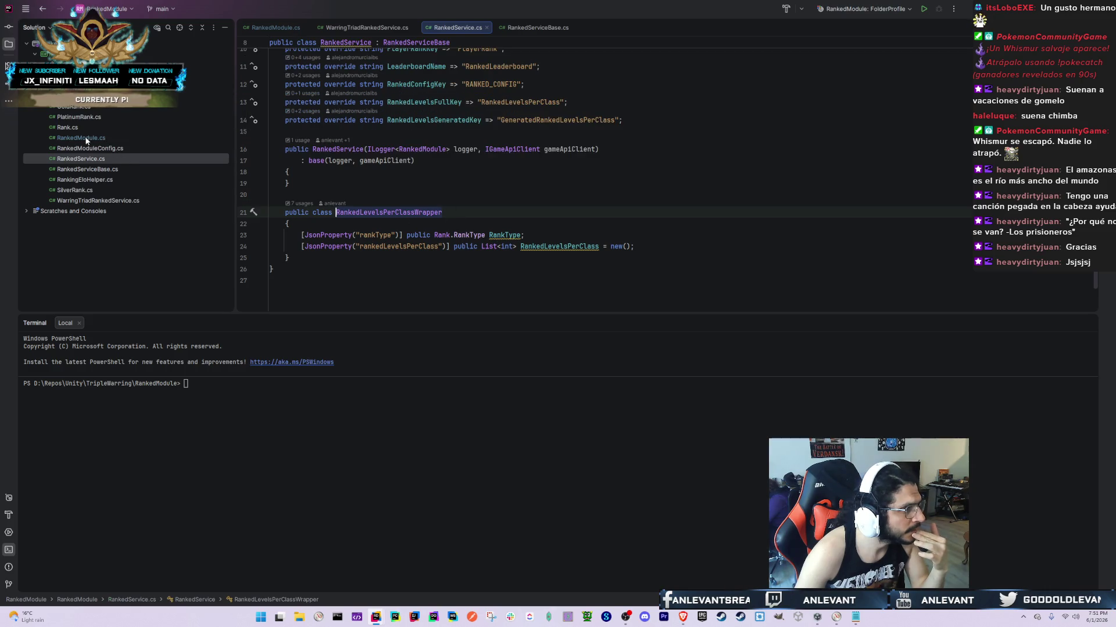
# Step: Open the TripleWarringModule solution from recent solutions in the current window
pyautogui.click(25, 8)
pyautogui.moveTo(87, 37)
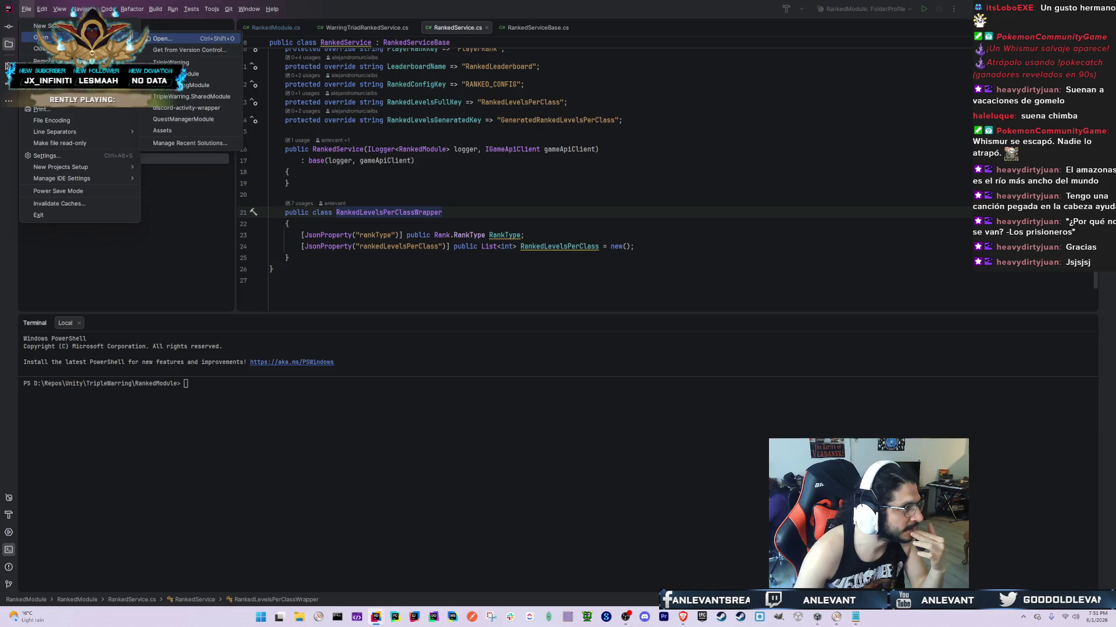
pyautogui.click(202, 88)
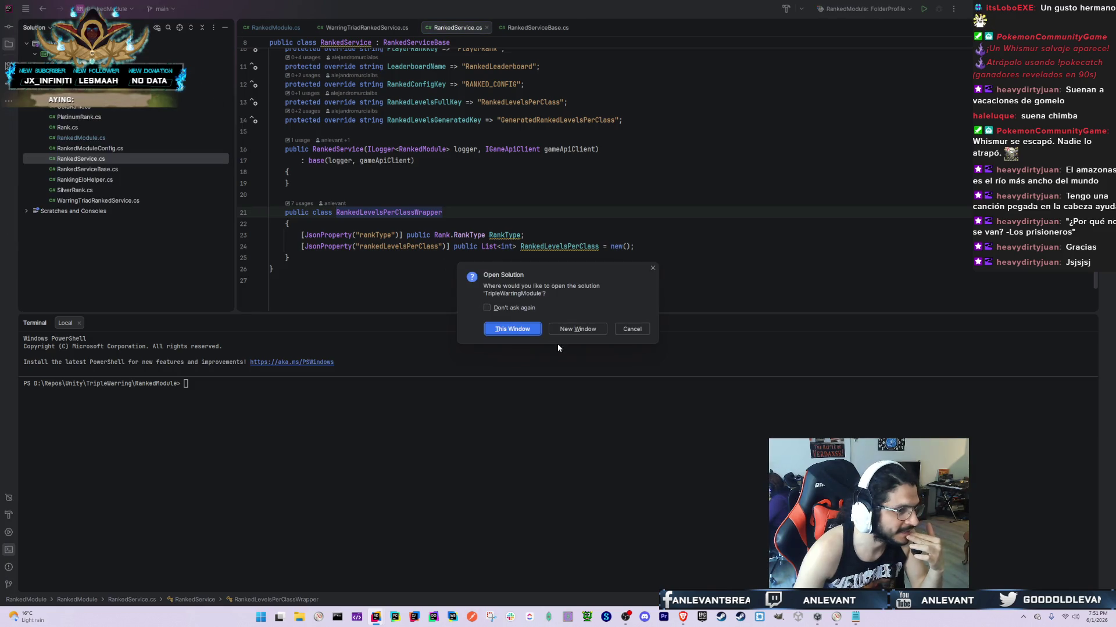
pyautogui.click(503, 329)
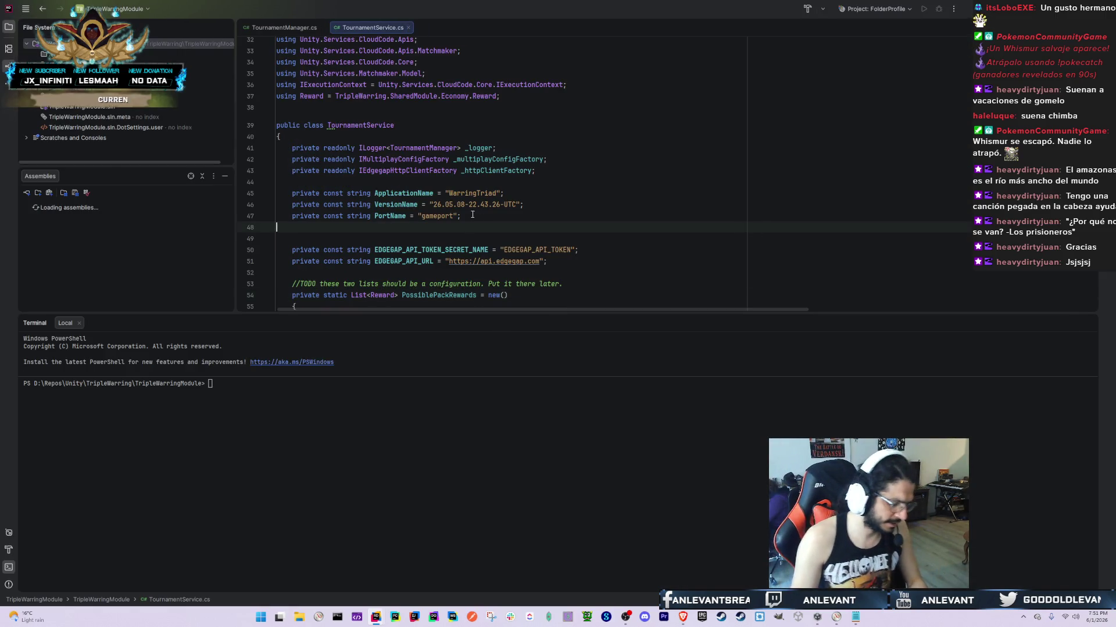
# Step: Find MatchRankedPlayers, select its 'Match properties received' log text, and return to the Cloud Code logs
pyautogui.hotkey('ctrl', 'f')
pyautogui.write('Matc')
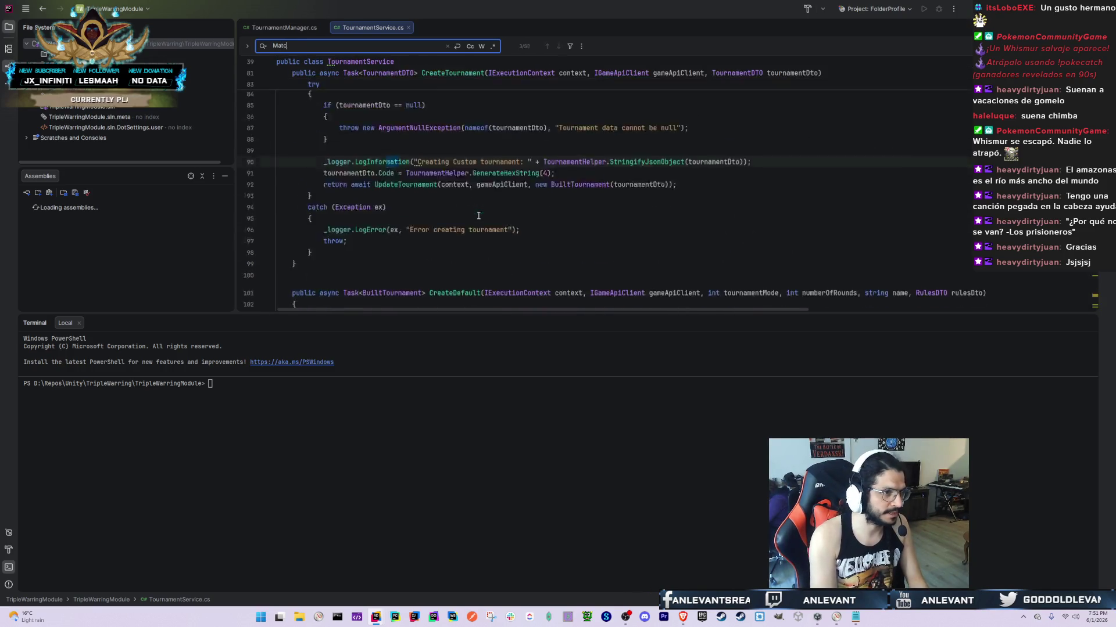
pyautogui.hotkey('ctrl', 'f')
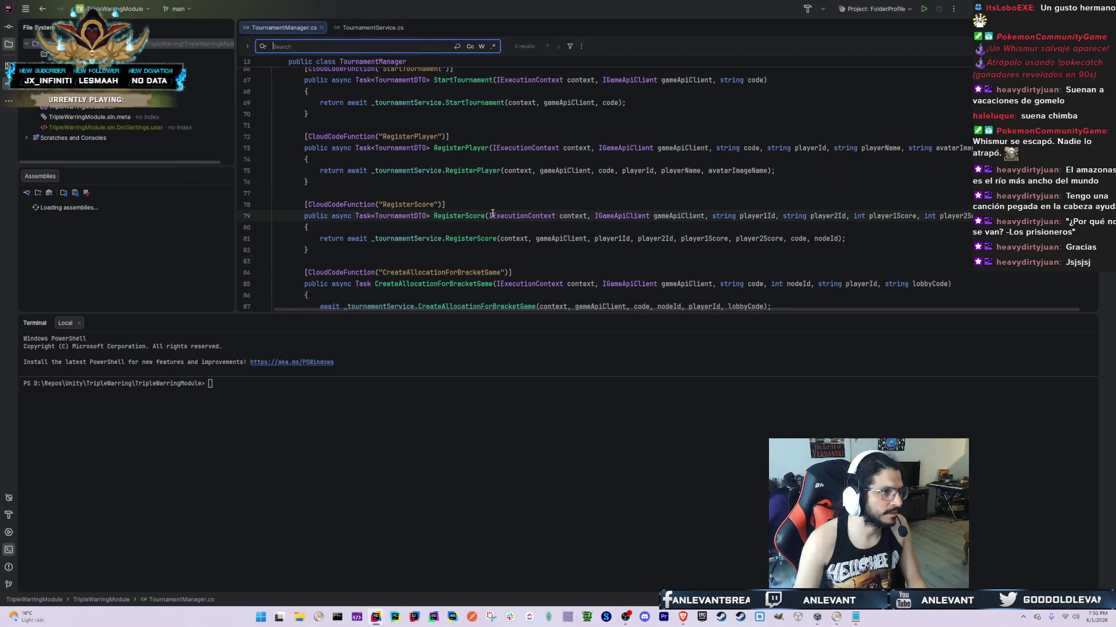
pyautogui.write('Match')
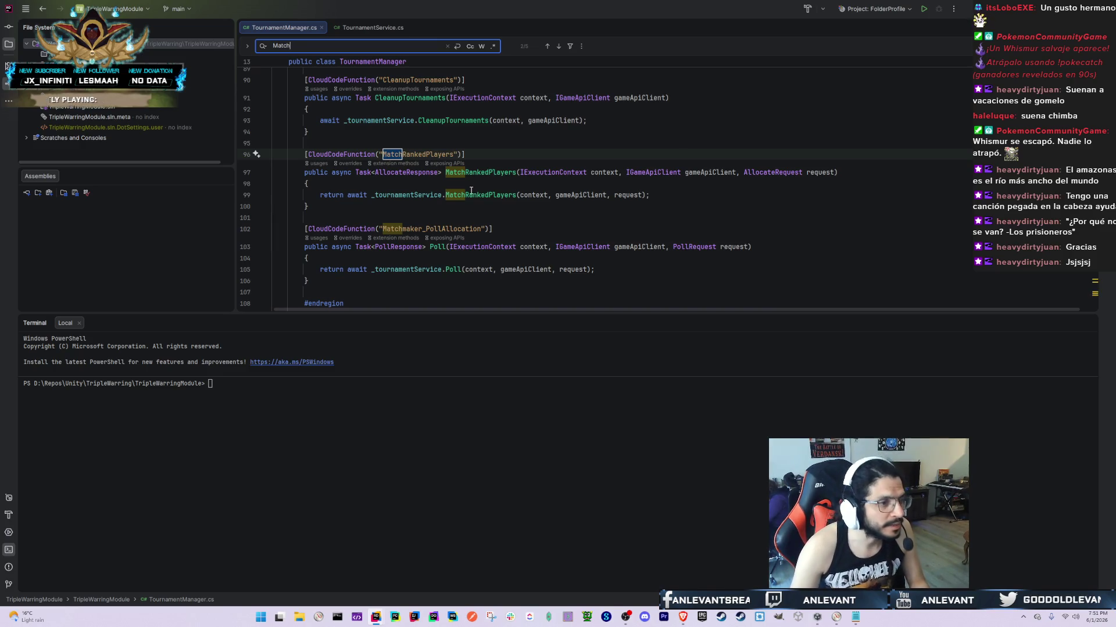
pyautogui.keyDown('ctrl'); pyautogui.click(471, 194); pyautogui.keyUp('ctrl')
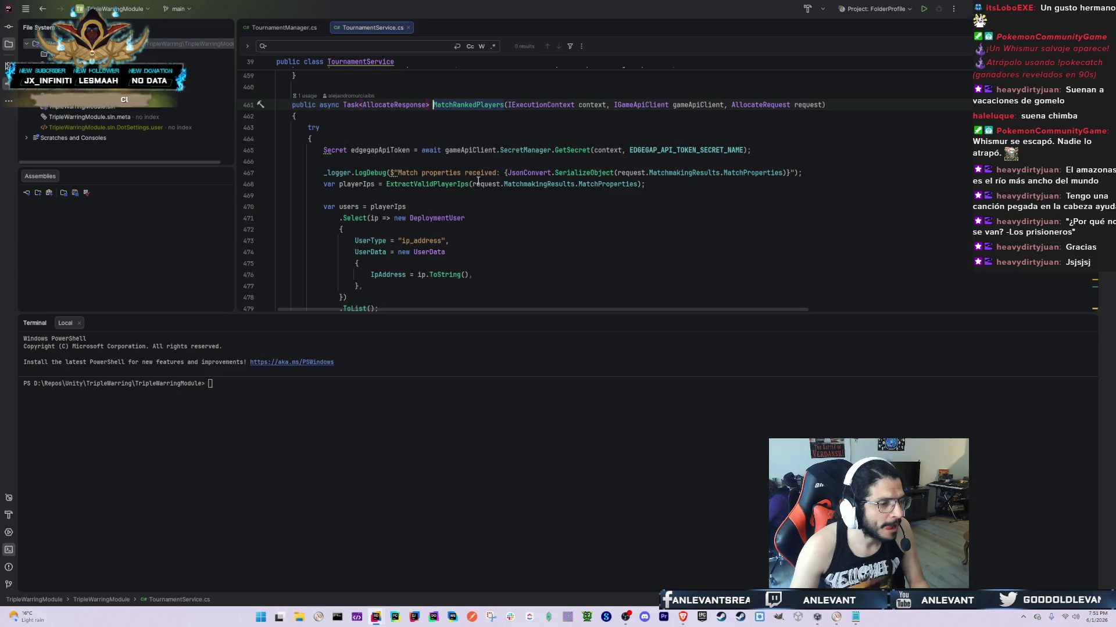
pyautogui.click(401, 173)
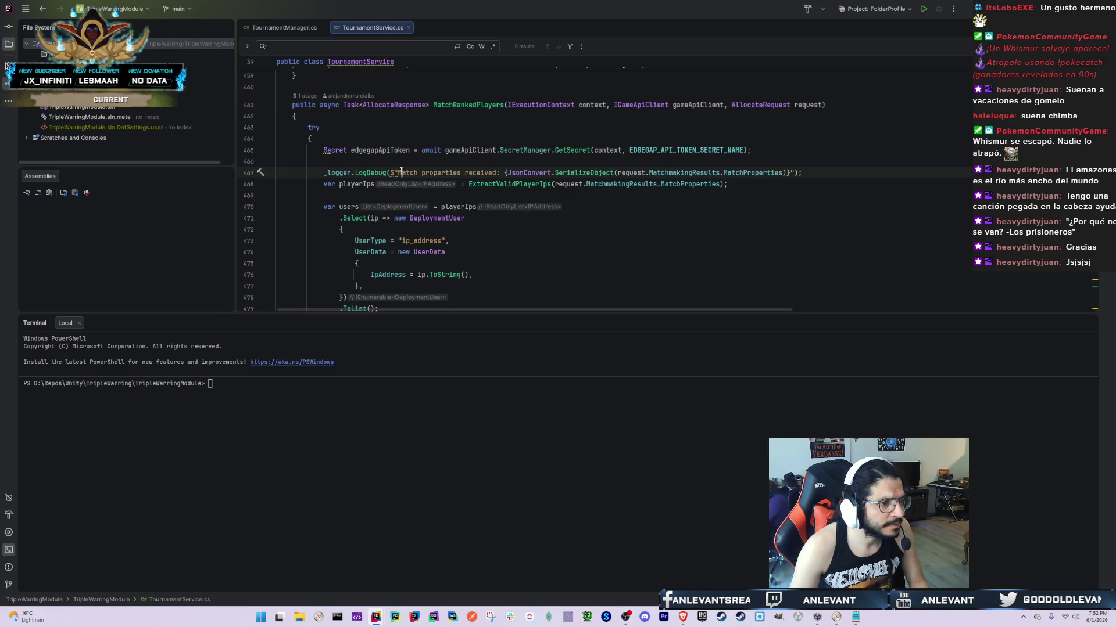
pyautogui.moveTo(400, 173); pyautogui.dragTo(507, 174)
pyautogui.hotkey('ctrl', 'c')
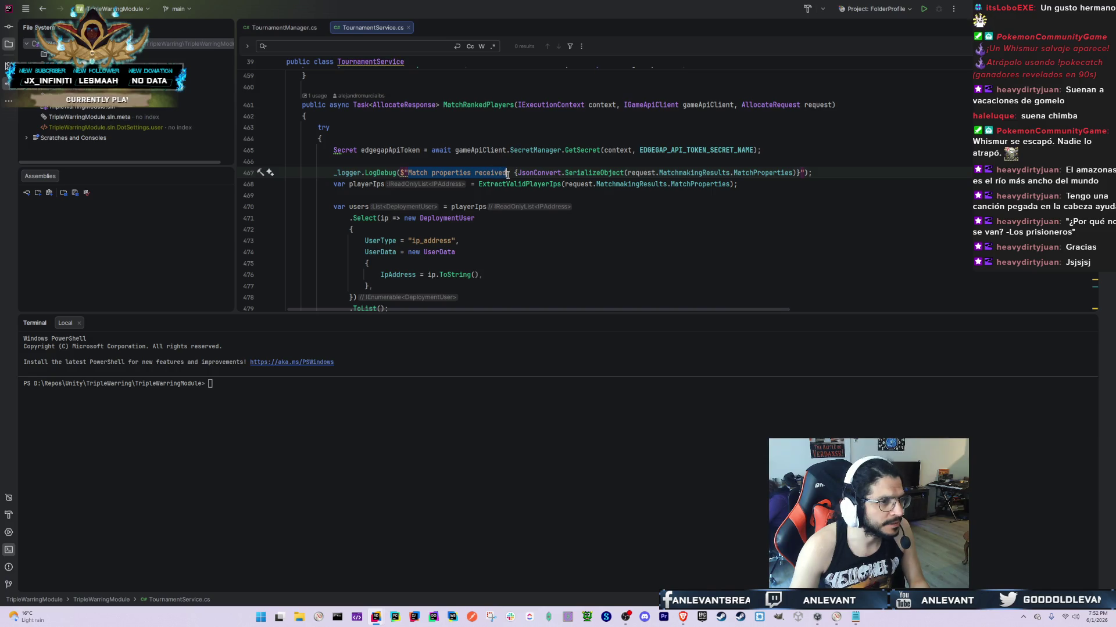
pyautogui.hotkey('alt', 'Tab')
pyautogui.click(540, 278)
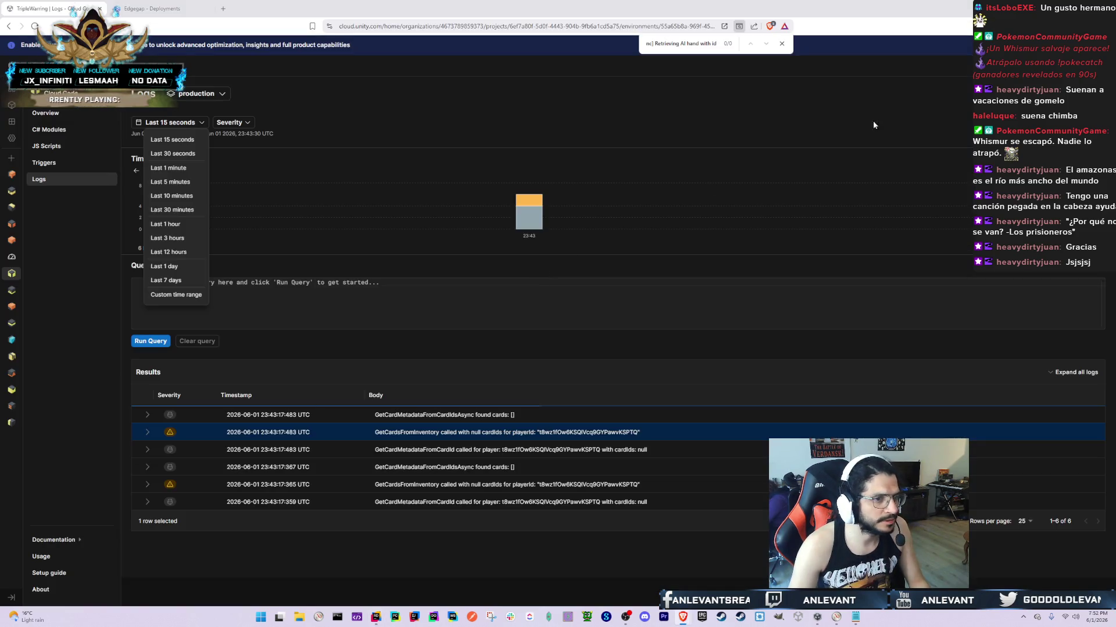
# Step: Search the Logs page for 'Match properties received' and cycle through its 2 matches
pyautogui.click(823, 131)
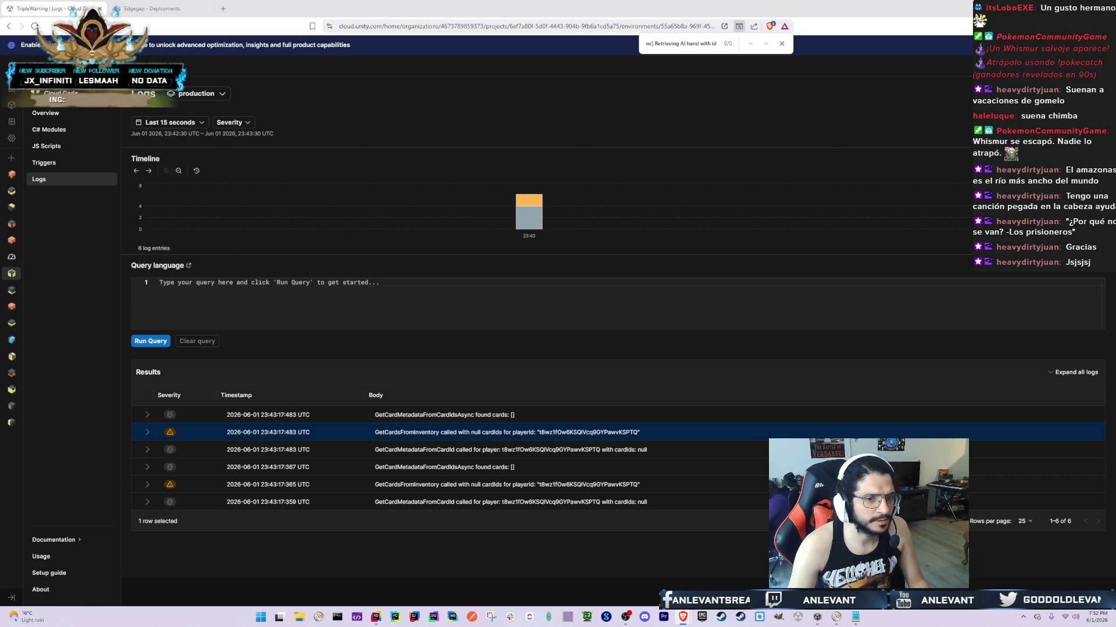
pyautogui.moveTo(180, 199)
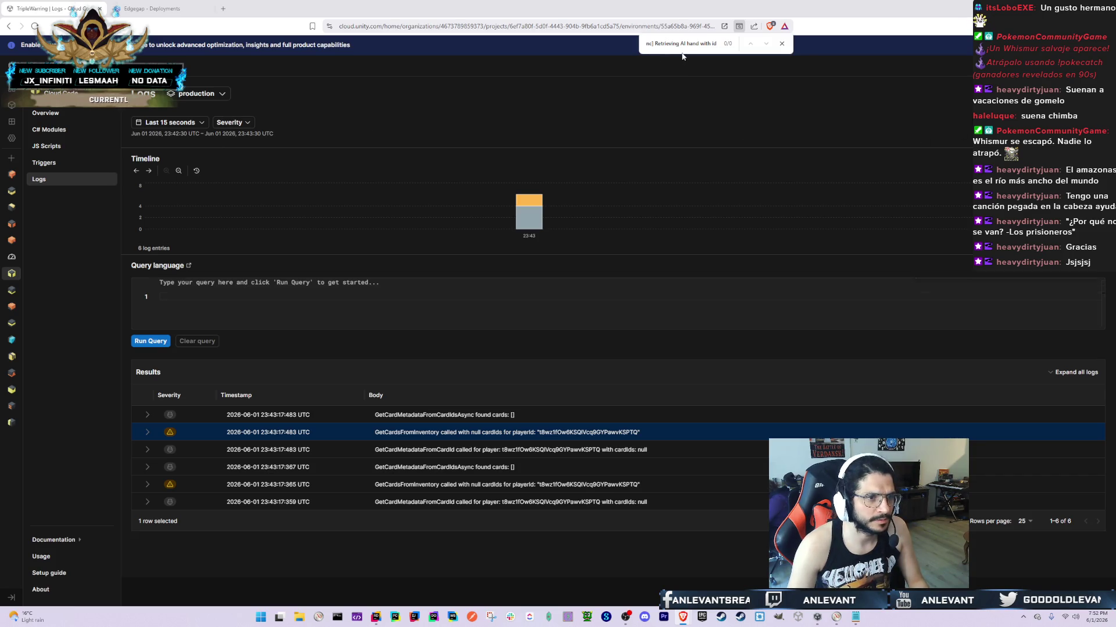
pyautogui.hotkey('ctrl', 'v')
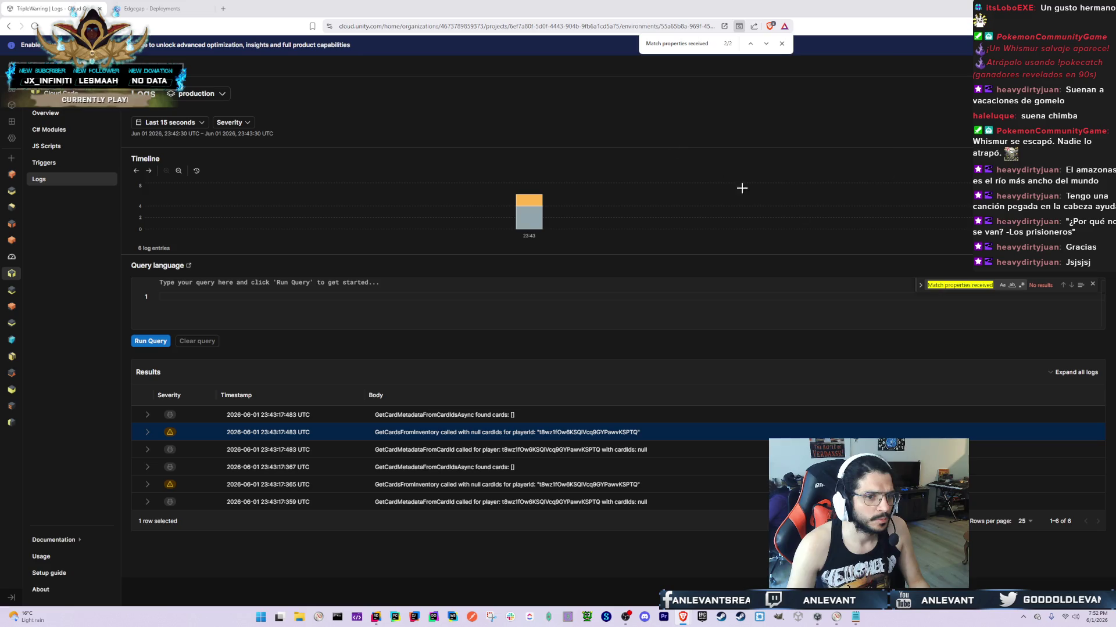
pyautogui.press('Return')
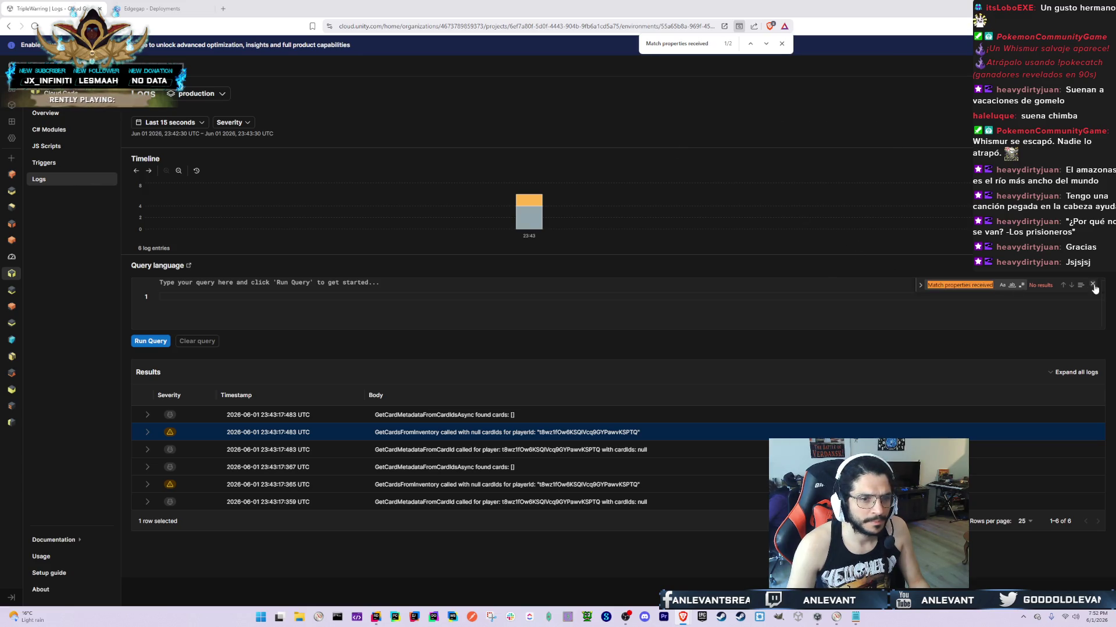
pyautogui.click(1093, 285)
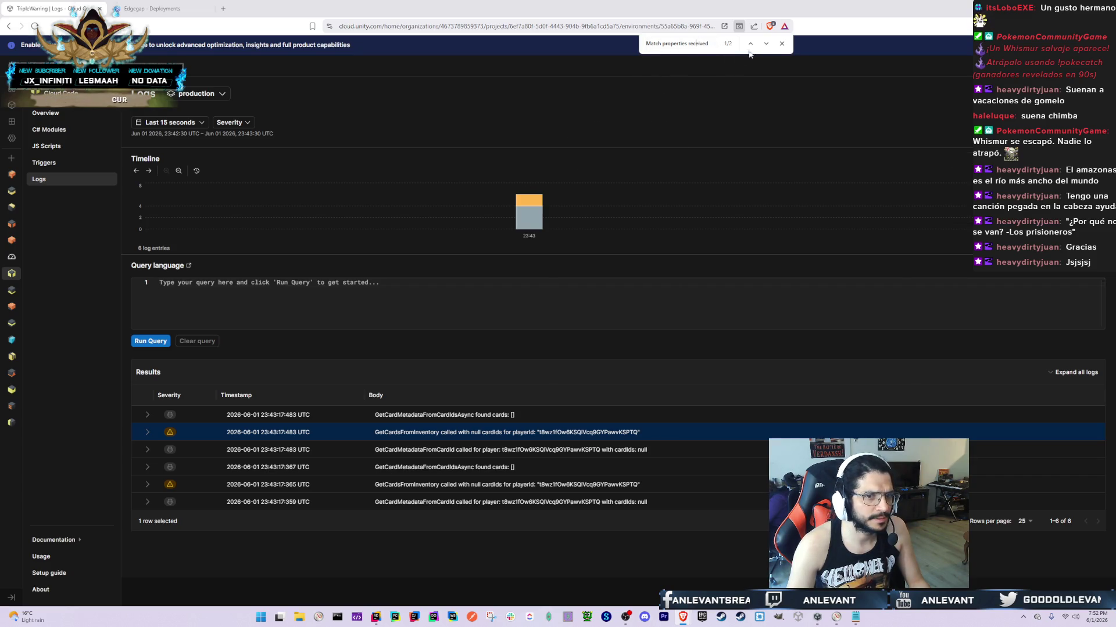
pyautogui.click(766, 44)
pyautogui.click(766, 44)
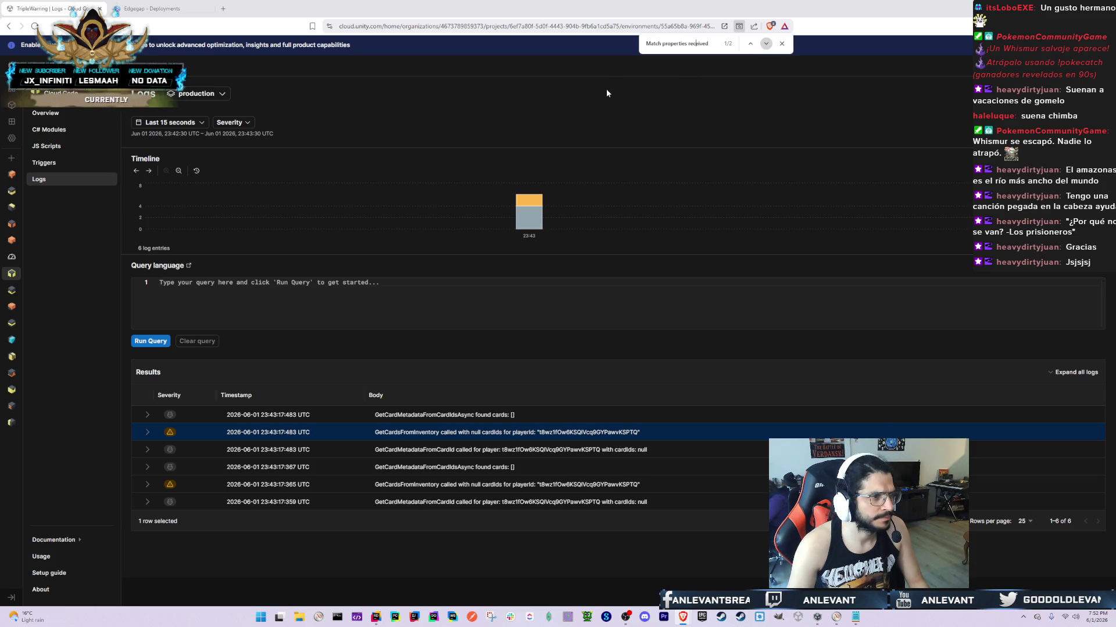
pyautogui.hotkey('alt', 'Tab')
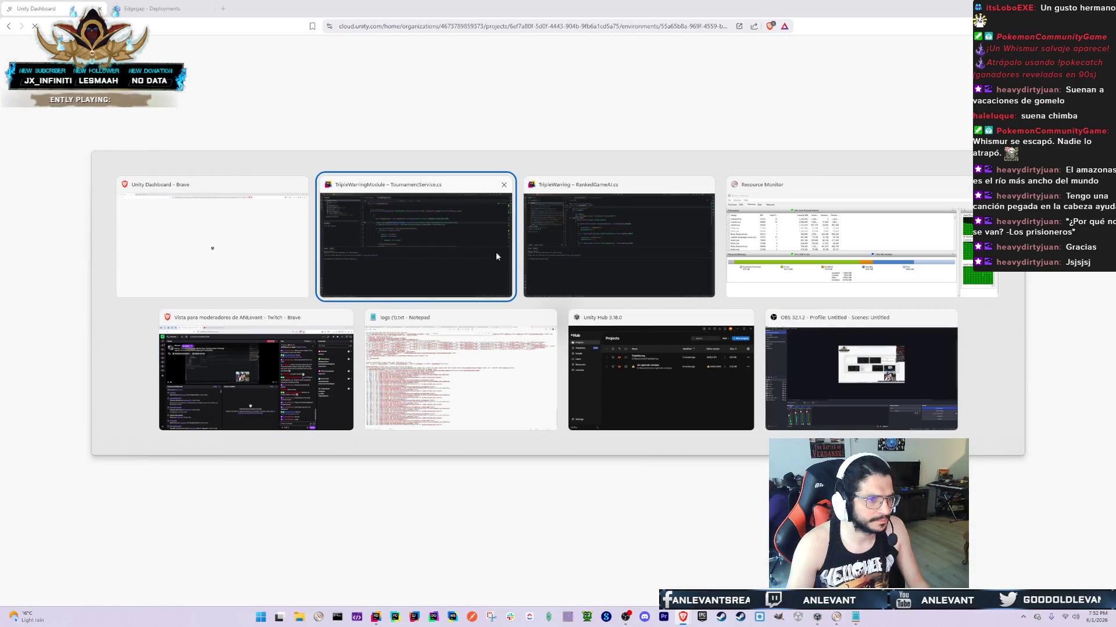
# Step: Close Unity Hub, glance at RankedGameAI.cs in Rider, and go back to the Logs page
pyautogui.click(648, 336)
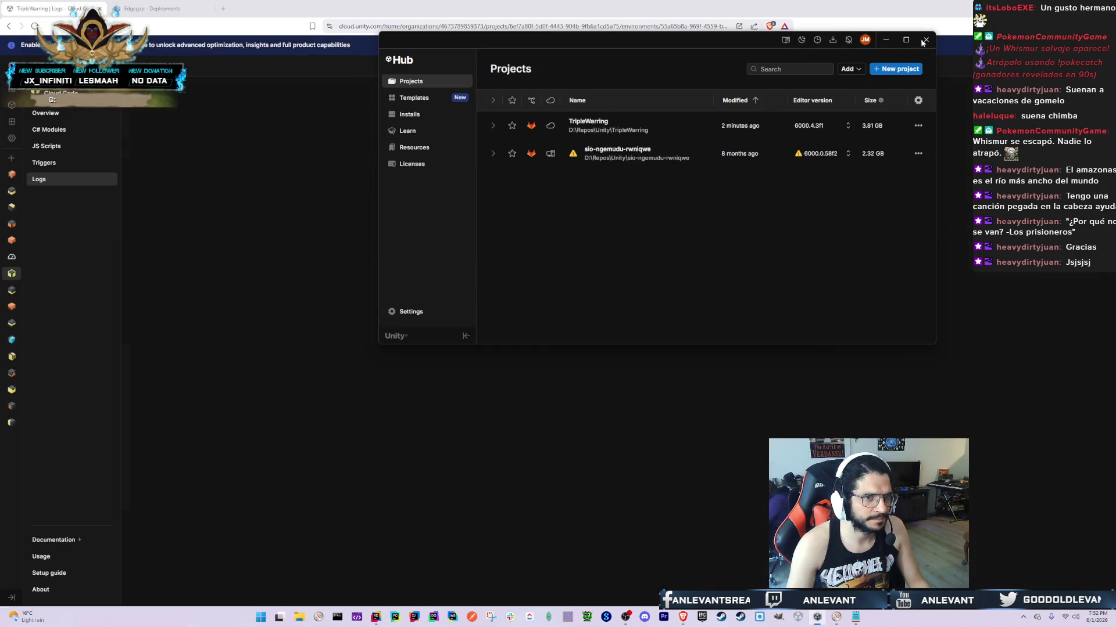
pyautogui.click(926, 41)
pyautogui.hotkey('alt', 'Tab')
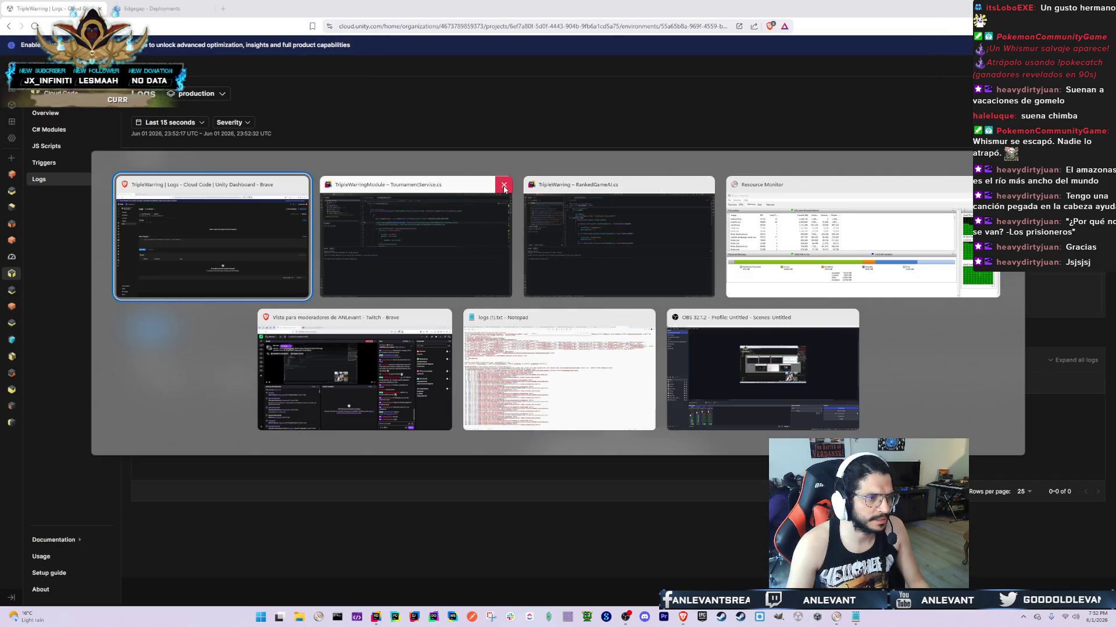
pyautogui.click(589, 240)
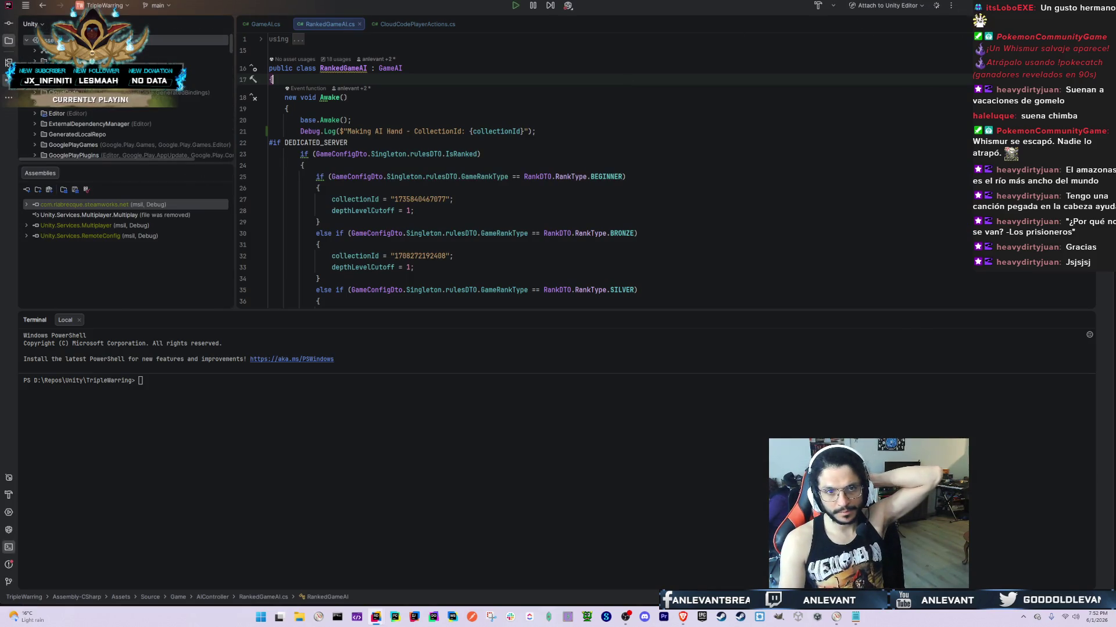
pyautogui.hotkey('alt', 'Tab')
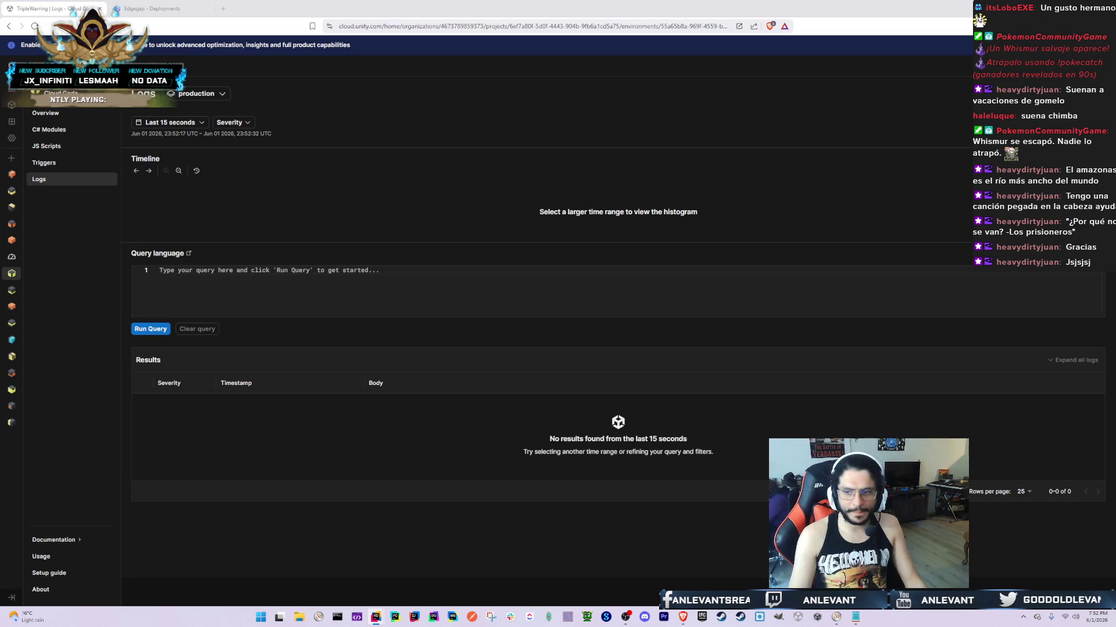
pyautogui.hotkey('alt', 'Tab')
pyautogui.press('Escape')
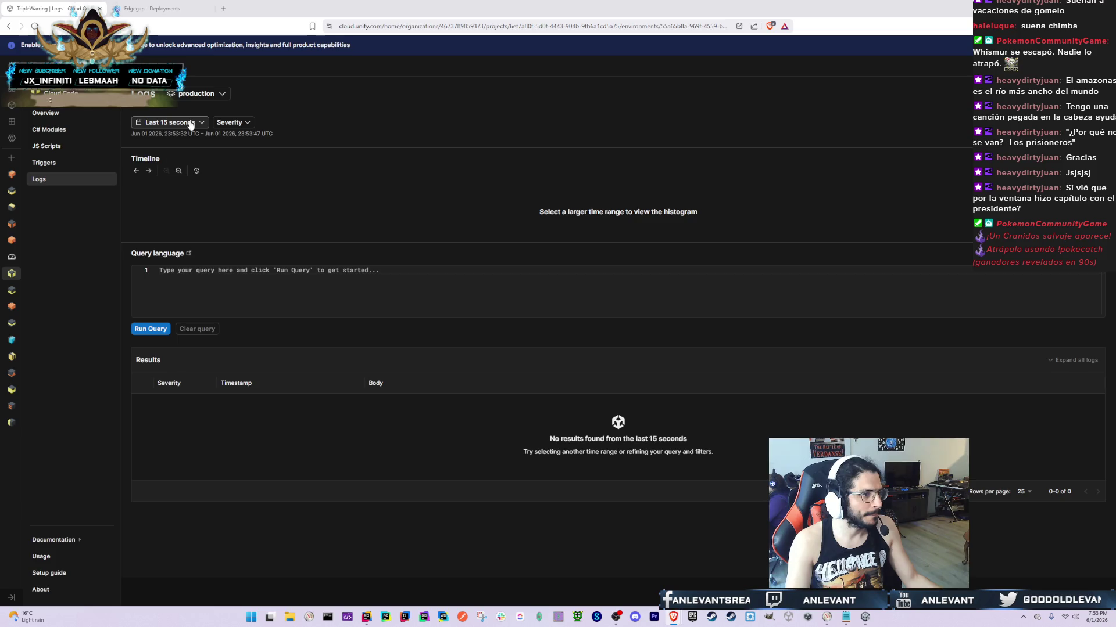
# Step: Change the log time range from Last 15 seconds to Last 1 minute
pyautogui.click(202, 120)
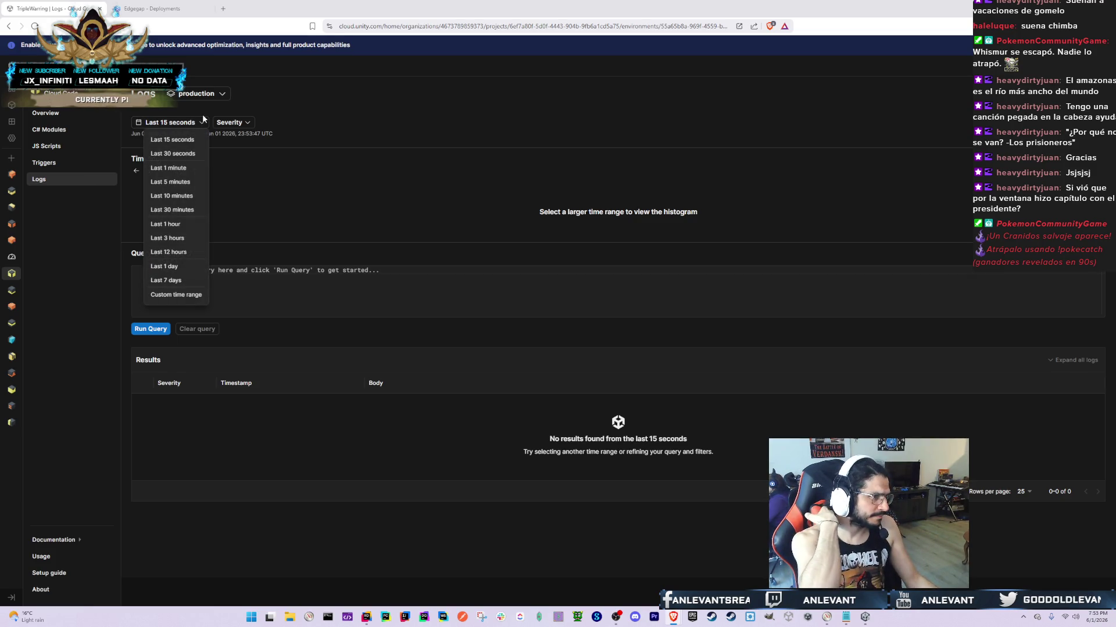
pyautogui.press('Escape')
pyautogui.hotkey('alt', 'Tab')
pyautogui.press('Escape')
pyautogui.click(170, 122)
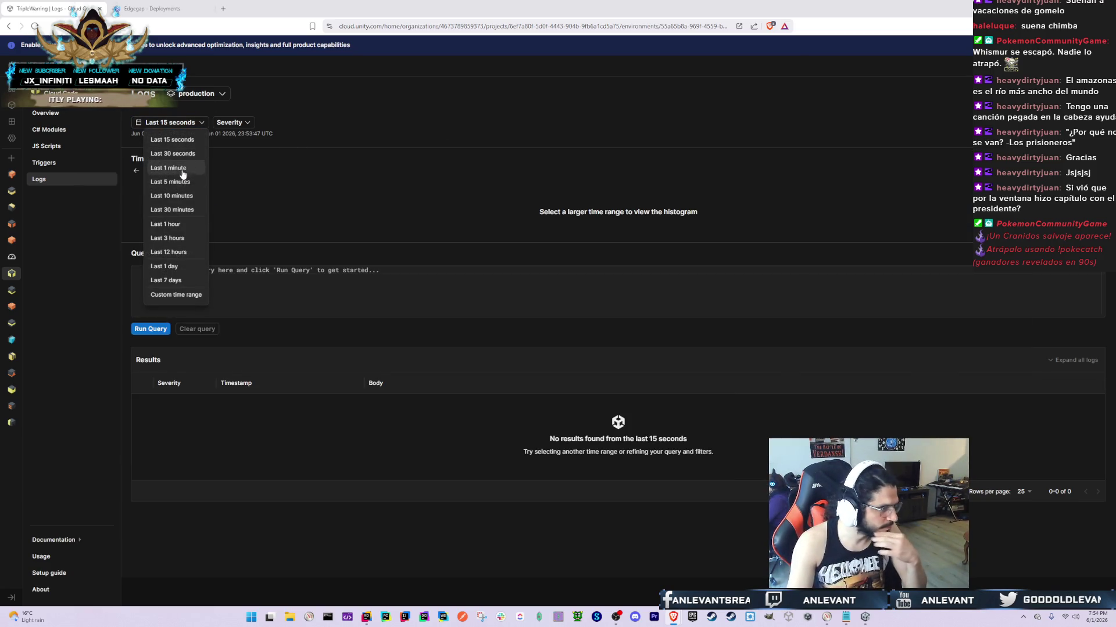
pyautogui.click(182, 173)
pyautogui.hotkey('ctrl', 'f')
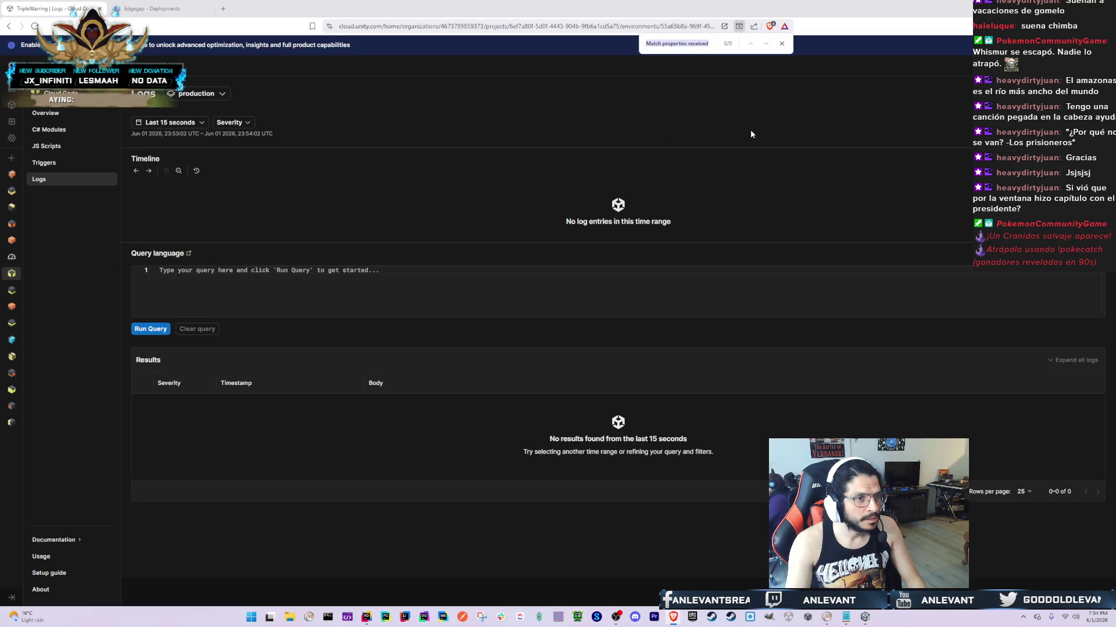
pyautogui.hotkey('alt', 'Tab')
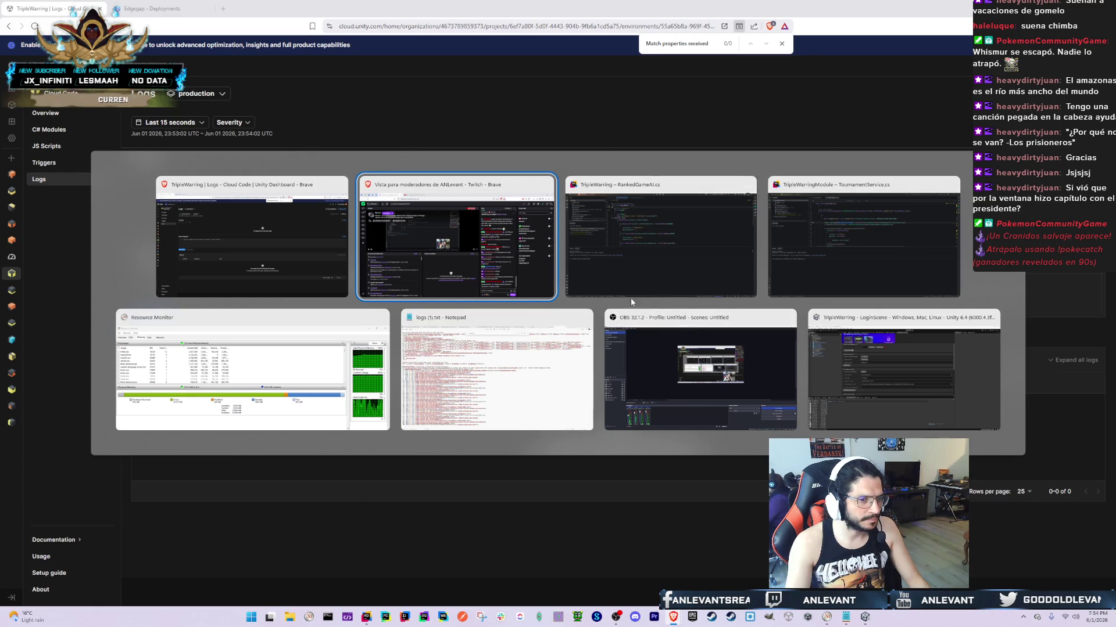
pyautogui.click(893, 327)
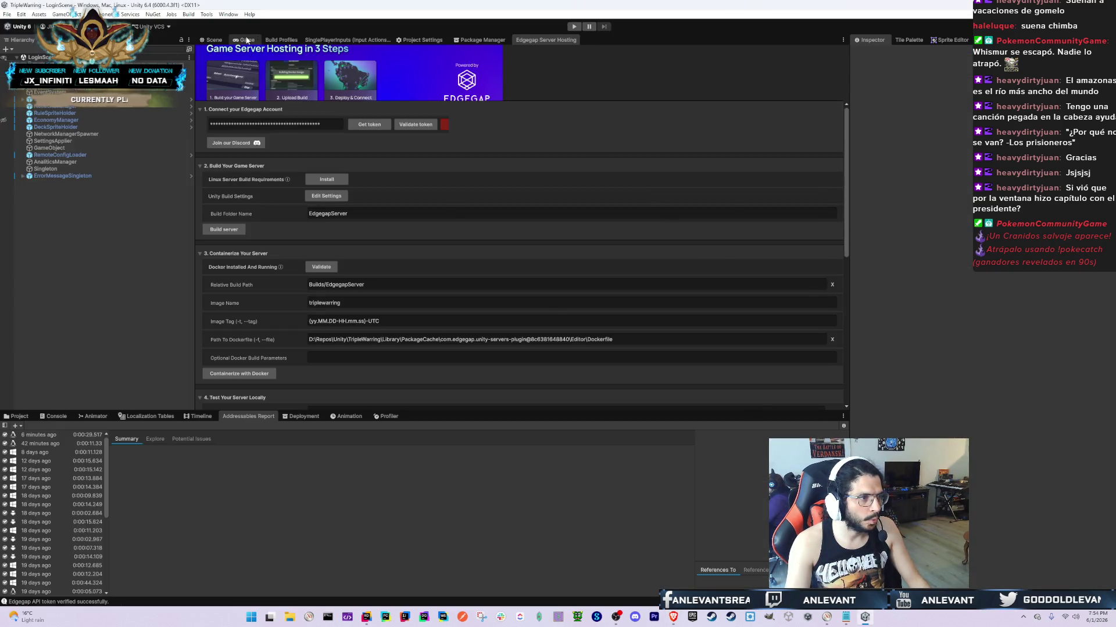
# Step: Switch the active build platform from Linux Server to Windows, clear the Console, and show the Game view
pyautogui.click(247, 40)
pyautogui.click(280, 39)
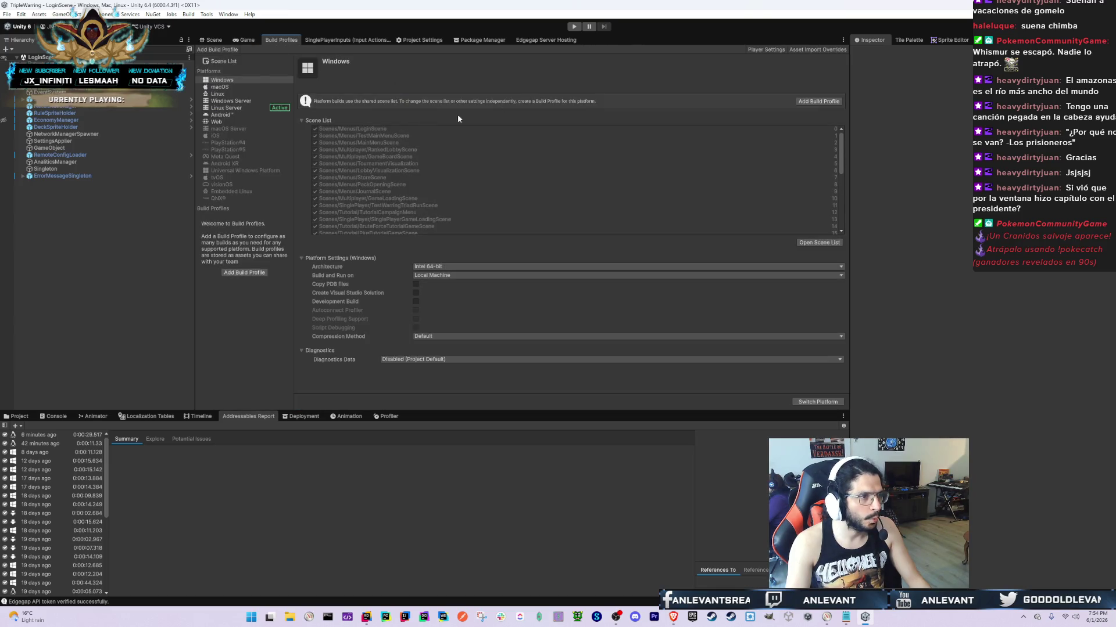
pyautogui.click(814, 402)
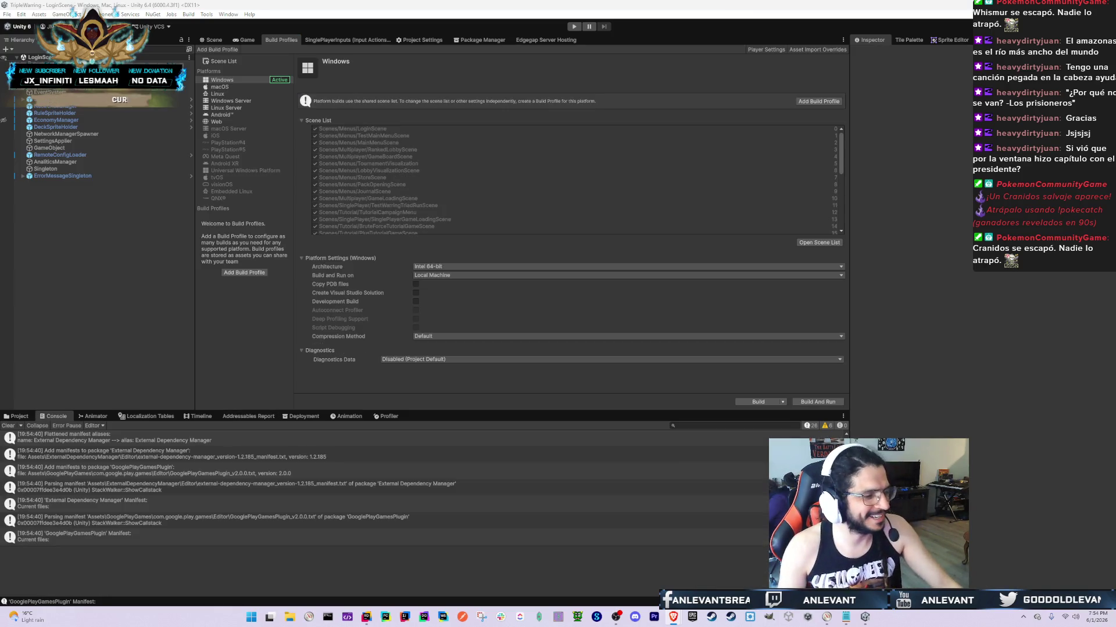
pyautogui.click(8, 426)
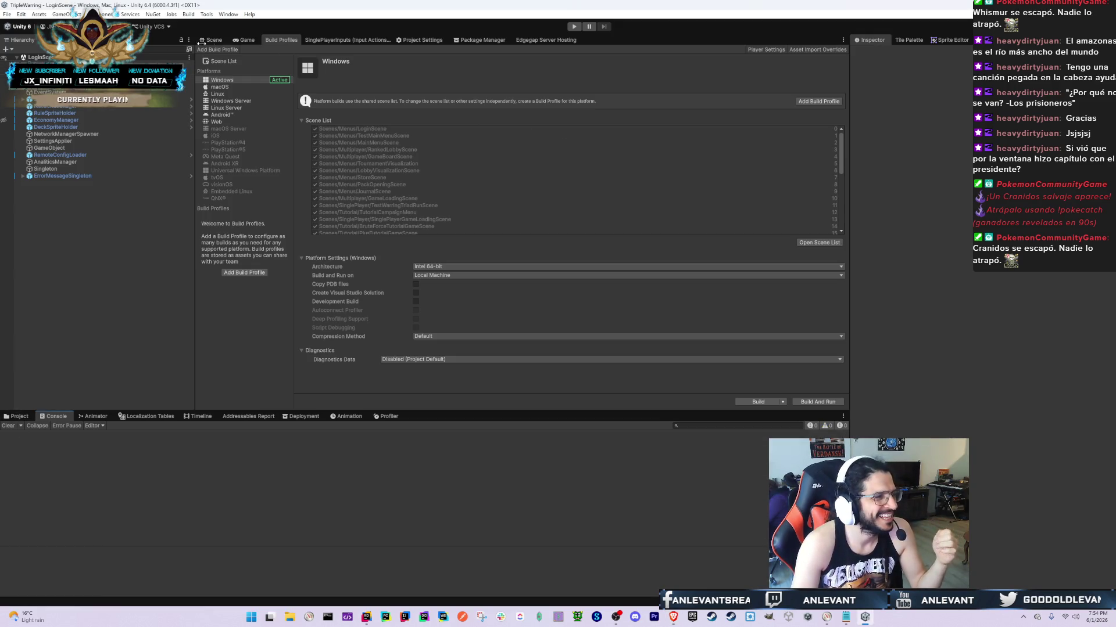
pyautogui.click(246, 39)
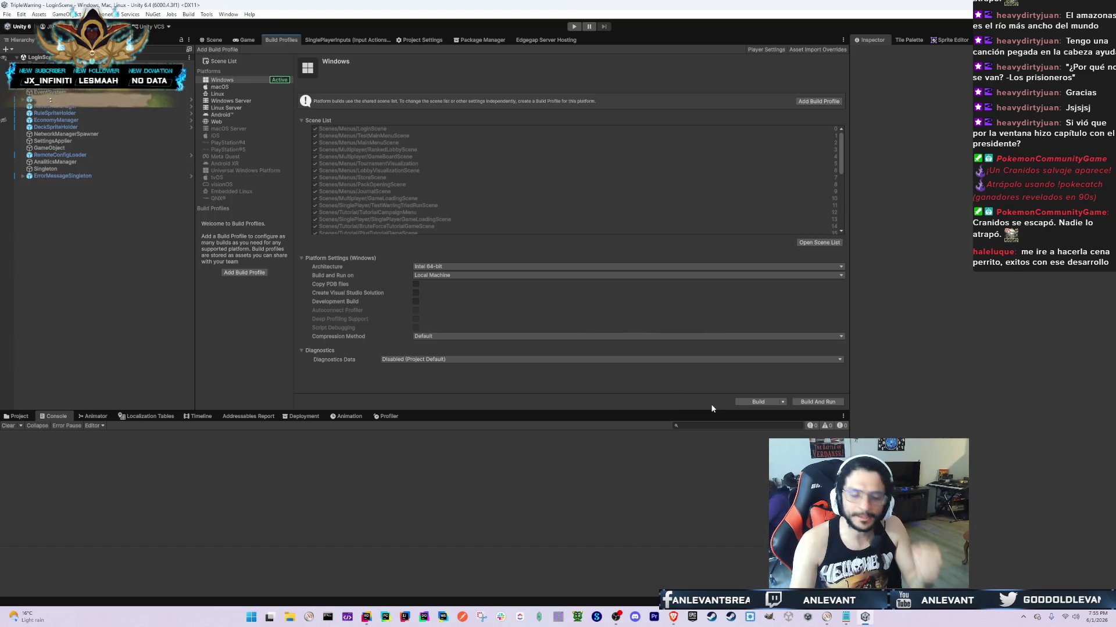
pyautogui.click(19, 417)
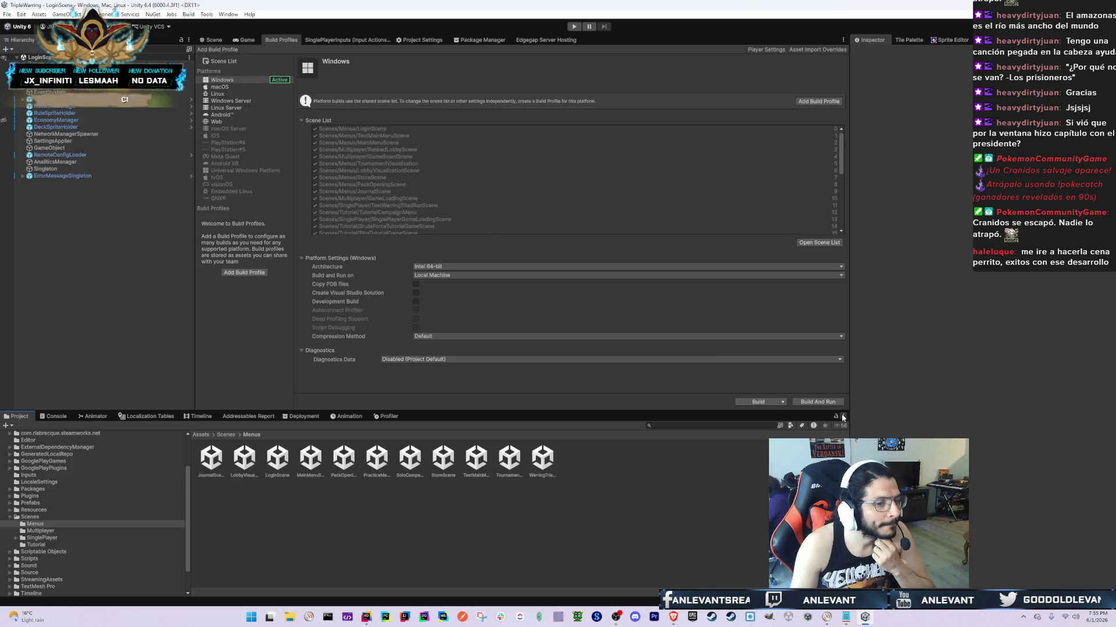
pyautogui.click(251, 42)
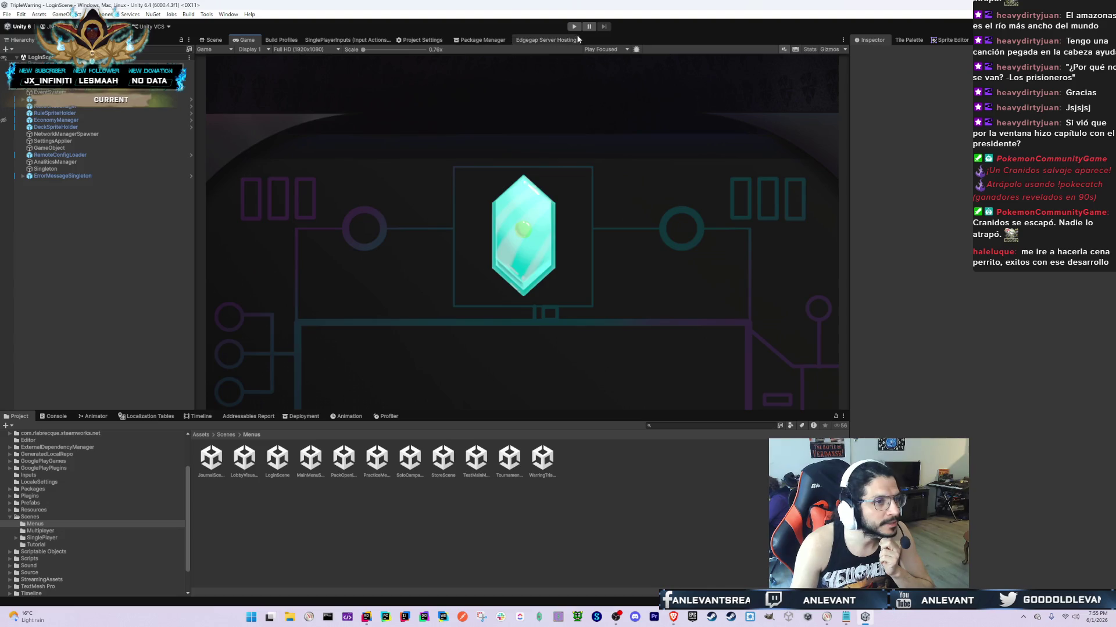
# Step: Enter Play mode, clear the Console, and log in with the test account's username and password
pyautogui.click(574, 26)
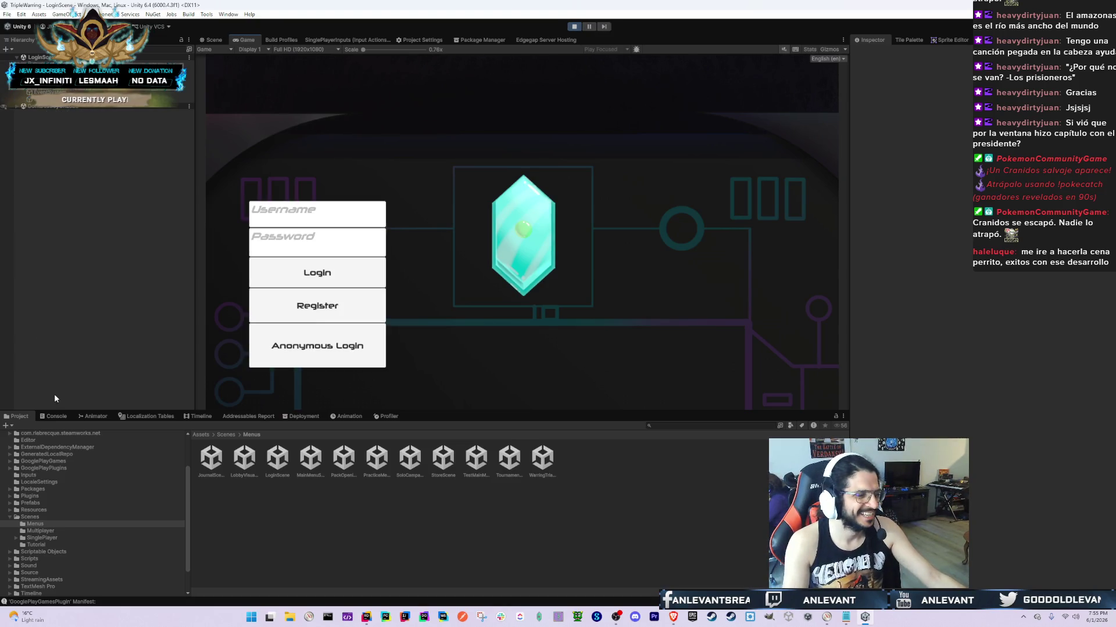
pyautogui.click(50, 416)
pyautogui.click(8, 426)
pyautogui.click(339, 219)
pyautogui.write('admin')
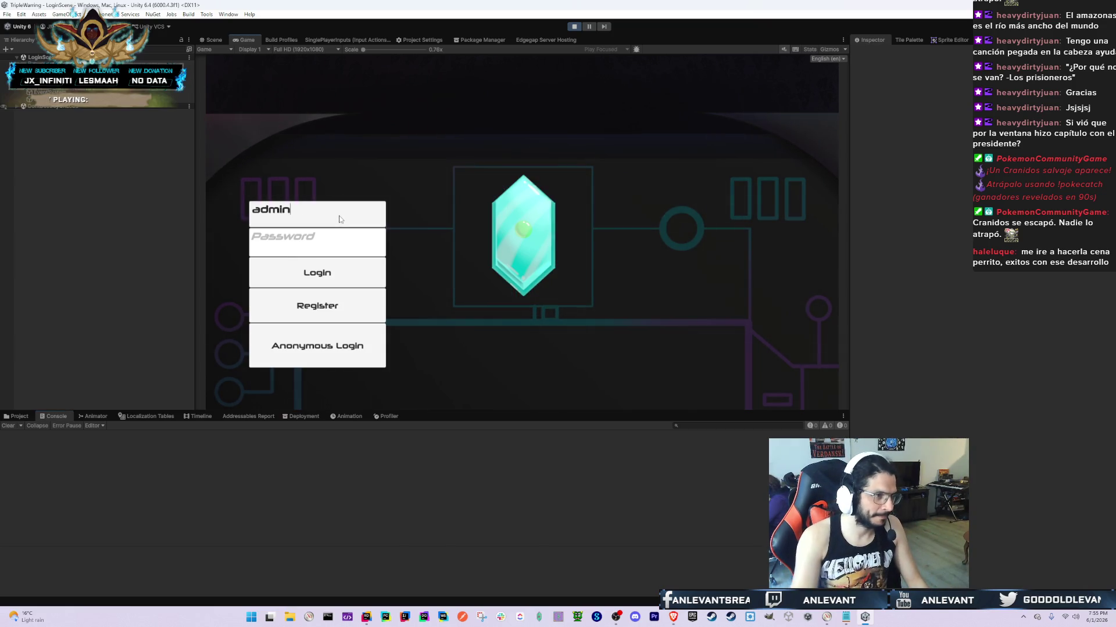
pyautogui.click(346, 230)
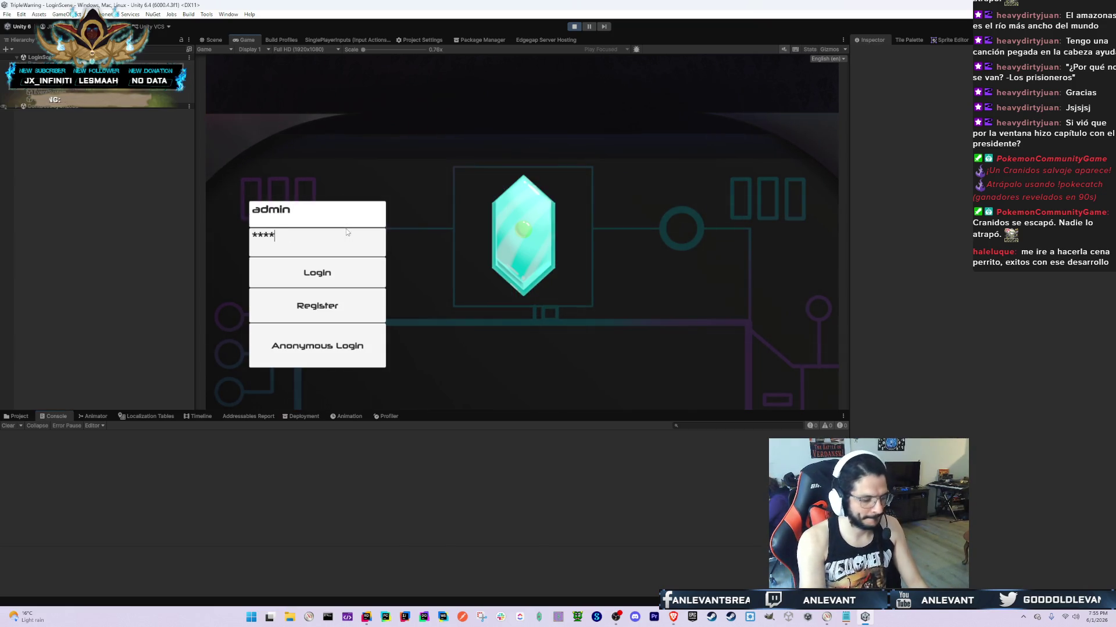
pyautogui.click(355, 277)
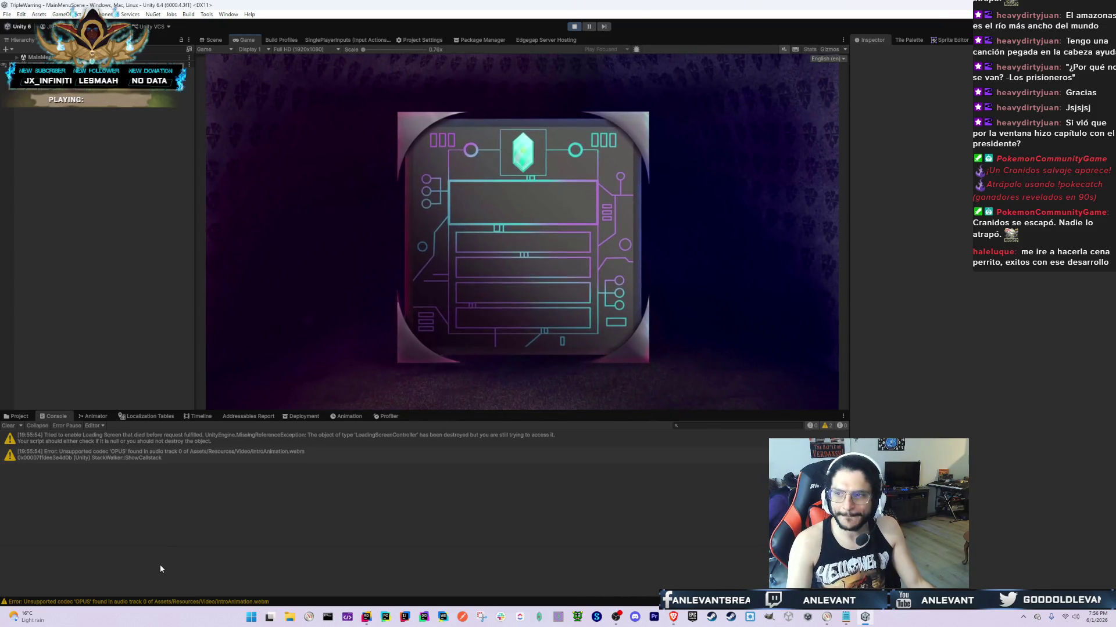
# Step: Open the ranked match screen, start searching for an opponent, and return to the Cloud Code logs
pyautogui.click(8, 426)
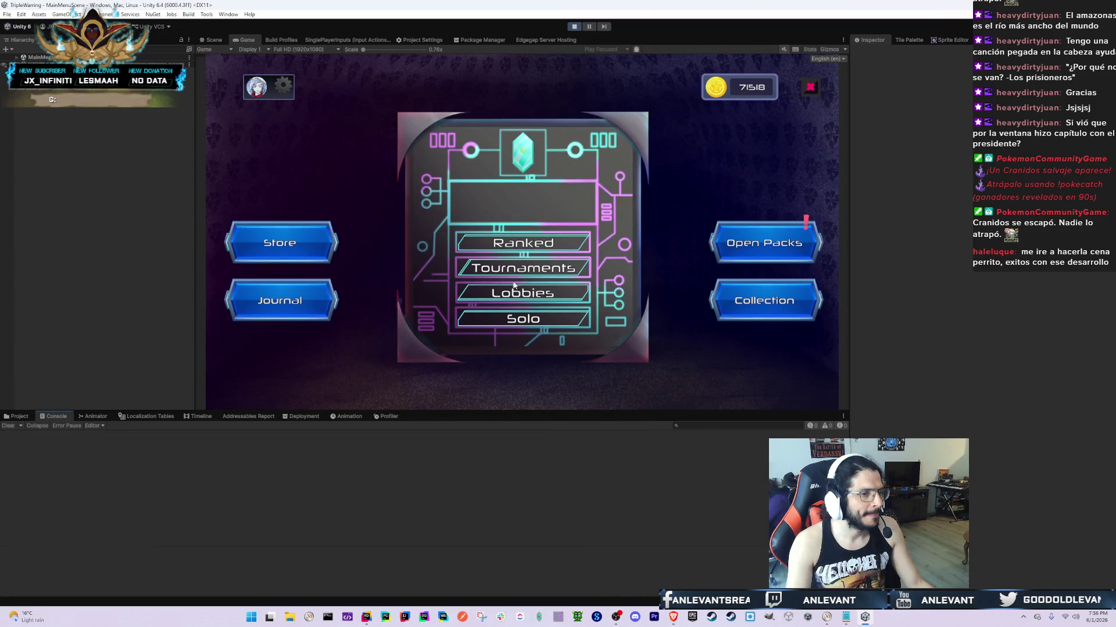
pyautogui.click(535, 237)
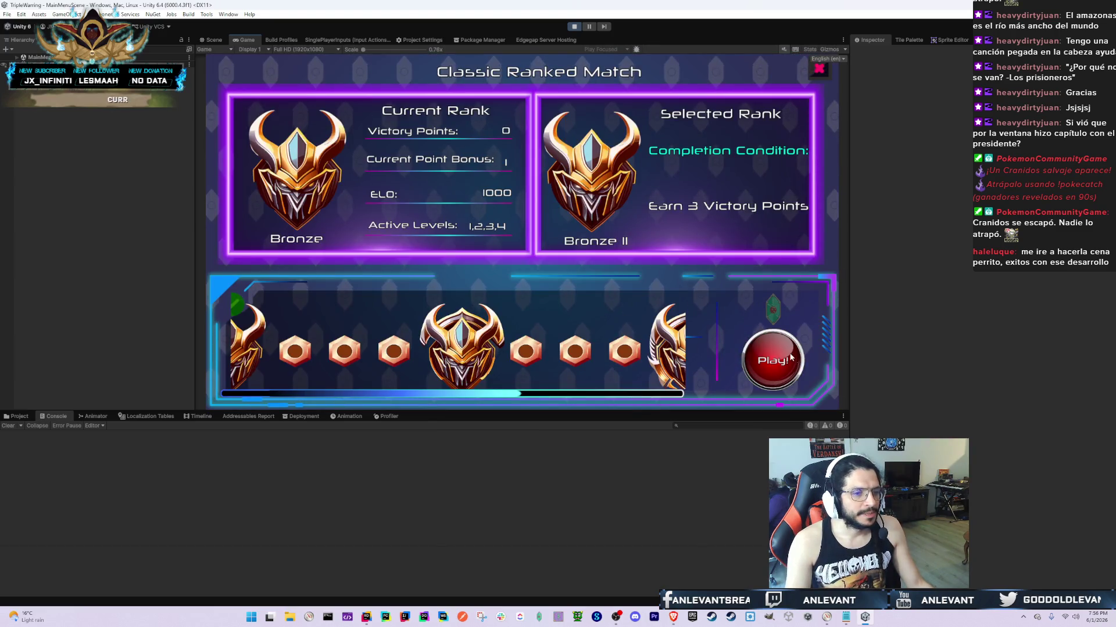
pyautogui.click(785, 353)
pyautogui.hotkey('alt', 'Tab')
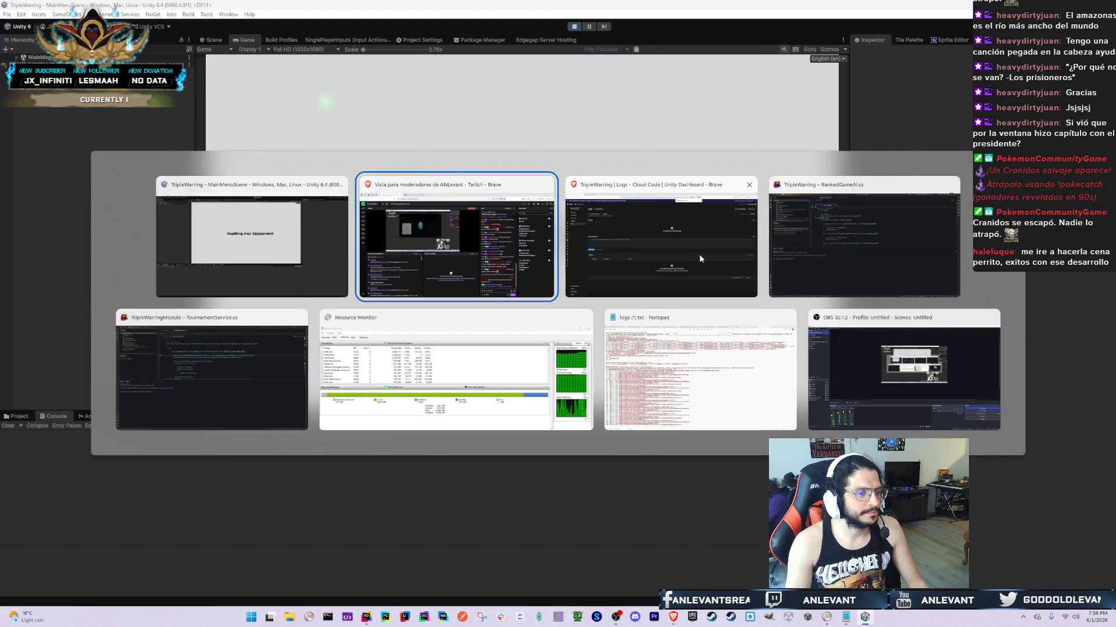
pyautogui.click(601, 251)
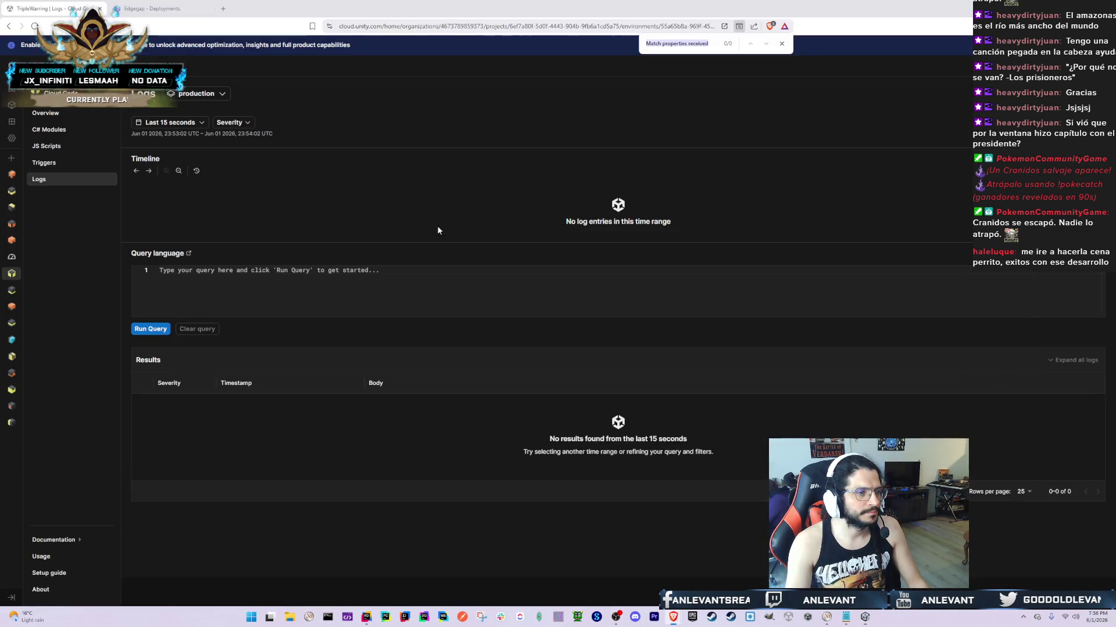
# Step: Deselect the search text and bring the production Cloud Code Logs page in Brave forward
pyautogui.click(702, 42)
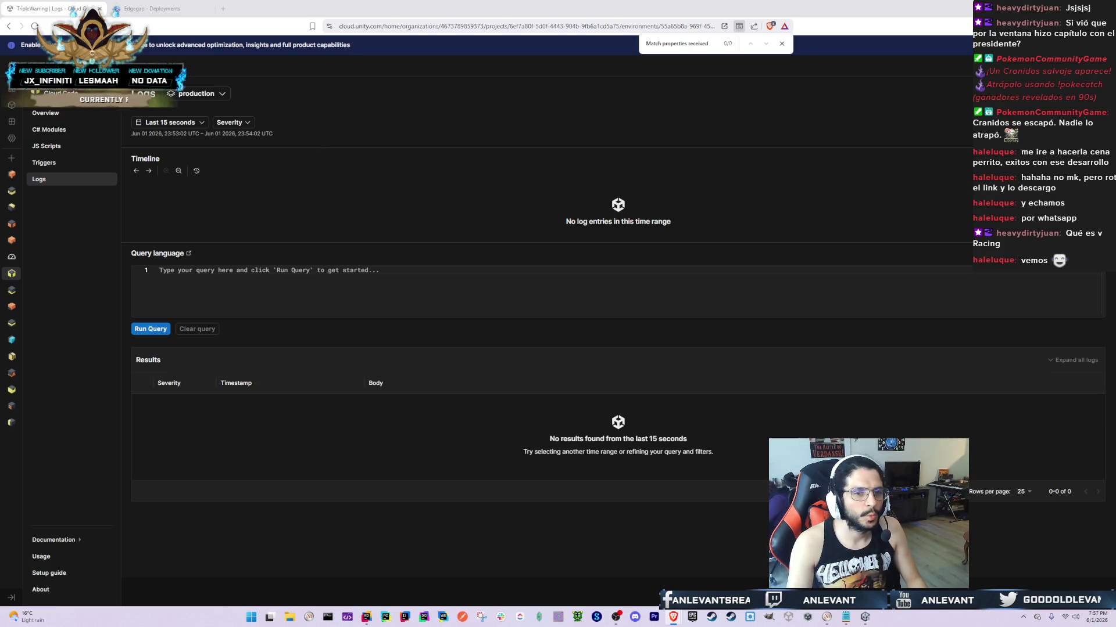
pyautogui.hotkey('alt', 'Tab')
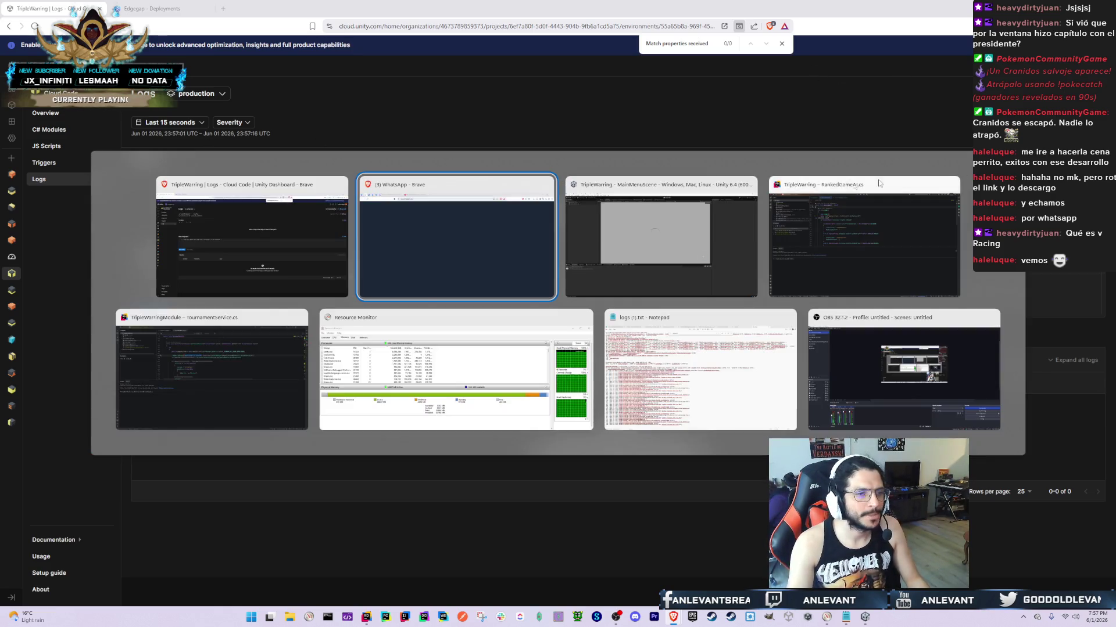
pyautogui.hotkey('alt', 'Tab')
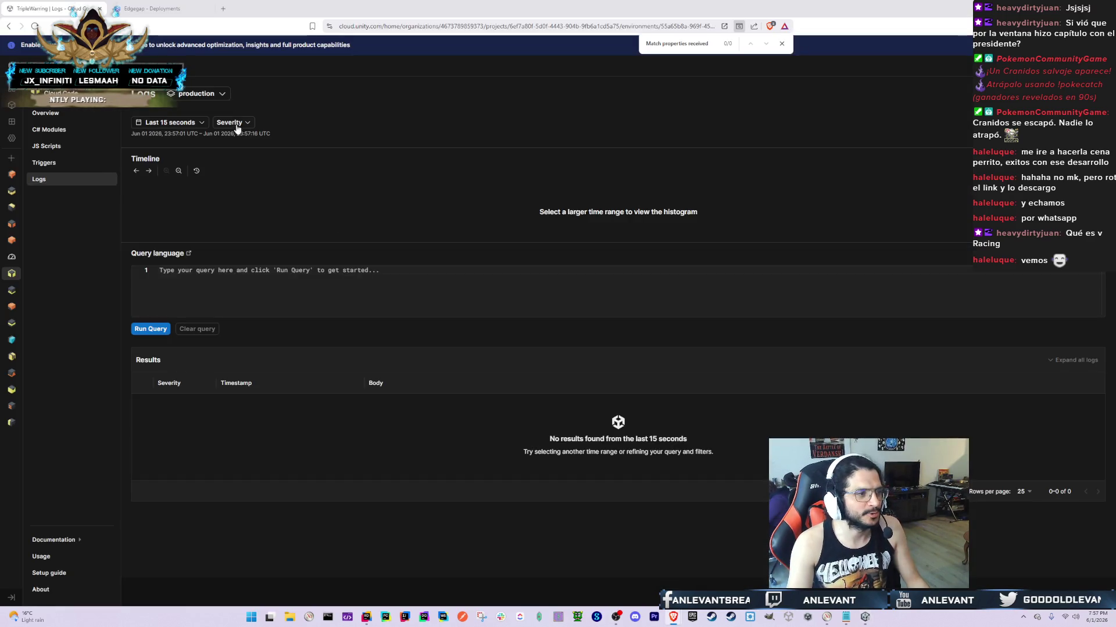
# Step: Widen the log time range from Last 5 minutes to Last 10 minutes, then switch to Rider
pyautogui.click(192, 123)
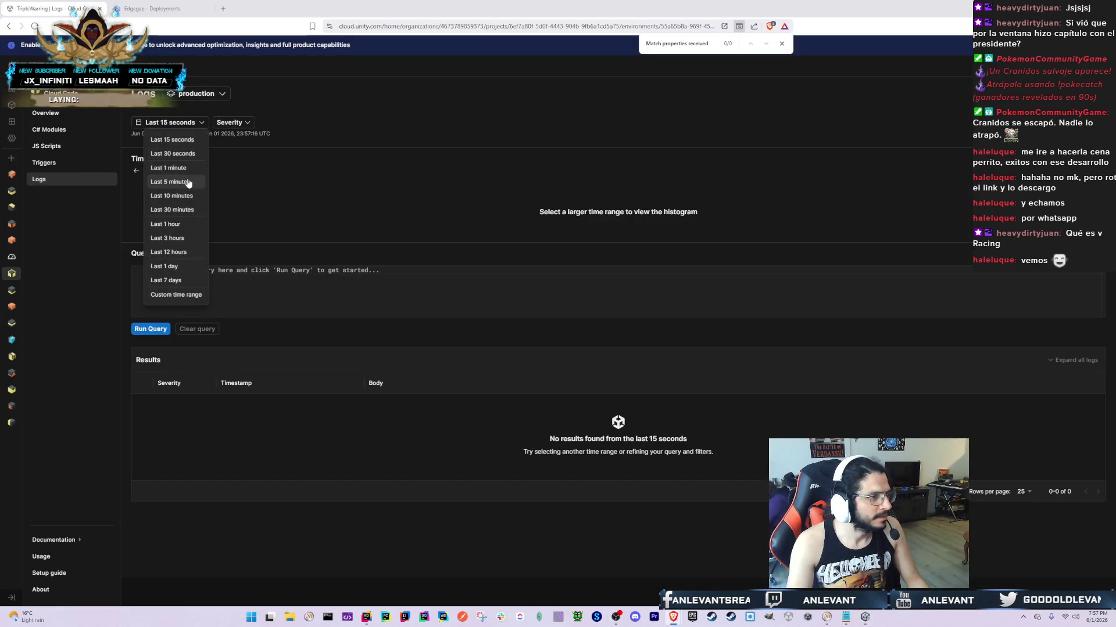
pyautogui.click(174, 181)
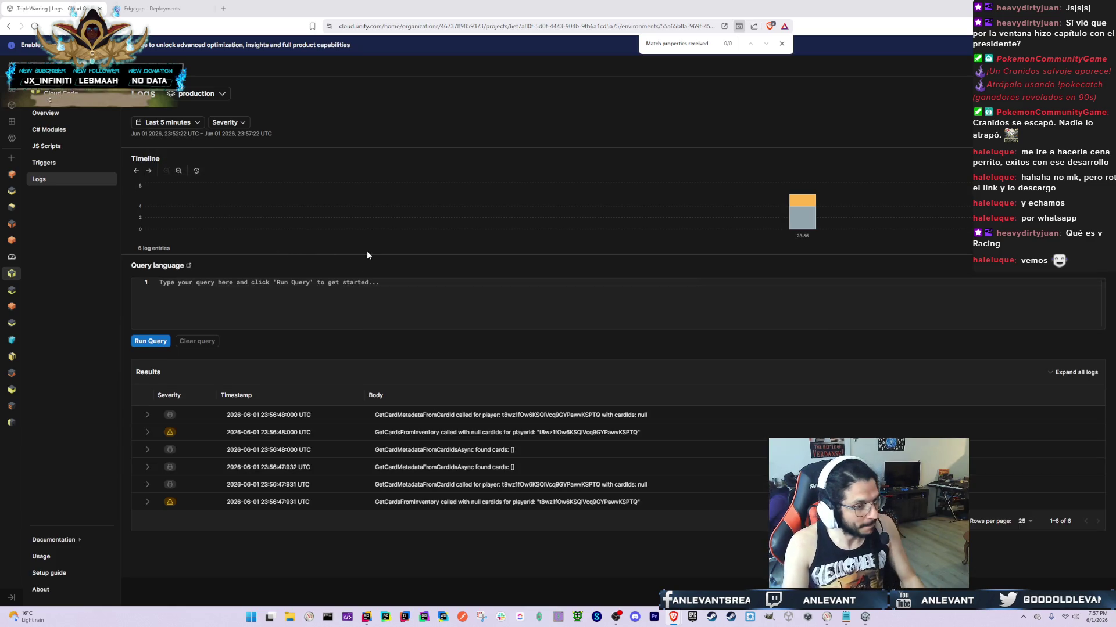
pyautogui.click(197, 124)
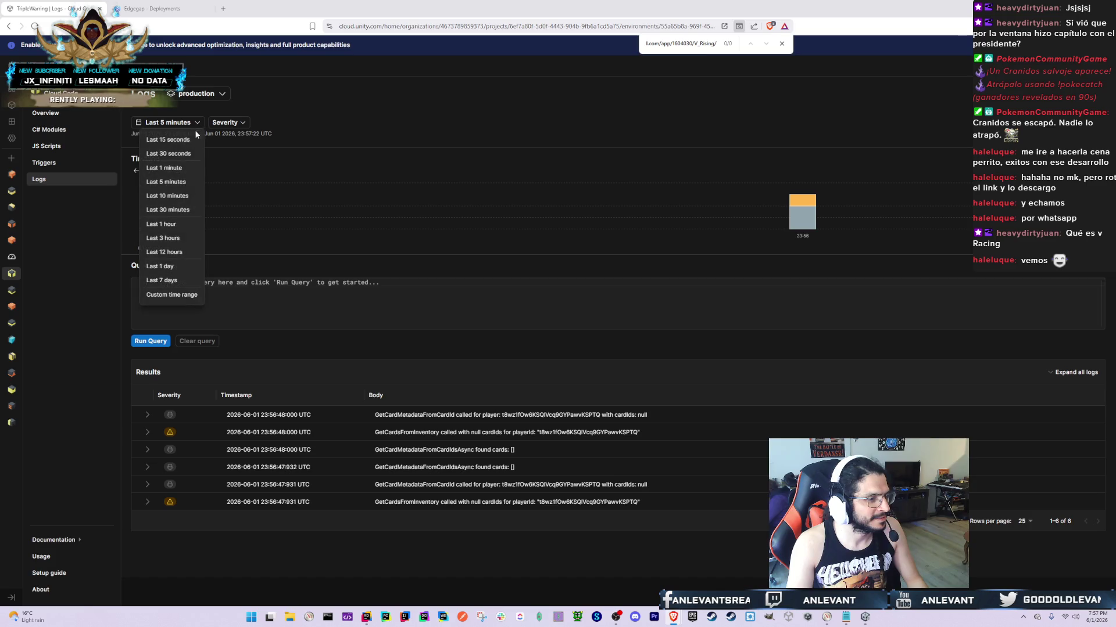
pyautogui.click(183, 195)
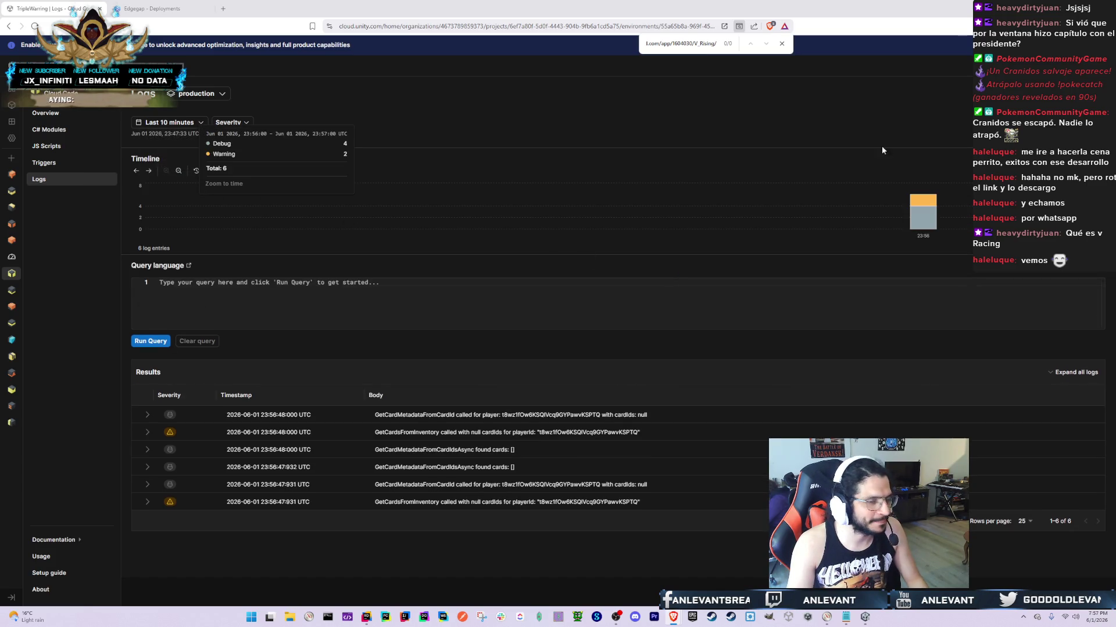
pyautogui.hotkey('alt', 'Tab')
pyautogui.click(851, 231)
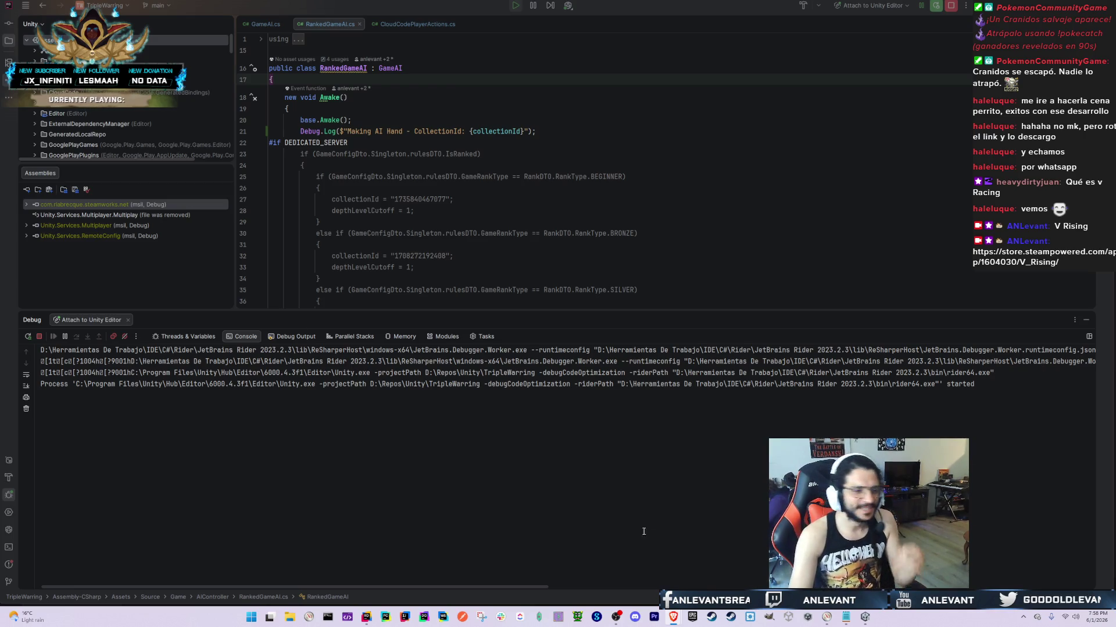
# Step: Place the caret at the end of the BEGINNER block in RankedGameAI.cs, then return to the Cloud Code logs
pyautogui.click(377, 222)
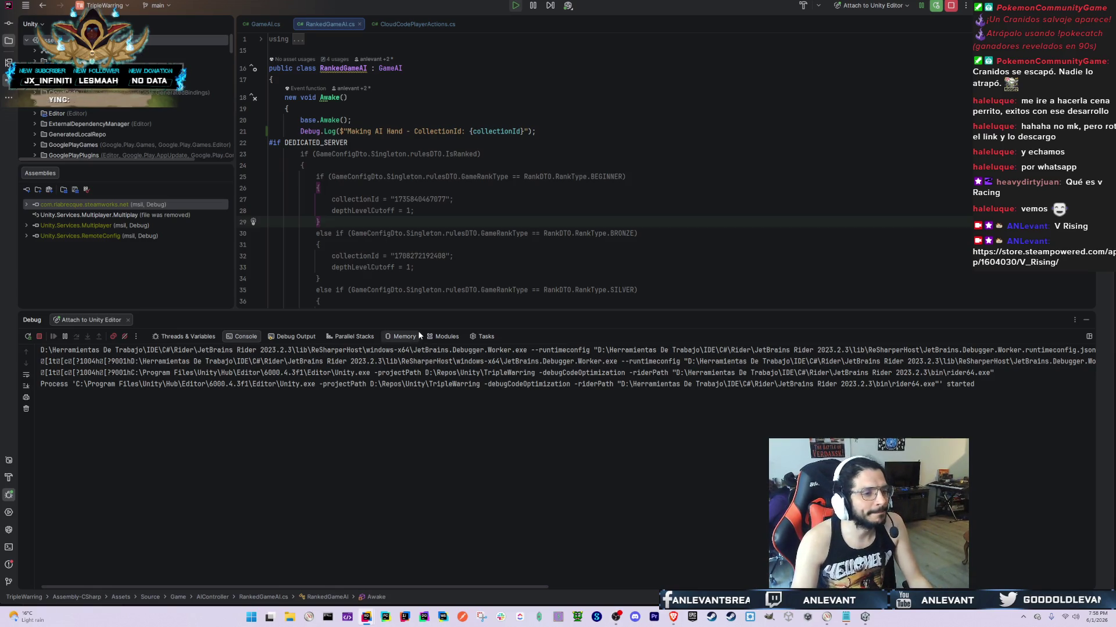
pyautogui.hotkey('alt', 'Tab')
pyautogui.click(647, 225)
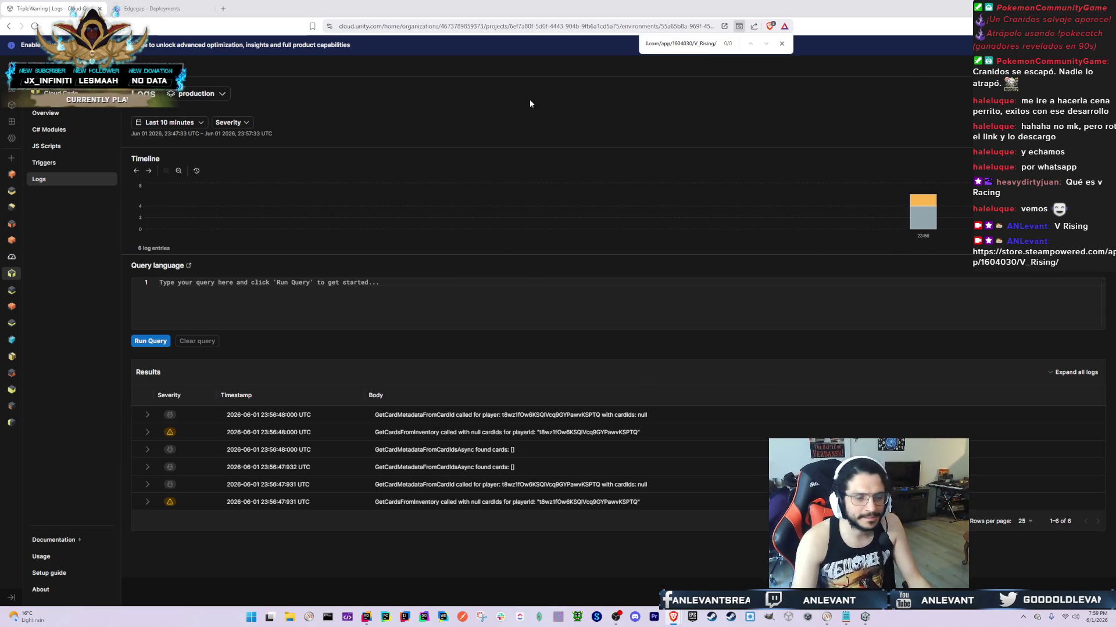
# Step: Show logs from the last 30 minutes, clear the search text, and switch to TournamentService.cs in Rider
pyautogui.click(197, 123)
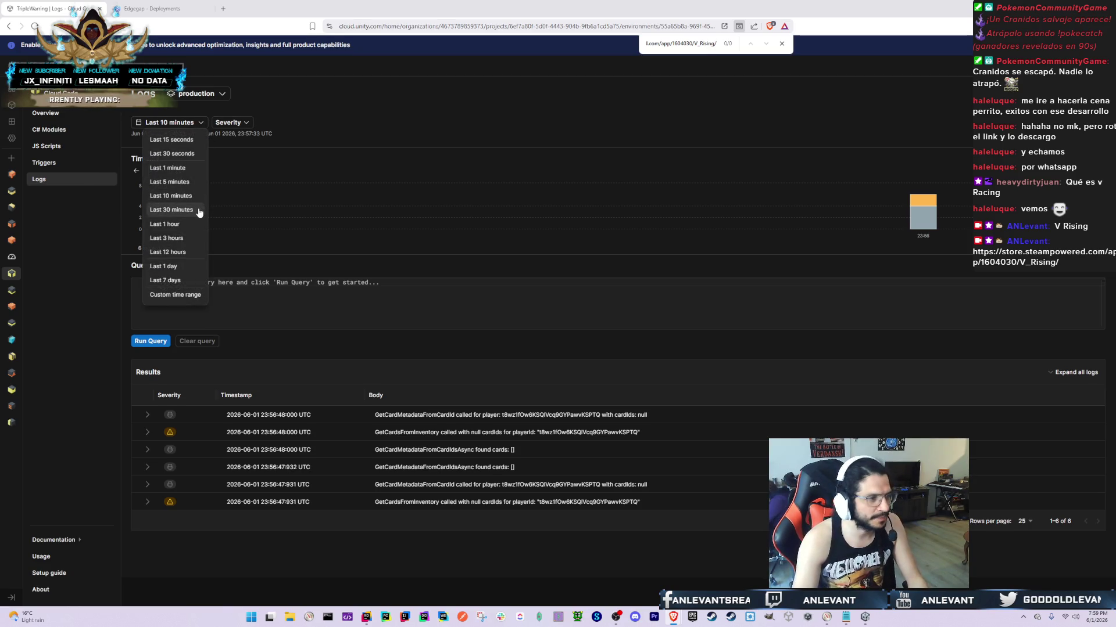
pyautogui.click(198, 211)
pyautogui.press('BackSpace')
pyautogui.press('BackSpace')
pyautogui.press('BackSpace')
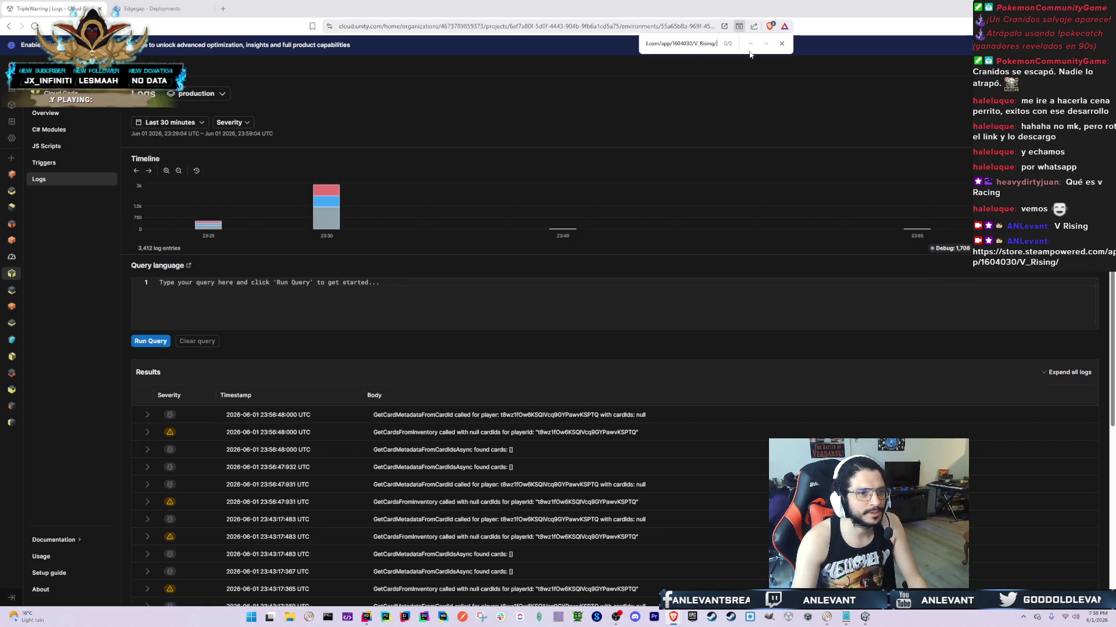
pyautogui.press('BackSpace')
pyautogui.press('BackSpace')
pyautogui.press('BackSpace')
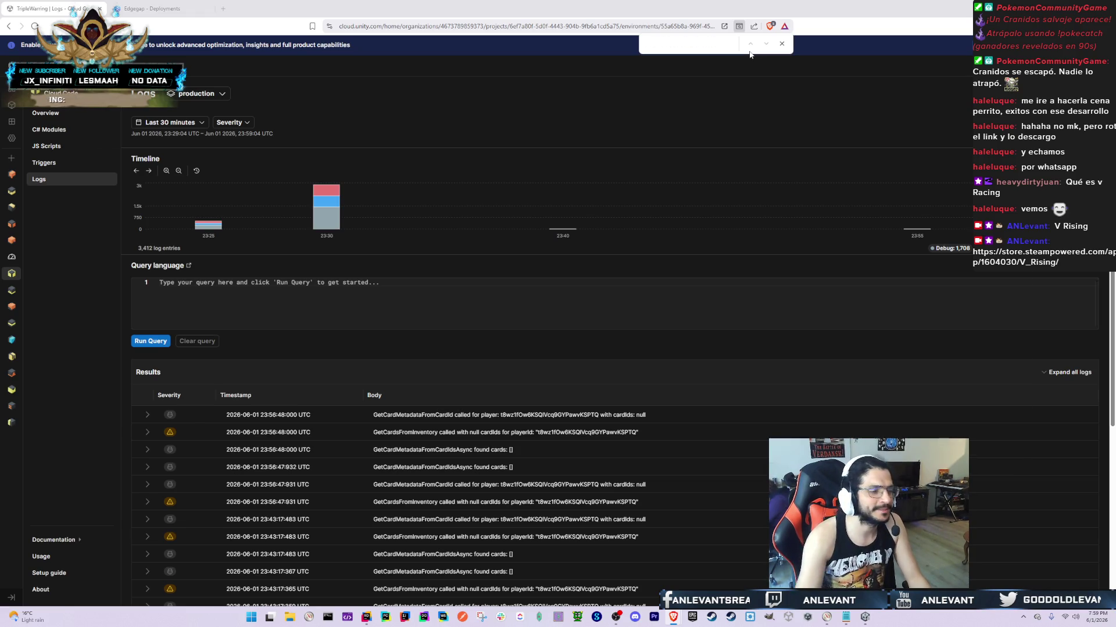
pyautogui.hotkey('alt', 'Tab')
pyautogui.press('Tab')
pyautogui.click(254, 406)
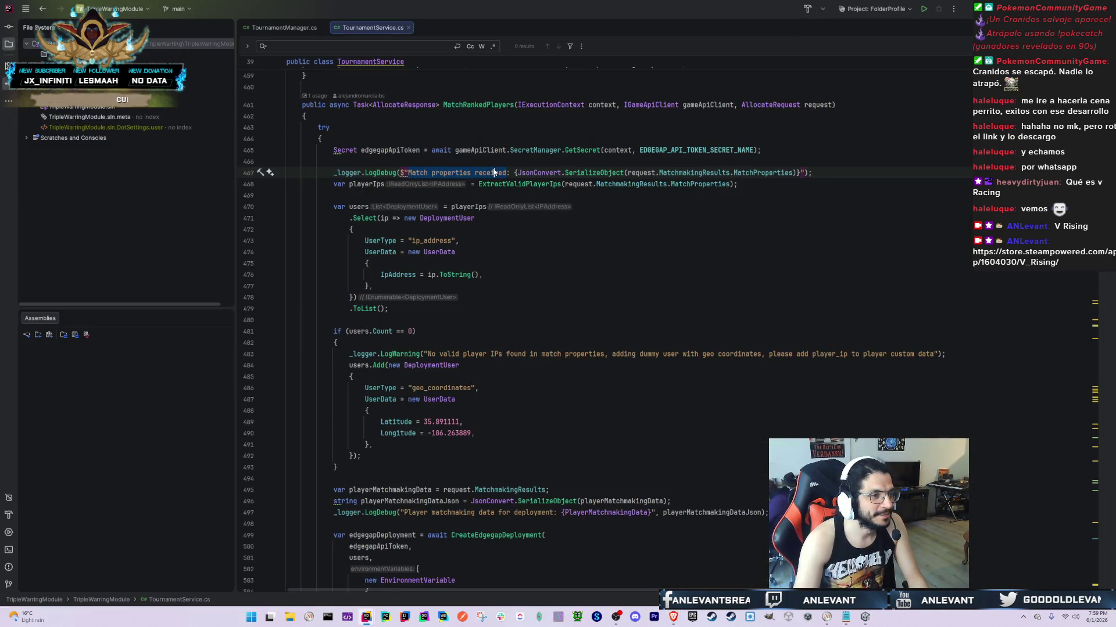
# Step: Search the Cloud Code logs for the 'Match properties received' message from line 467
pyautogui.rightClick(497, 173)
pyautogui.click(481, 173)
pyautogui.hotkey('ctrl', 'shift', 'Right')
pyautogui.hotkey('ctrl', 'shift', 'Right')
pyautogui.hotkey('ctrl', 'shift', 'Right')
pyautogui.hotkey('ctrl', 'c')
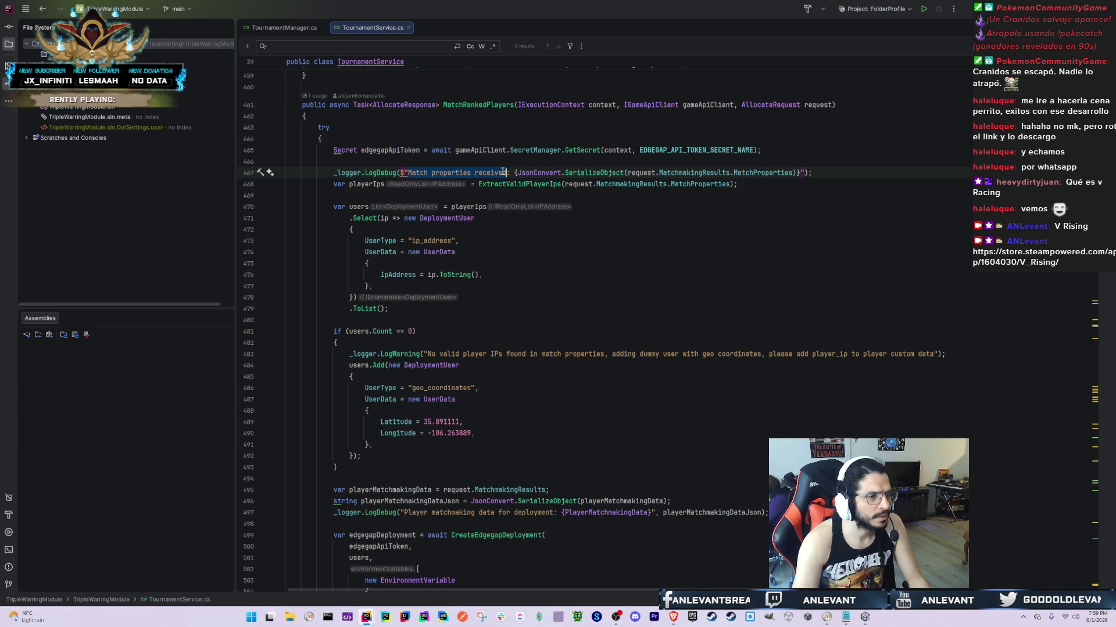
pyautogui.hotkey('alt', 'Tab')
pyautogui.hotkey('ctrl', 'v')
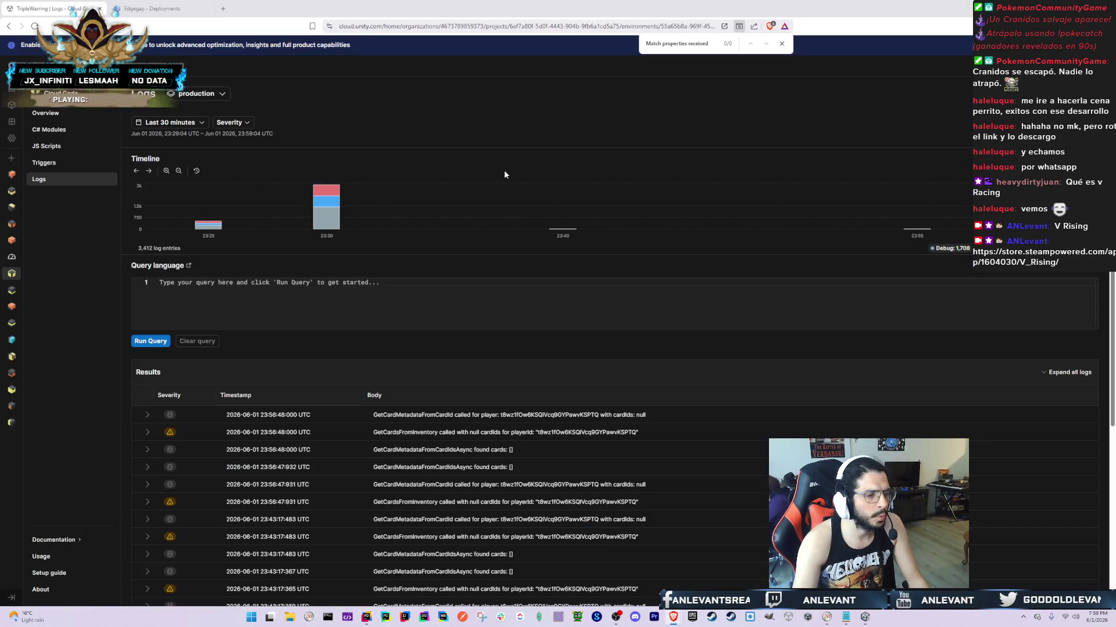
pyautogui.hotkey('alt', 'Tab')
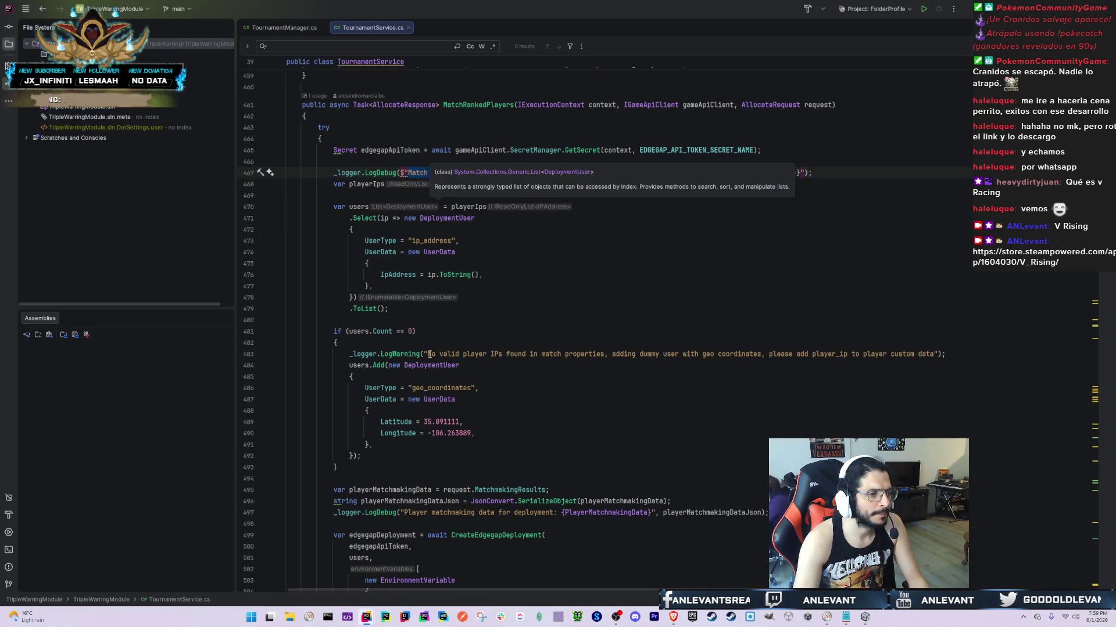
# Step: Search the logs for 'No valid player IPs found in', confirming 0 matches
pyautogui.moveTo(429, 354); pyautogui.dragTo(542, 354)
pyautogui.hotkey('ctrl', 'c')
pyautogui.hotkey('alt', 'Tab')
pyautogui.hotkey('ctrl', 'v')
pyautogui.scroll(-5, 545, 337)
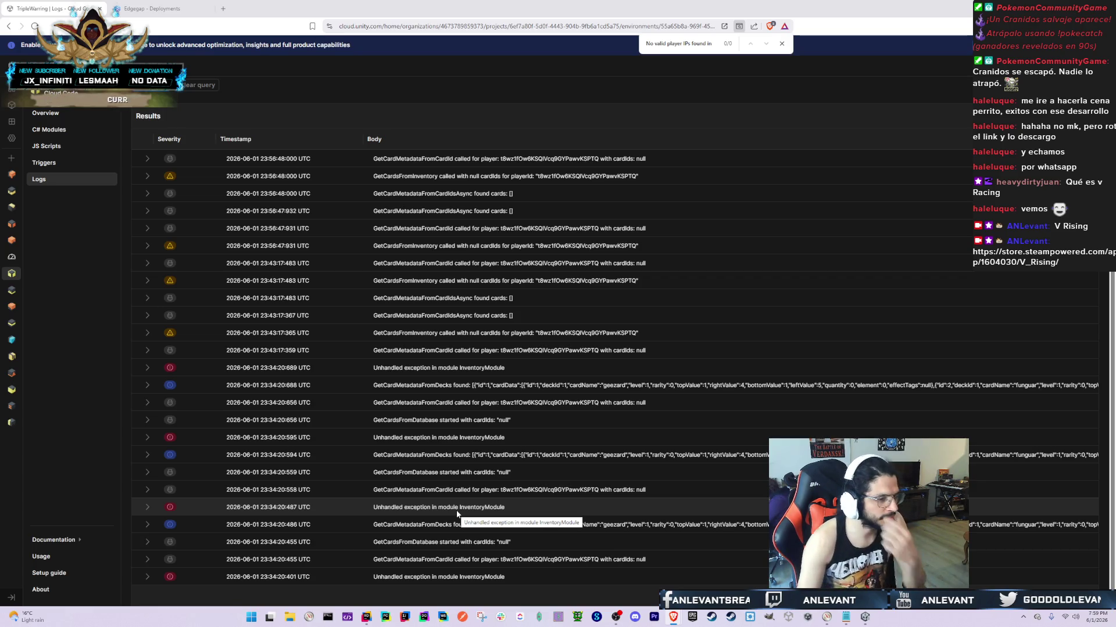
pyautogui.scroll(5, 456, 514)
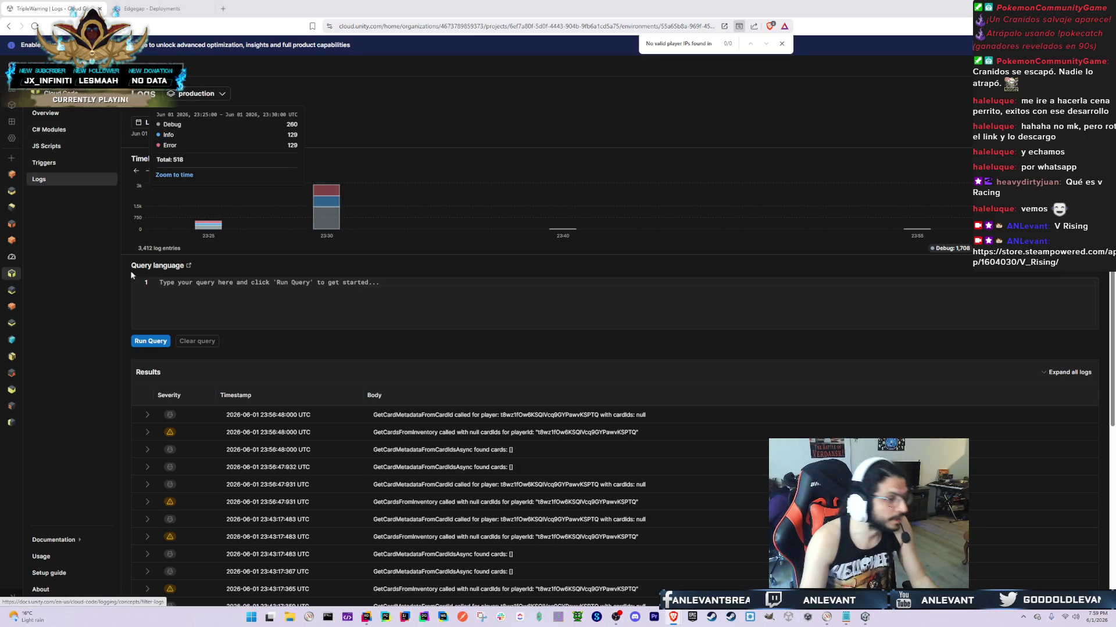
pyautogui.hotkey('alt', 'Tab')
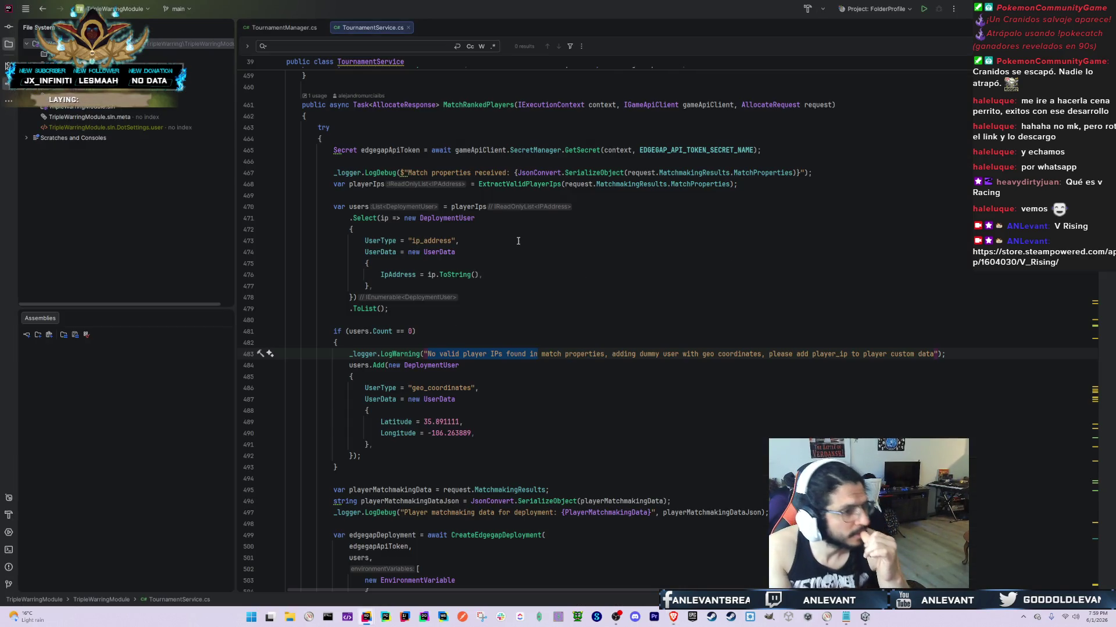
# Step: Select the 'Match properties received:' text and scroll down through the try block in TournamentService.cs
pyautogui.click(398, 139)
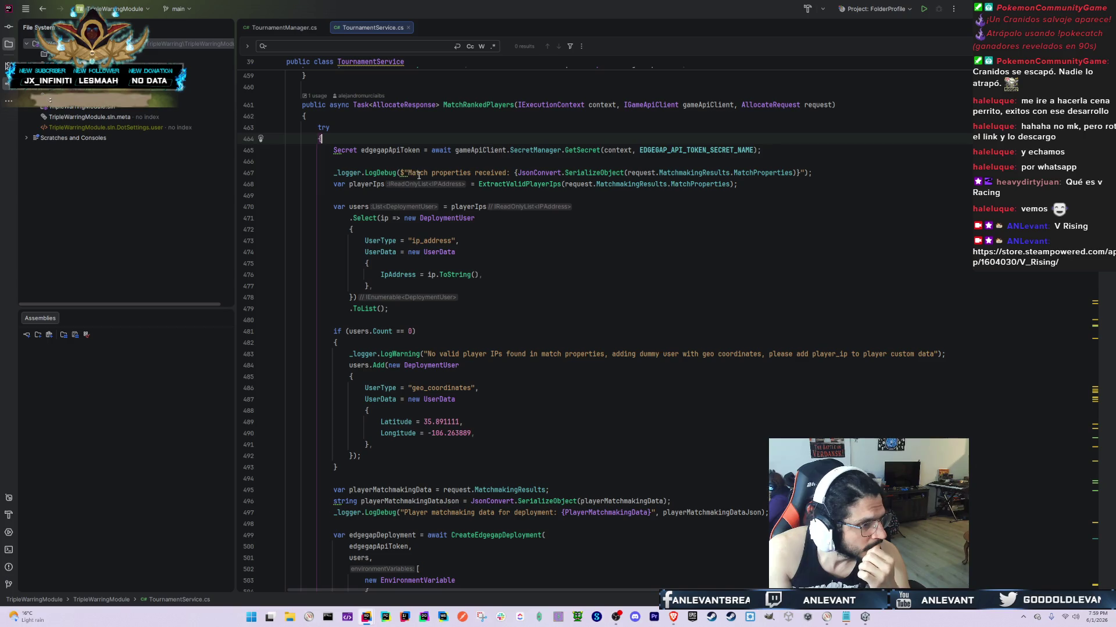
pyautogui.click(475, 173)
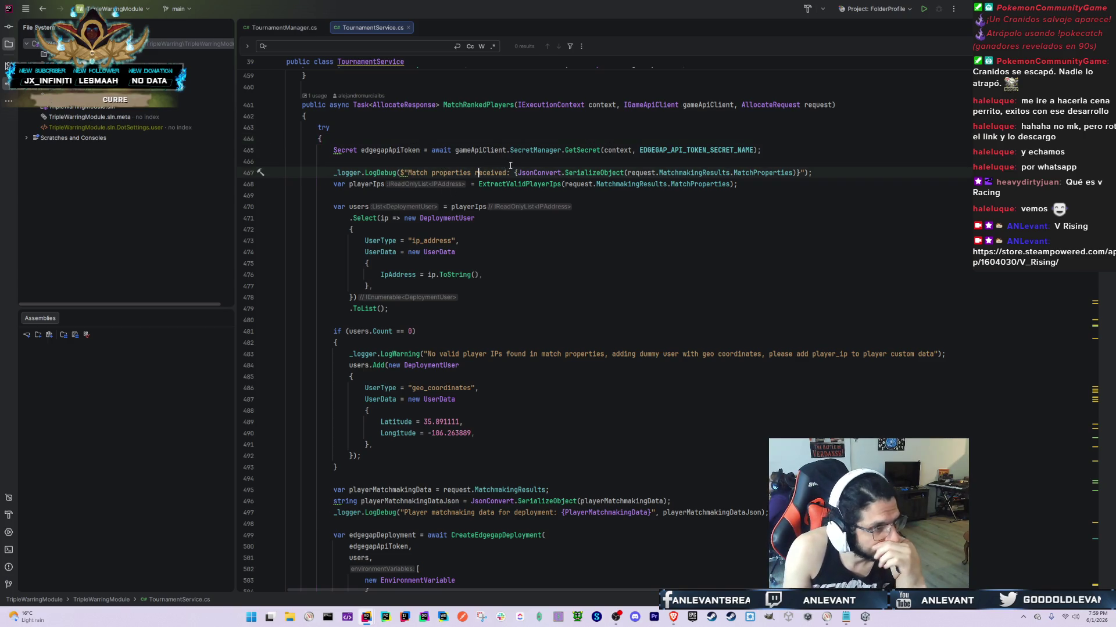
pyautogui.moveTo(507, 173); pyautogui.dragTo(410, 173)
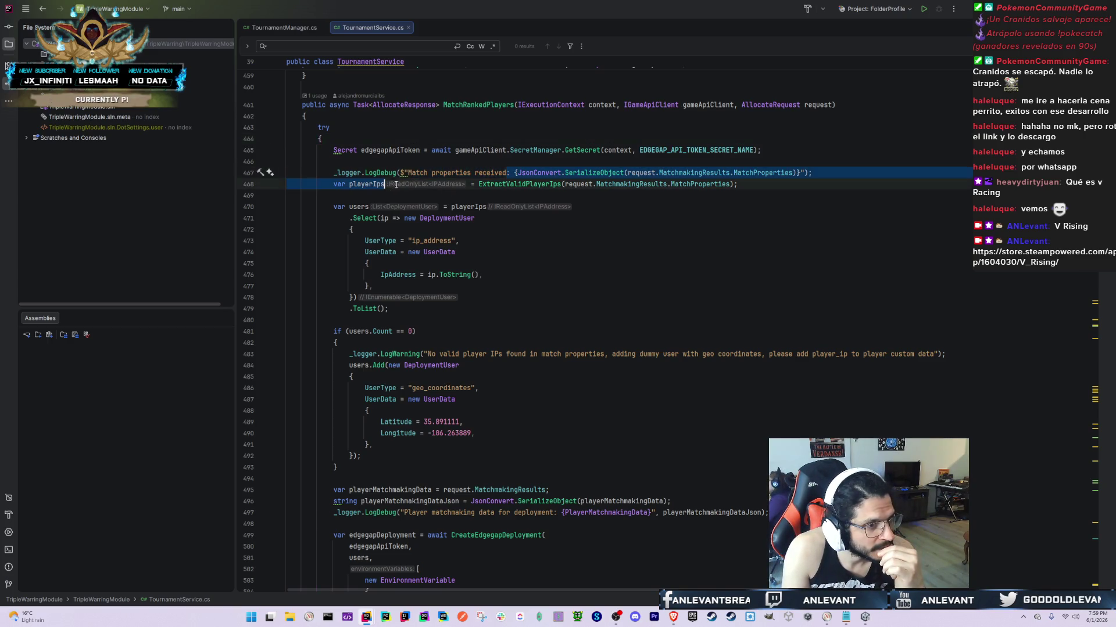
pyautogui.scroll(-7, 405, 175)
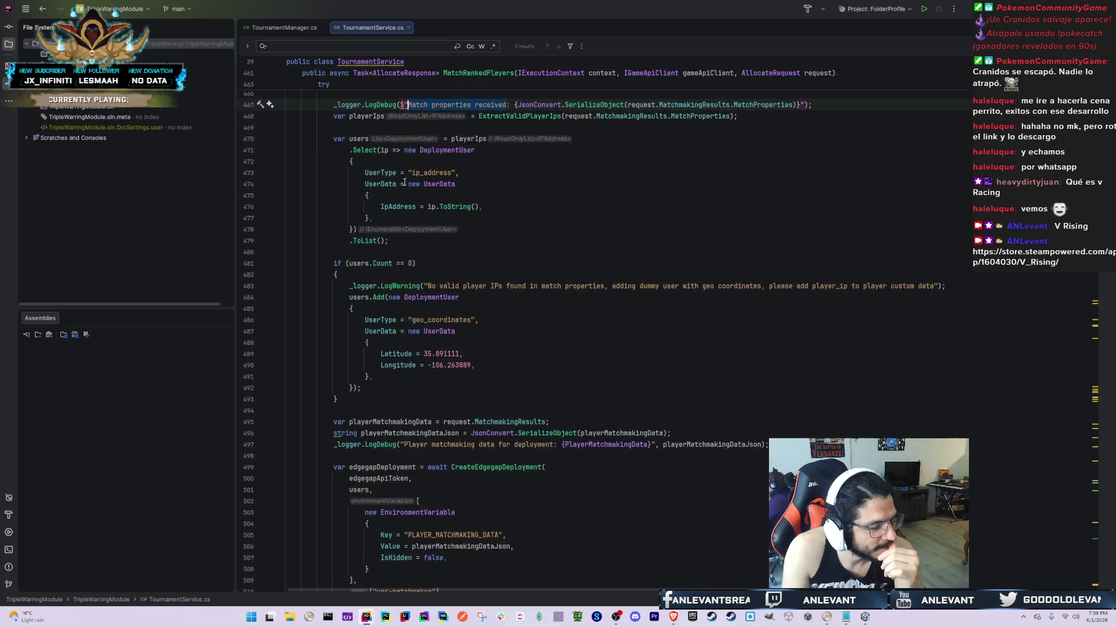
pyautogui.scroll(-4, 402, 187)
pyautogui.scroll(16, 402, 187)
pyautogui.click(357, 297)
pyautogui.scroll(-16, 357, 298)
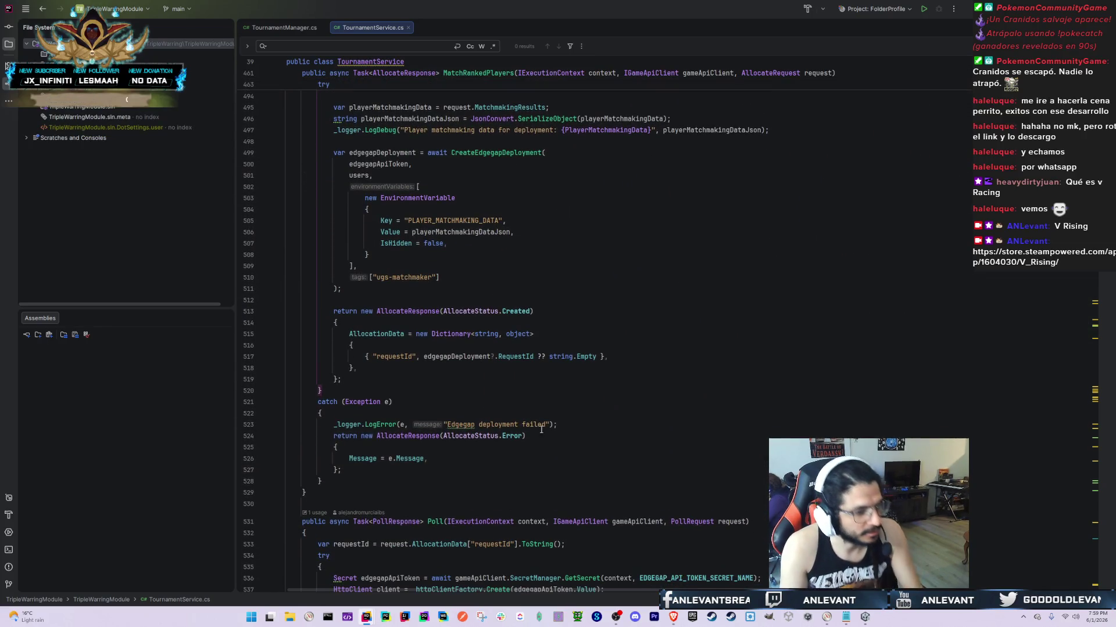
# Step: Copy 'Edgegap deployment failed' and search the Cloud Code logs for it, finding 0 matches
pyautogui.moveTo(548, 425); pyautogui.dragTo(447, 425)
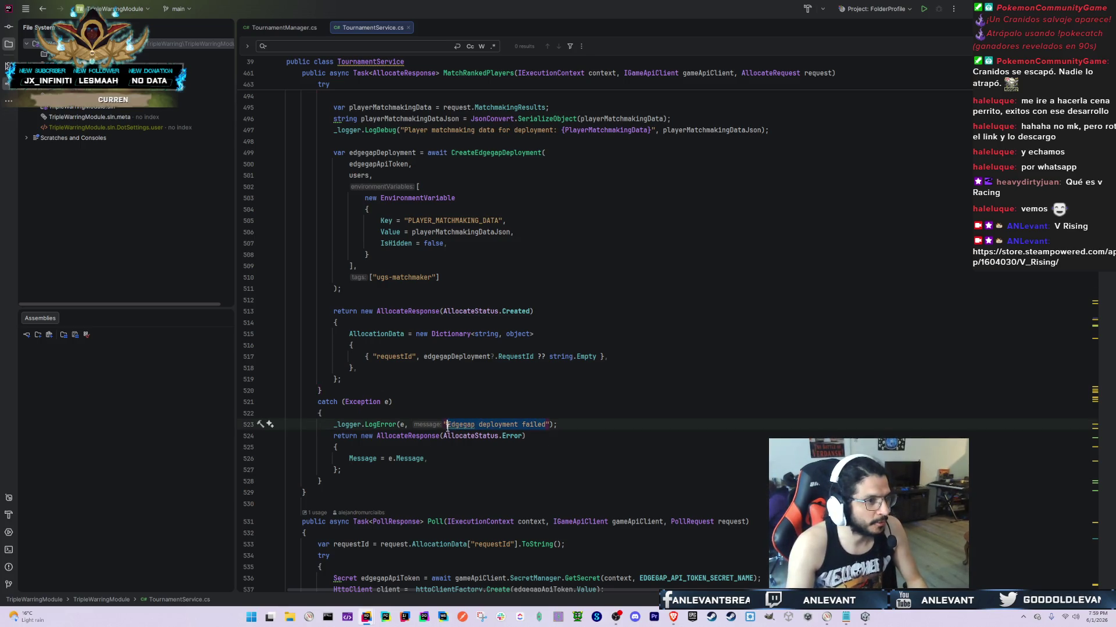
pyautogui.hotkey('ctrl', 'c')
pyautogui.hotkey('alt', 'Tab')
pyautogui.hotkey('ctrl', 'f')
pyautogui.hotkey('ctrl', 'v')
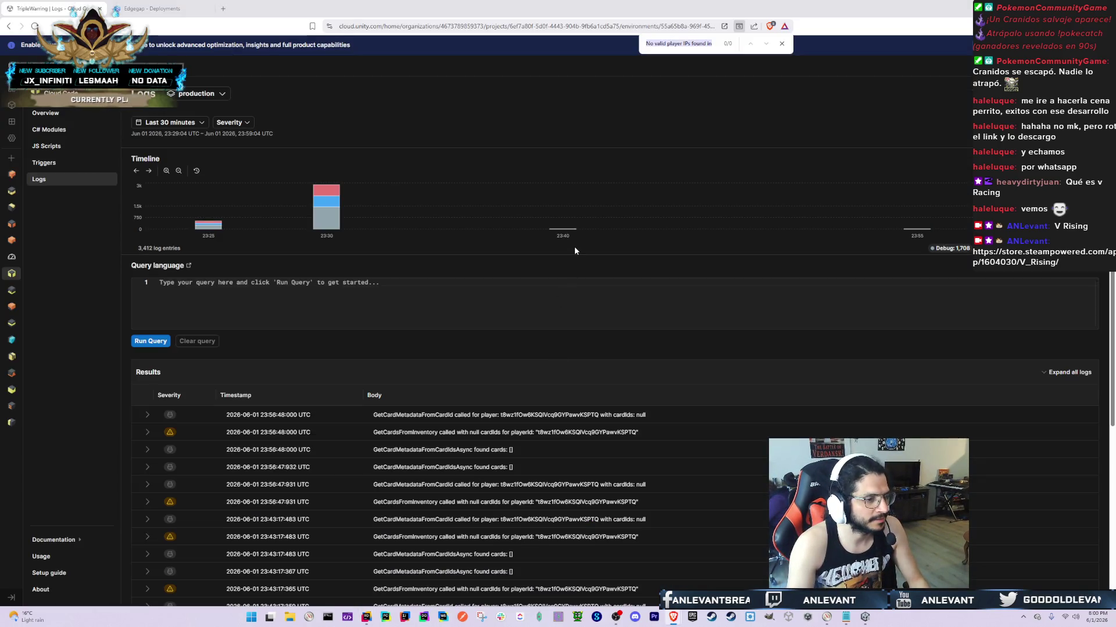
pyautogui.hotkey('alt', 'Tab')
pyautogui.scroll(3, 496, 262)
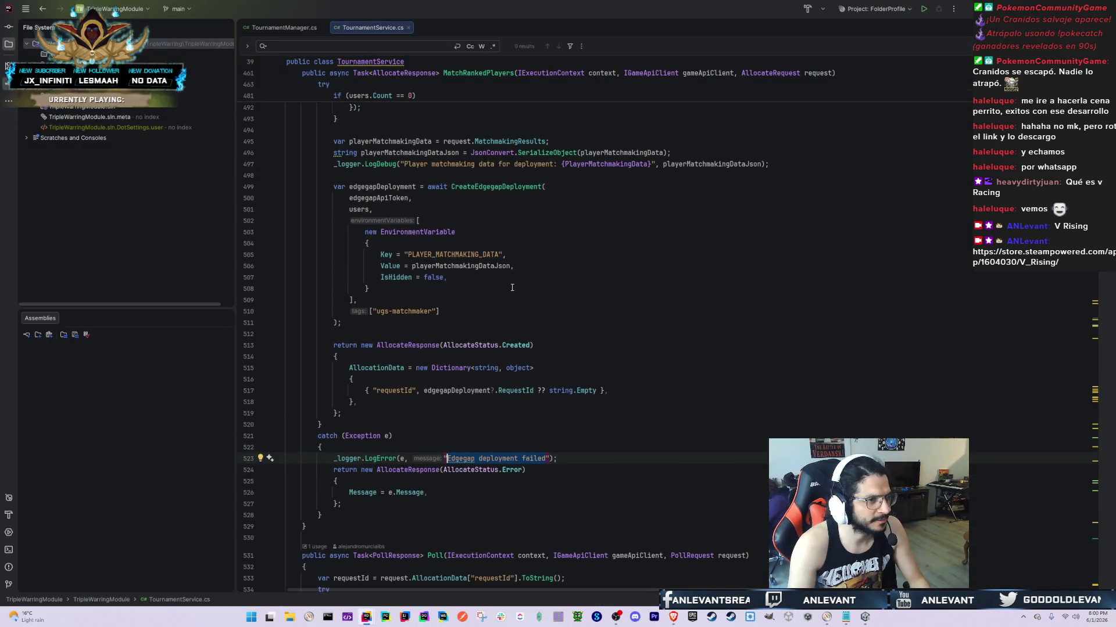
pyautogui.scroll(1, 496, 262)
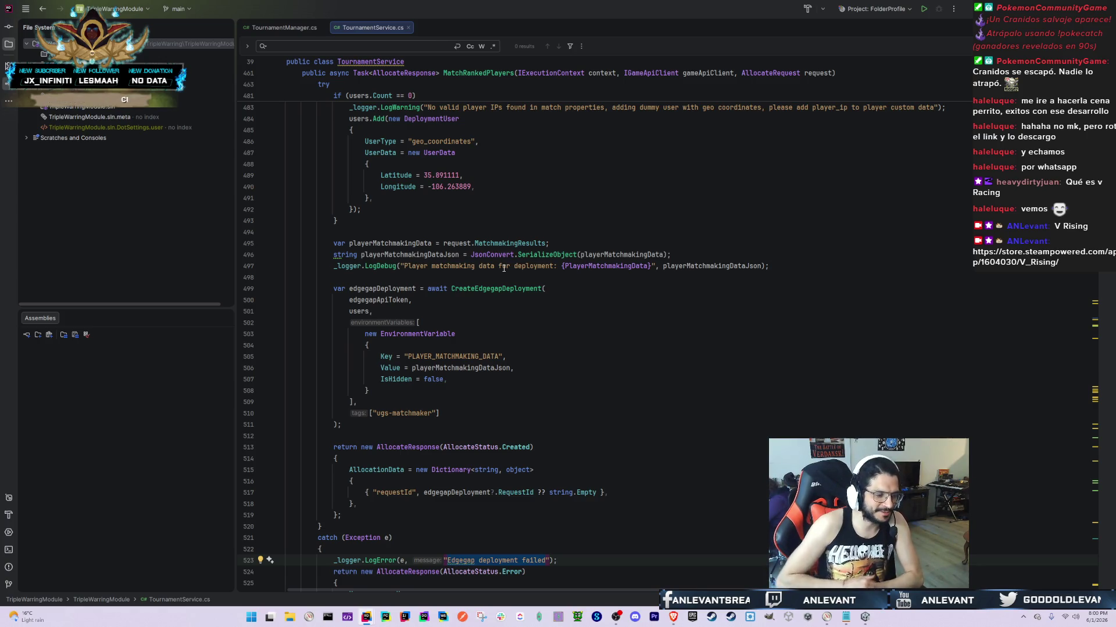
pyautogui.hotkey('alt', 'Tab')
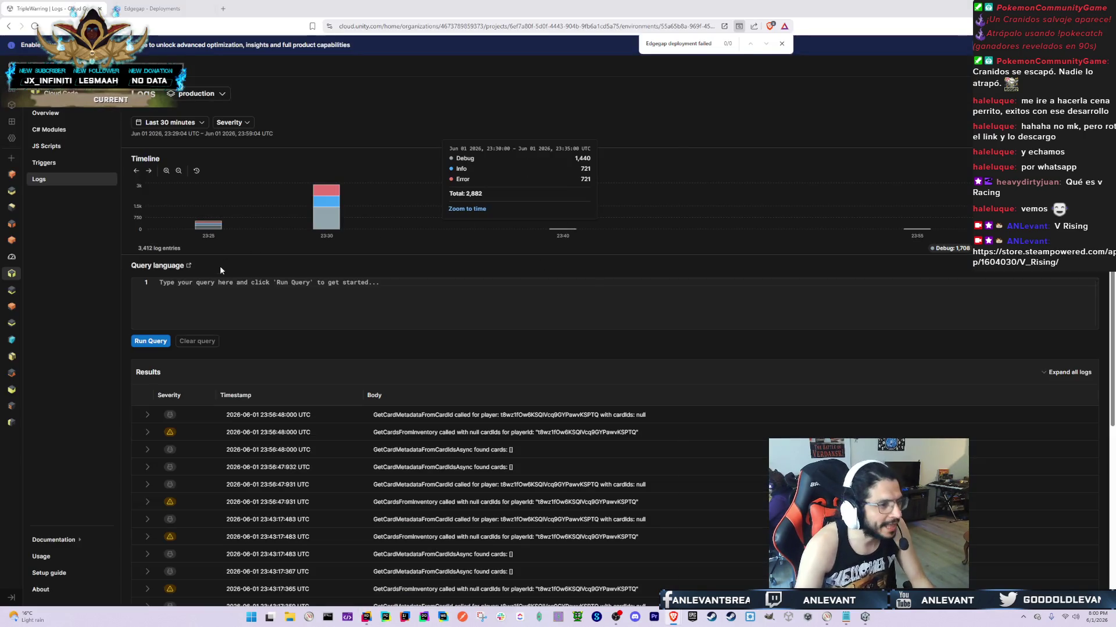
# Step: Visit the Cloud Code Overview and C# Modules pages, then return to the Logs
pyautogui.click(58, 114)
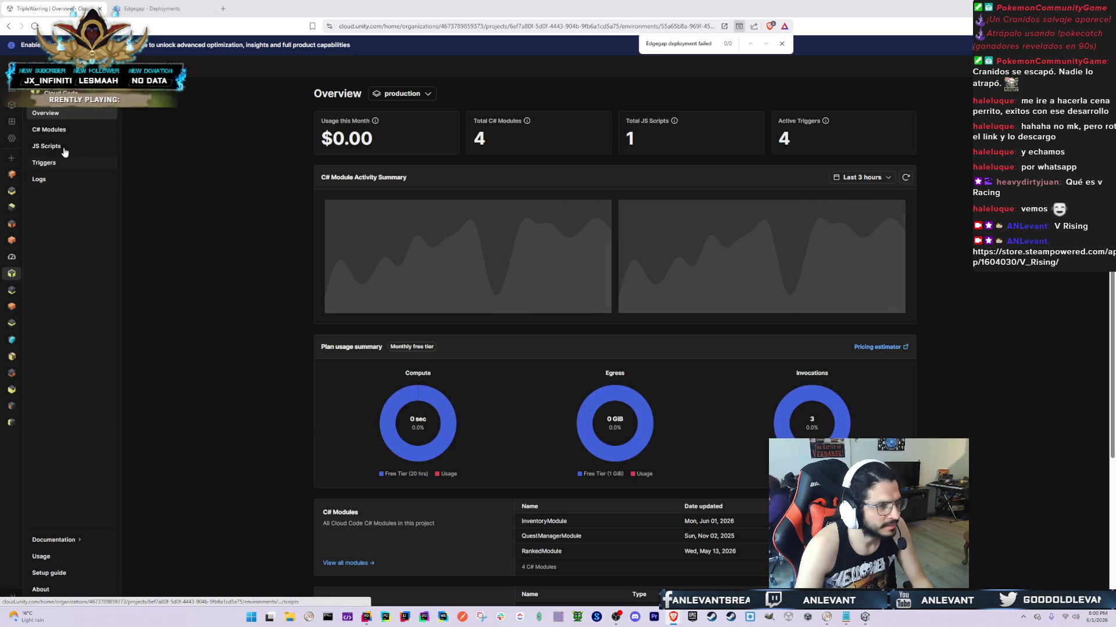
pyautogui.click(66, 125)
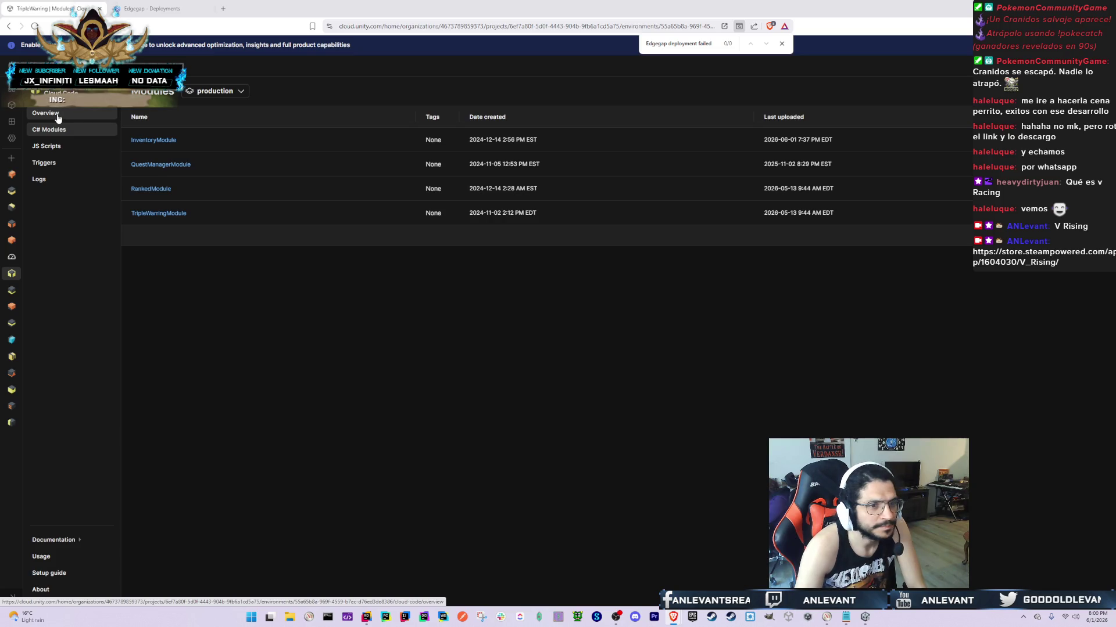
pyautogui.click(57, 117)
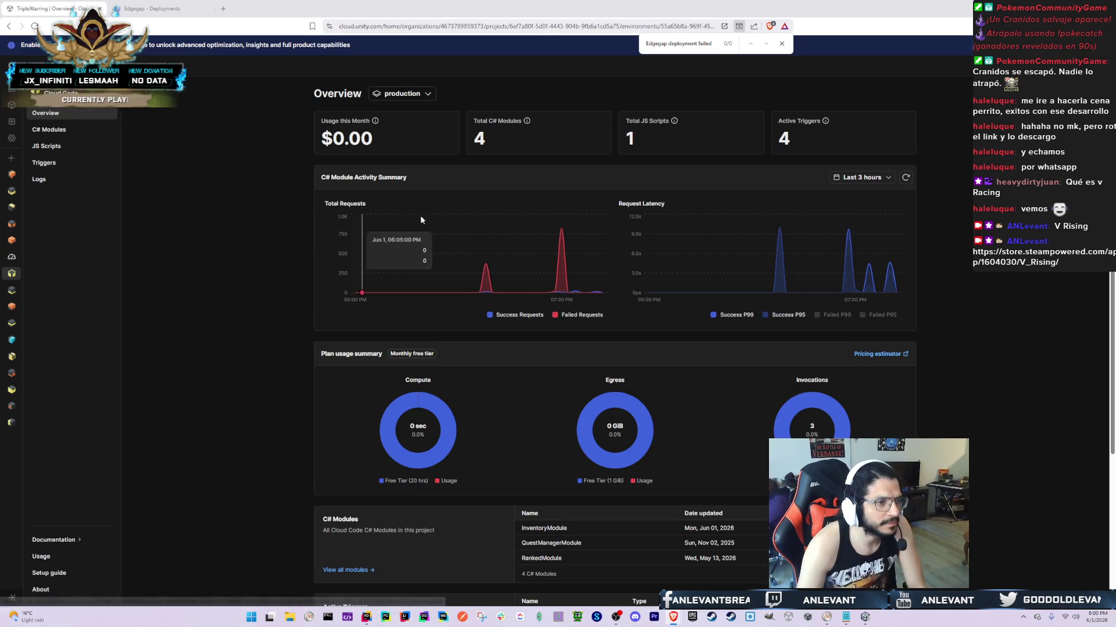
pyautogui.moveTo(562, 245)
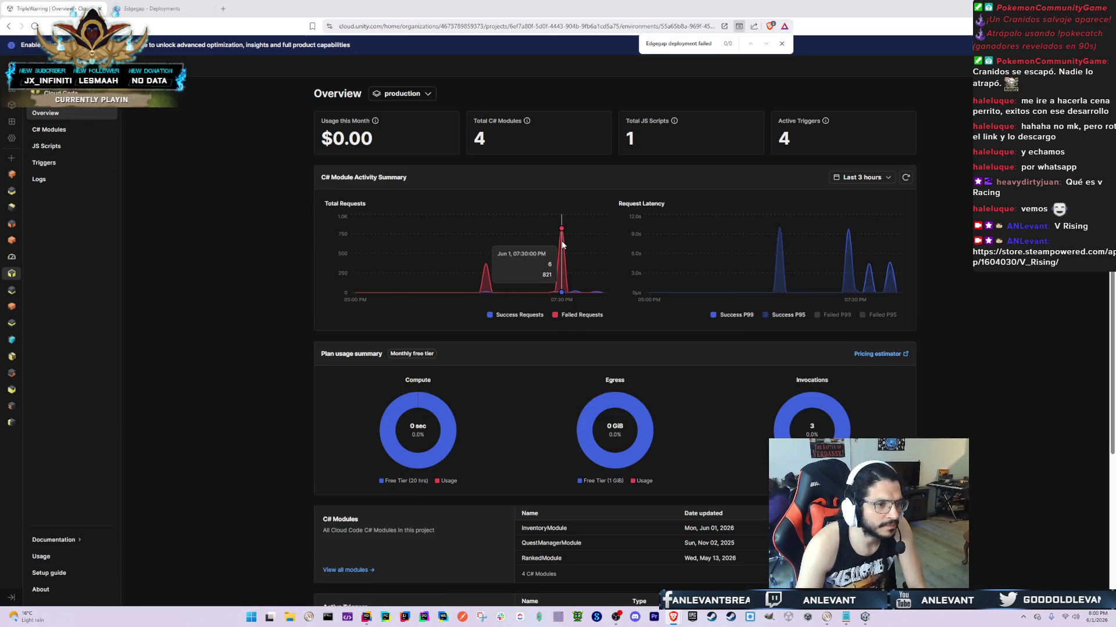
pyautogui.click(50, 181)
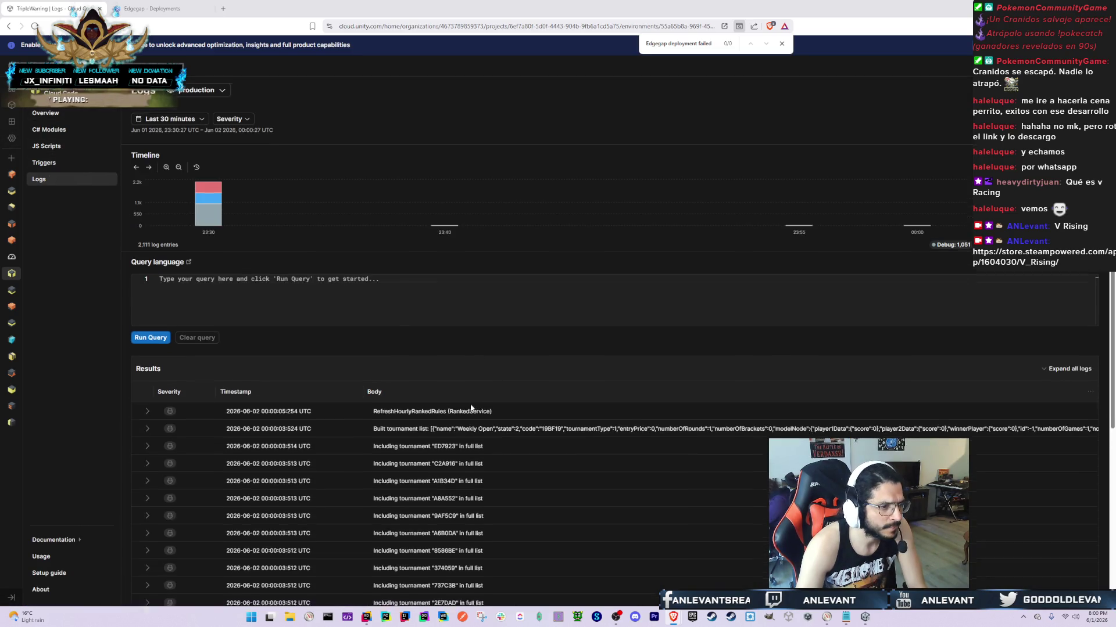
pyautogui.scroll(-4, 432, 381)
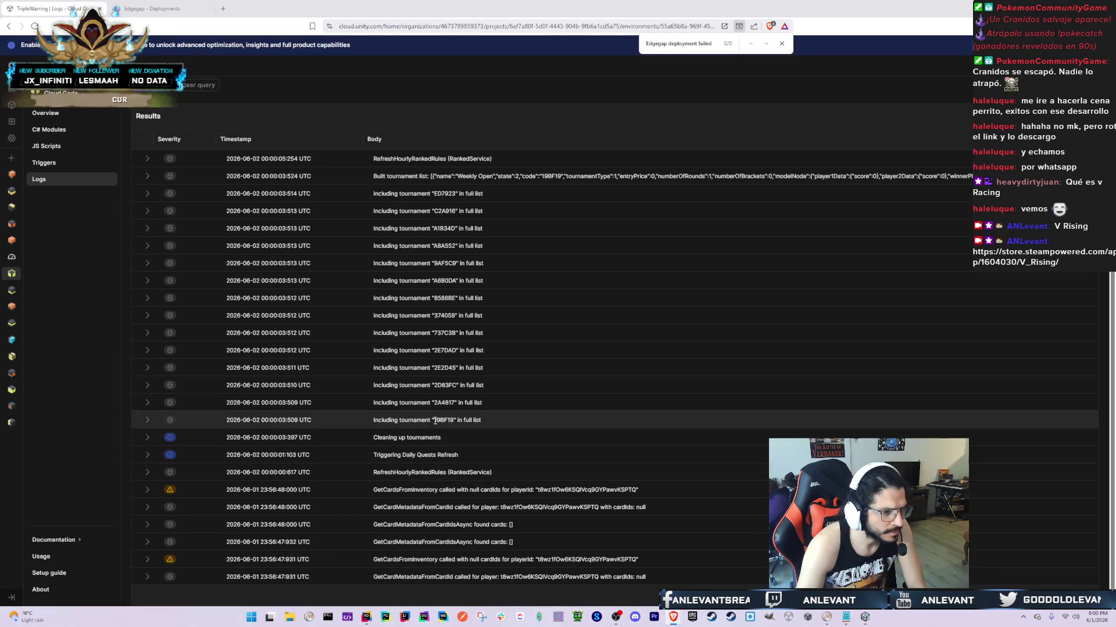
pyautogui.scroll(5, 405, 432)
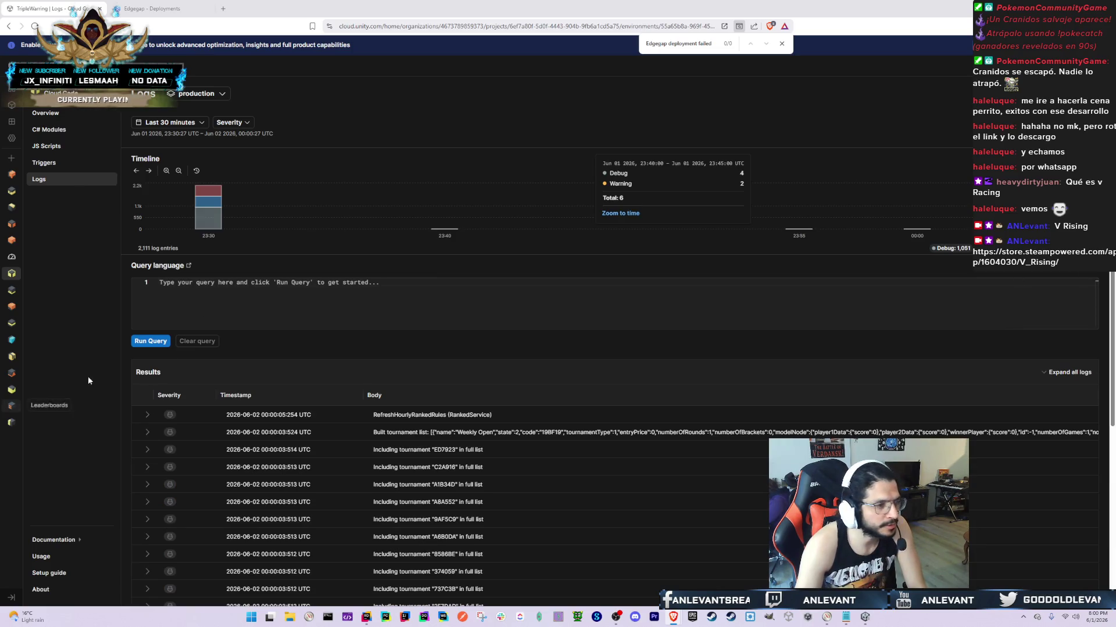
pyautogui.scroll(-3, 688, 423)
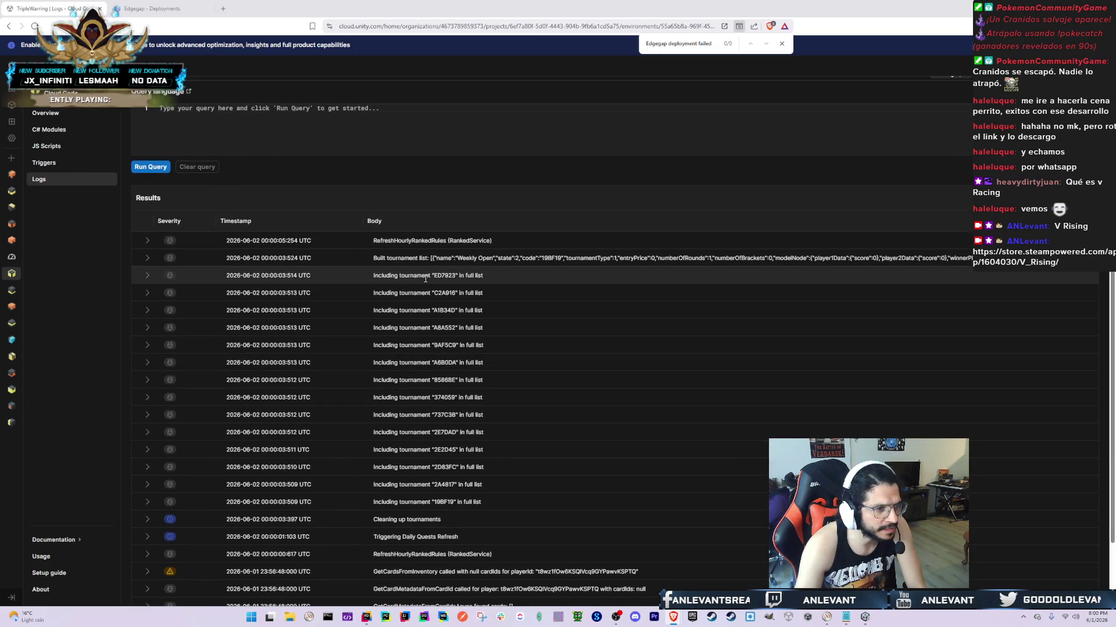
# Step: Expand and inspect the ED7923 and 'Cleaning up tournaments' log entries
pyautogui.moveTo(432, 278); pyautogui.dragTo(472, 291)
pyautogui.click(479, 276)
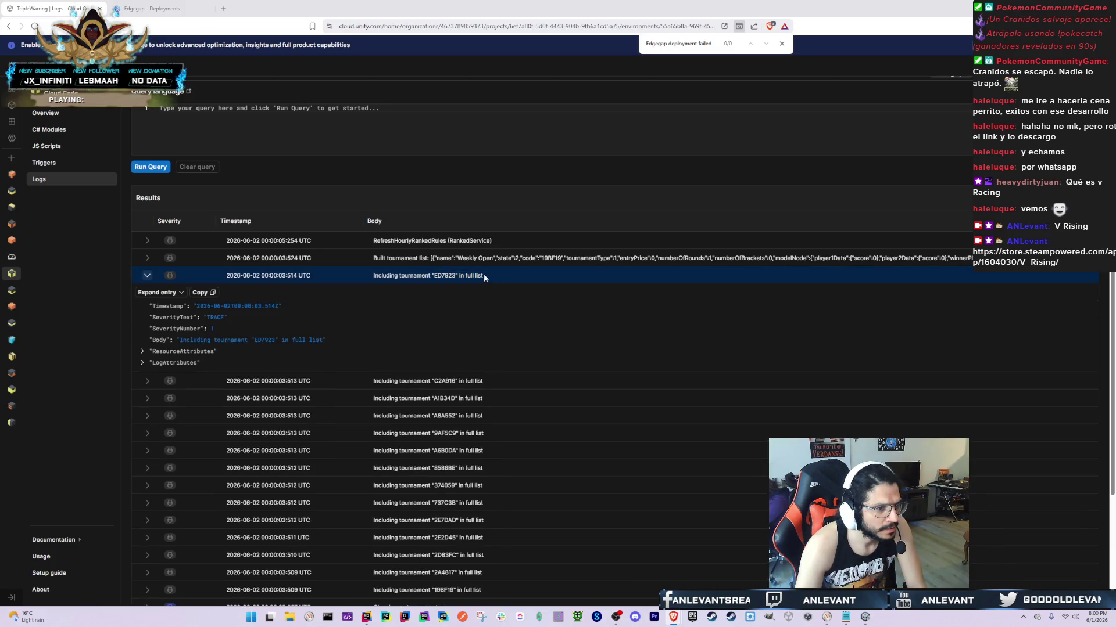
pyautogui.click(478, 275)
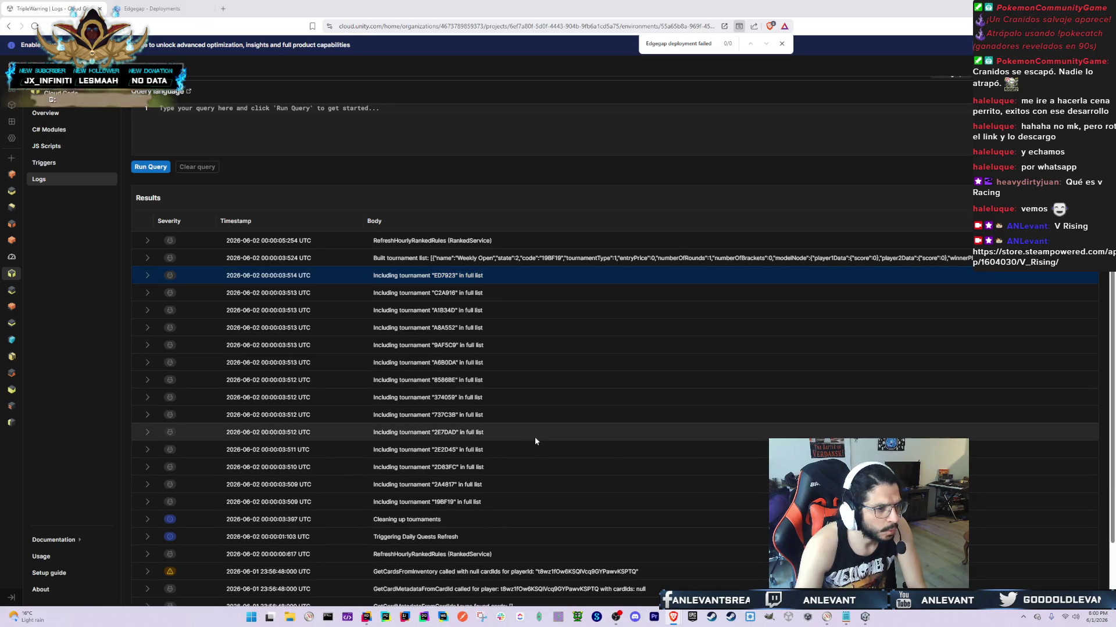
pyautogui.scroll(-2, 533, 444)
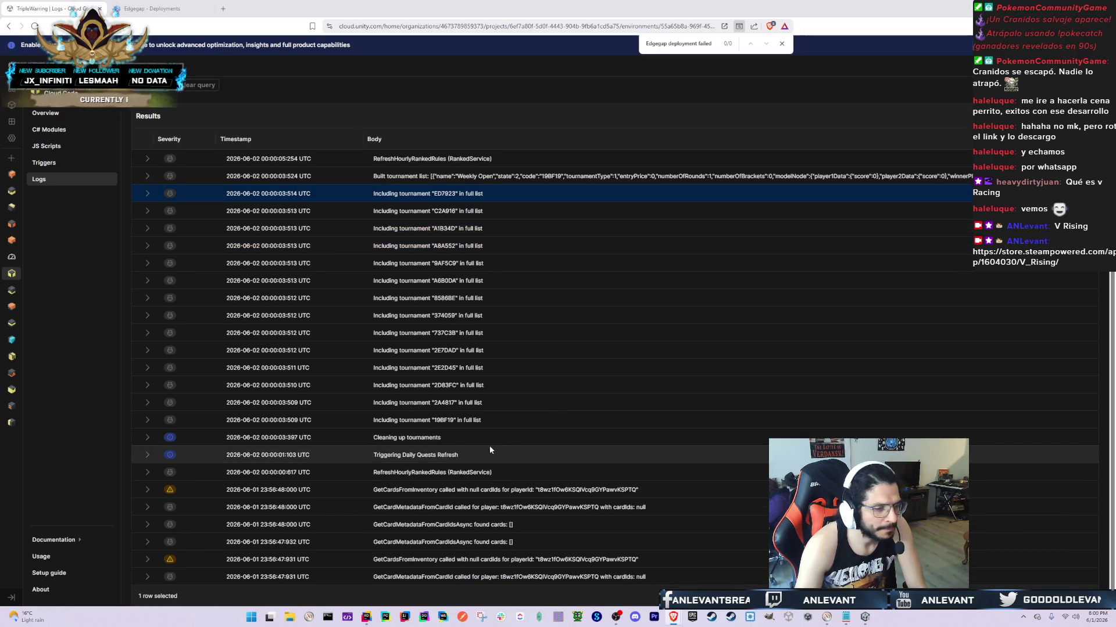
pyautogui.moveTo(454, 438); pyautogui.dragTo(374, 437)
pyautogui.click(455, 438)
pyautogui.click(452, 437)
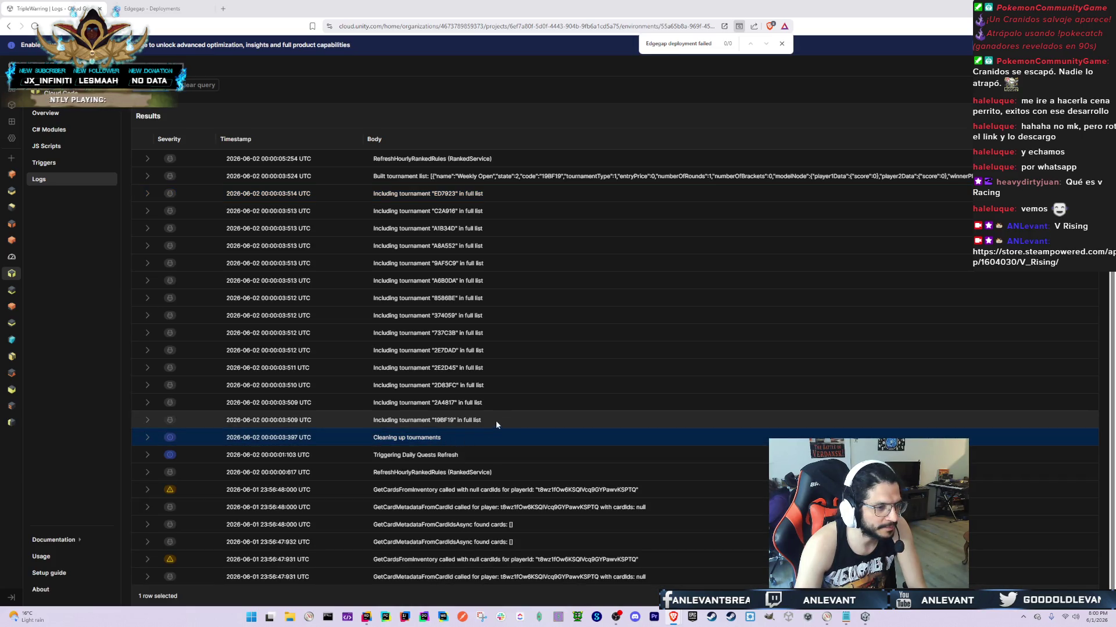
pyautogui.scroll(3, 505, 265)
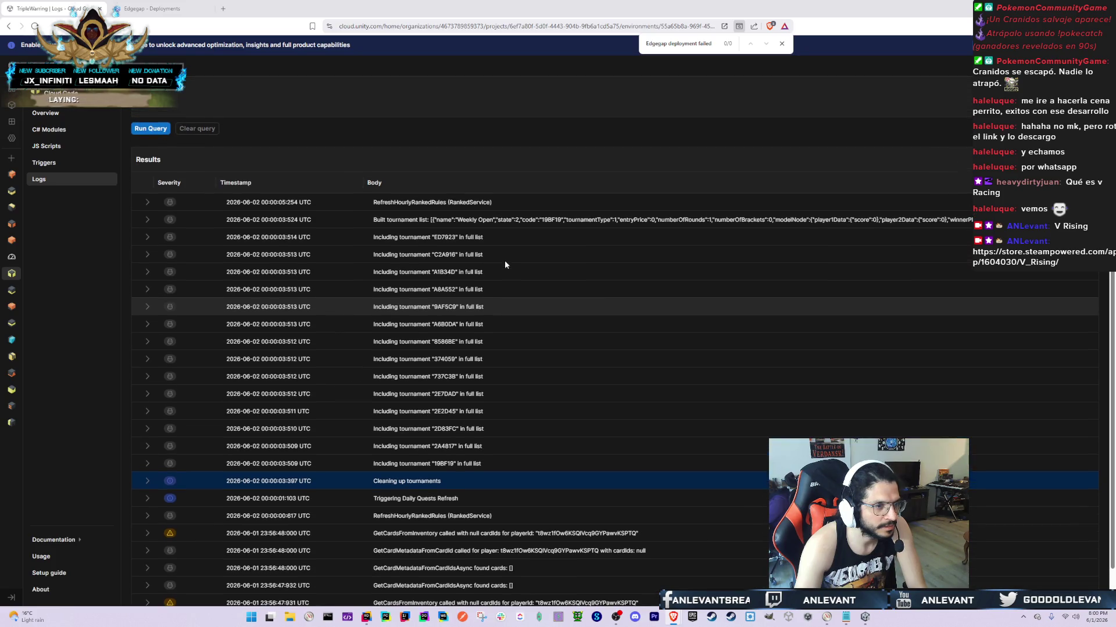
pyautogui.scroll(2, 525, 355)
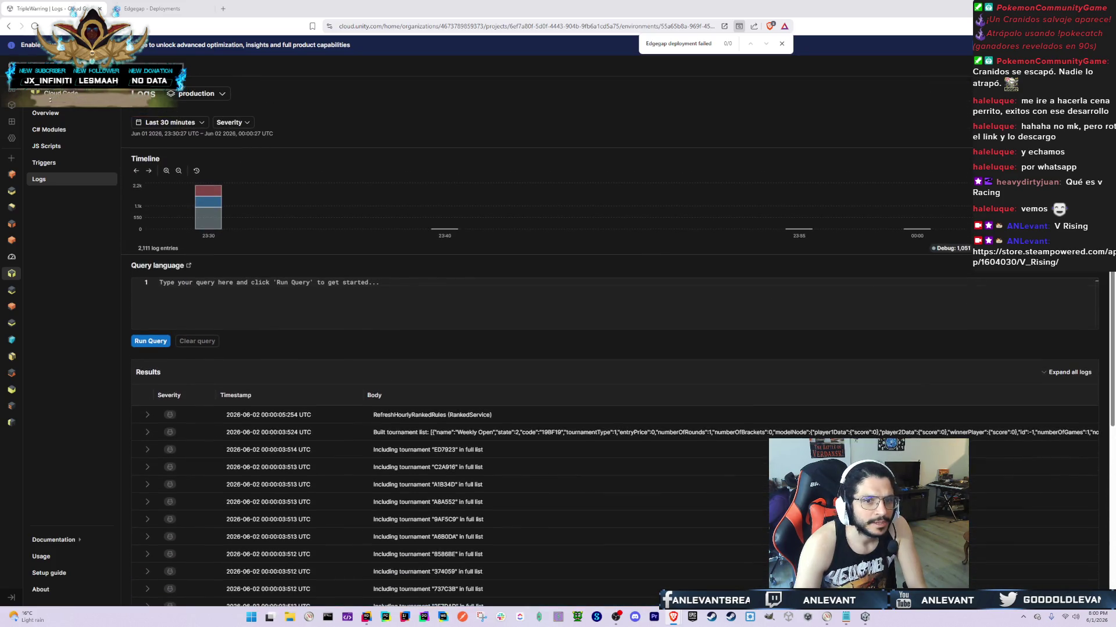
pyautogui.scroll(-2, 511, 372)
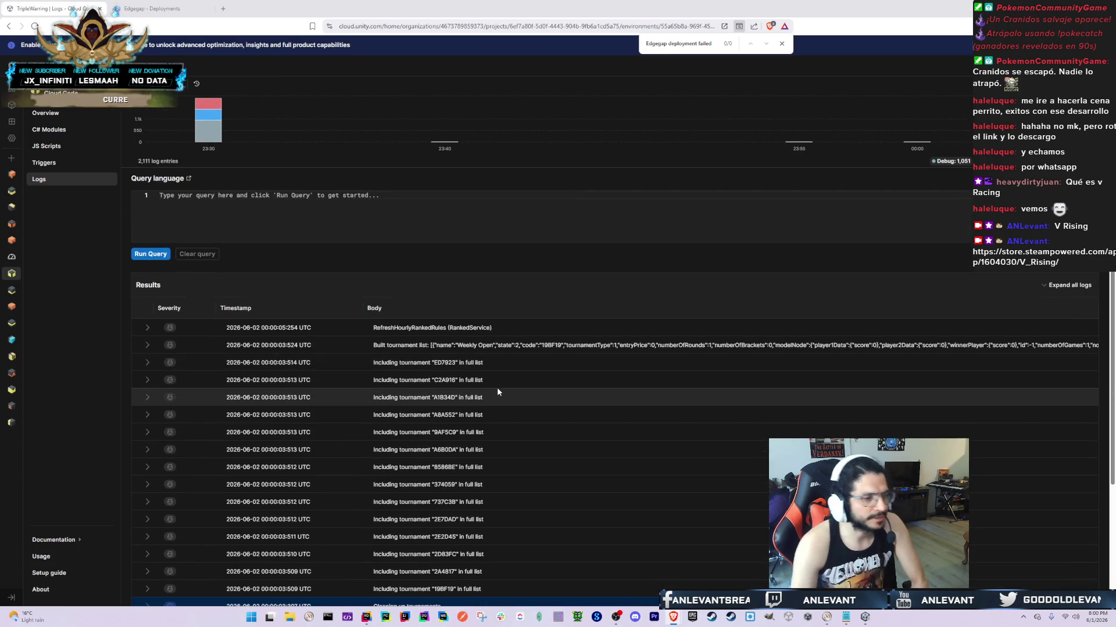
pyautogui.scroll(2, 500, 365)
pyautogui.click(178, 123)
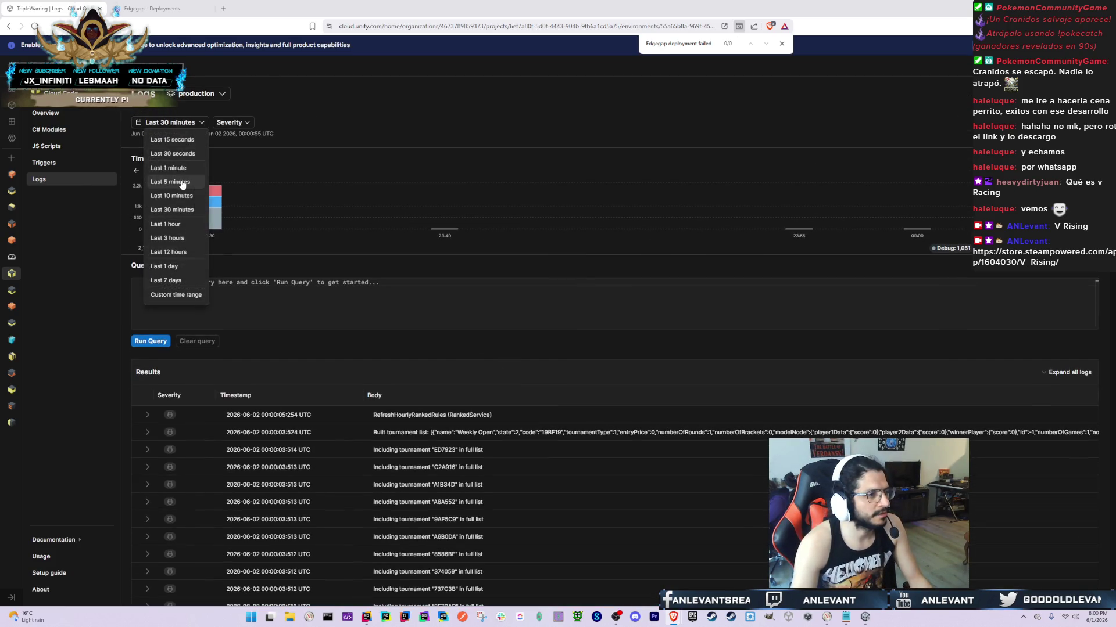
# Step: Limit logs to the last 15 seconds and restart Play mode in Unity to reach the login screen
pyautogui.click(174, 153)
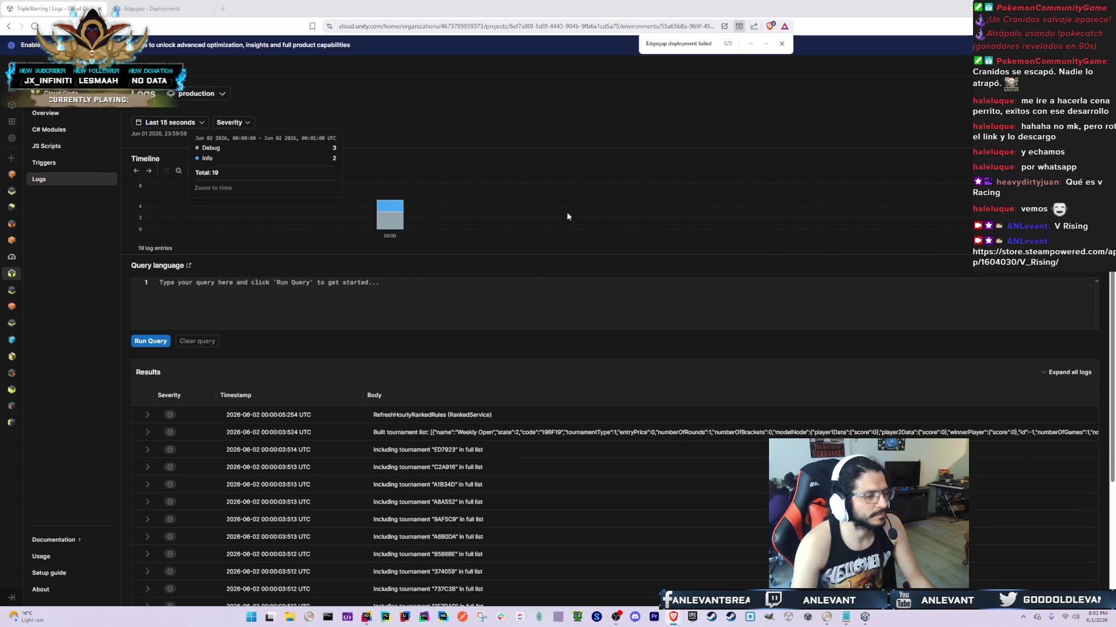
pyautogui.hotkey('alt', 'Tab')
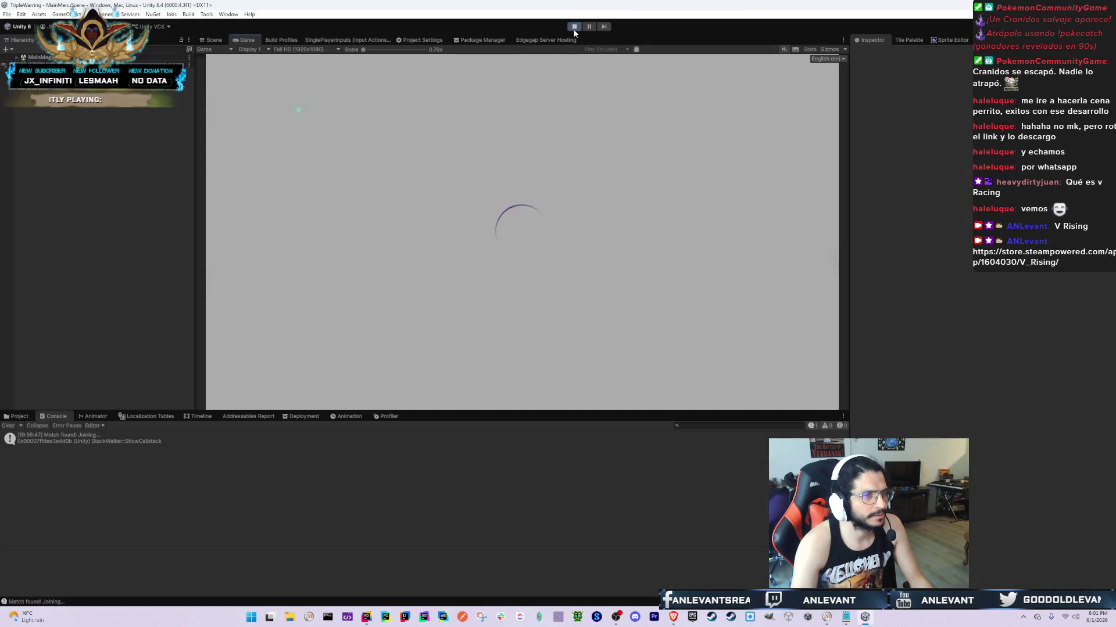
pyautogui.click(574, 26)
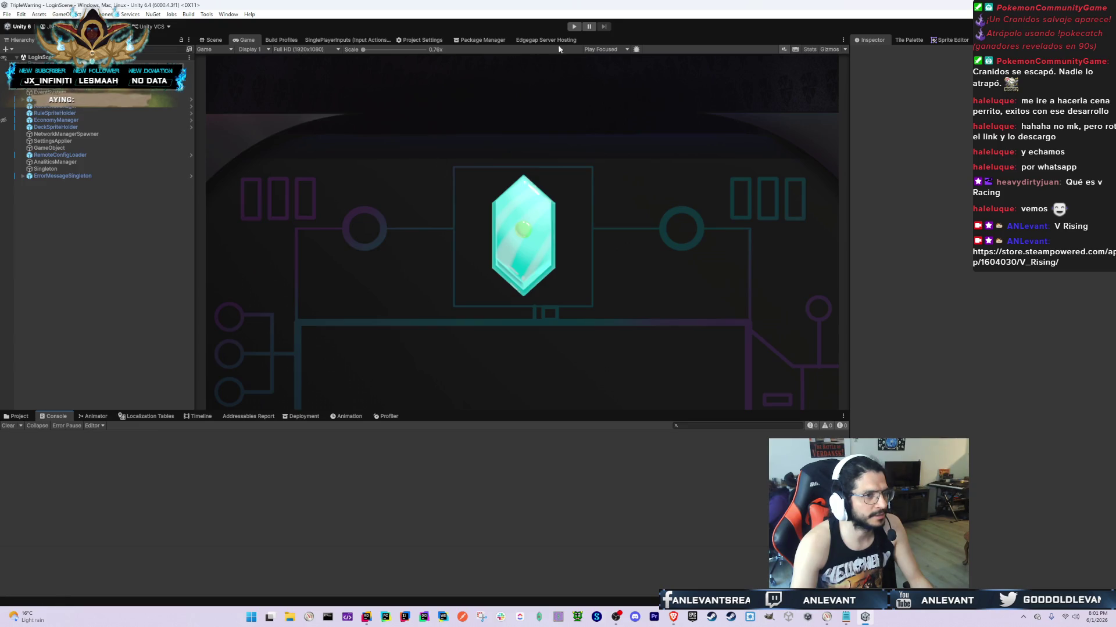
pyautogui.hotkey('alt', 'Tab')
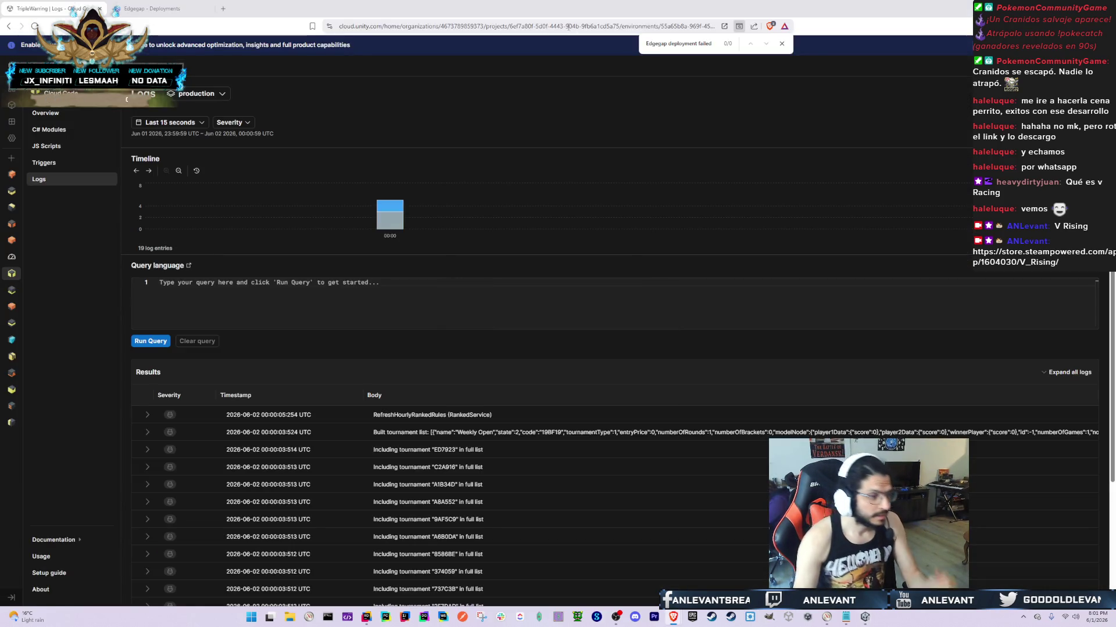
pyautogui.scroll(-3, 404, 556)
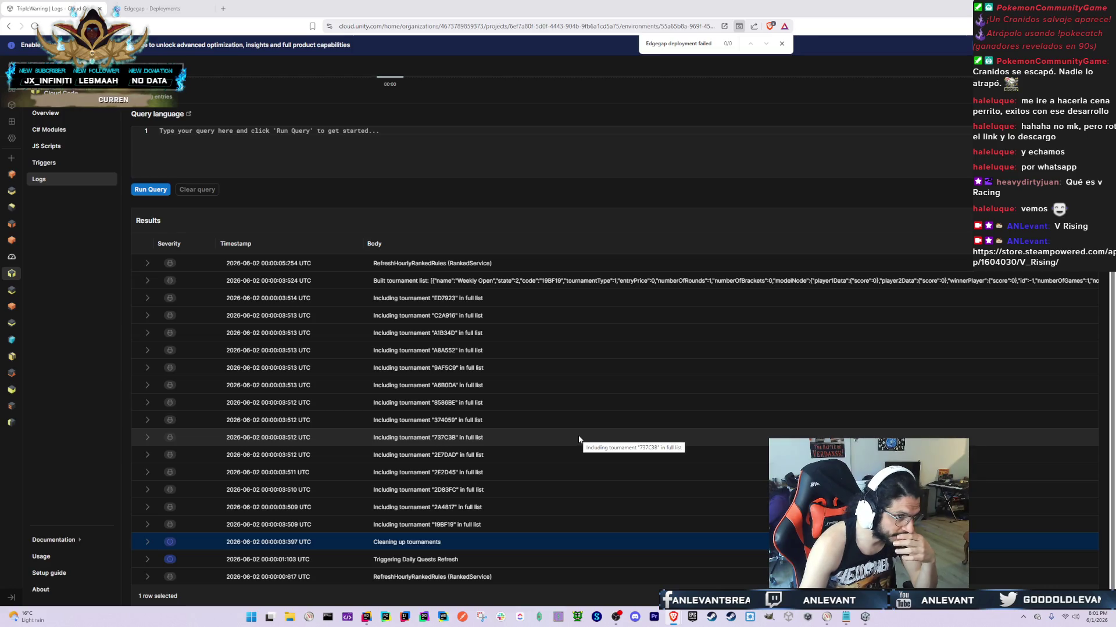
pyautogui.scroll(3, 539, 434)
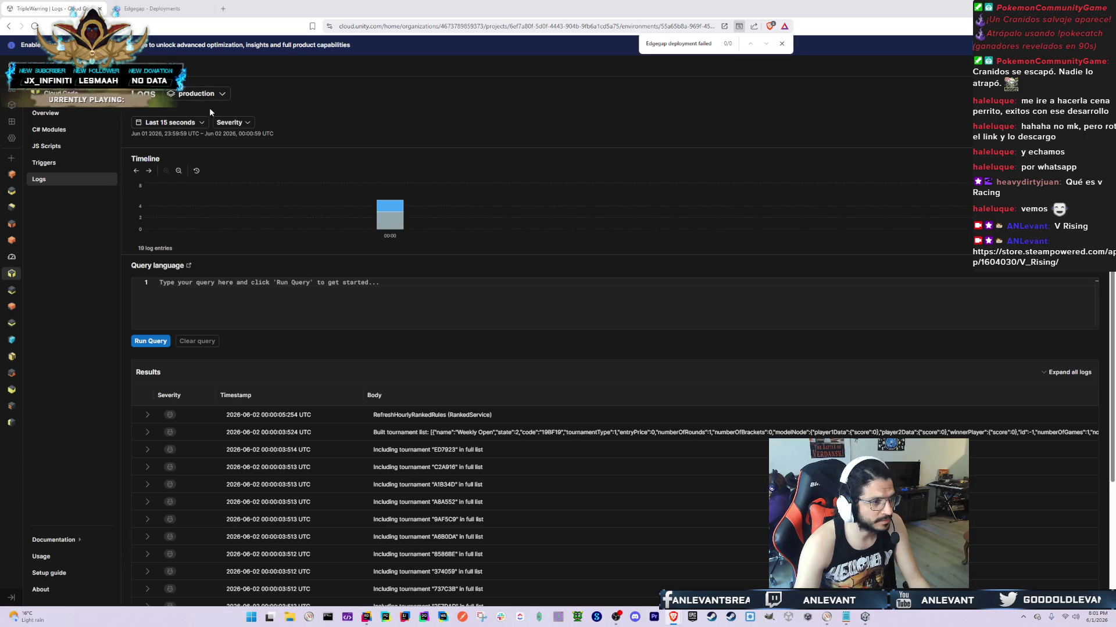
pyautogui.hotkey('alt', 'Tab')
pyautogui.press('Escape')
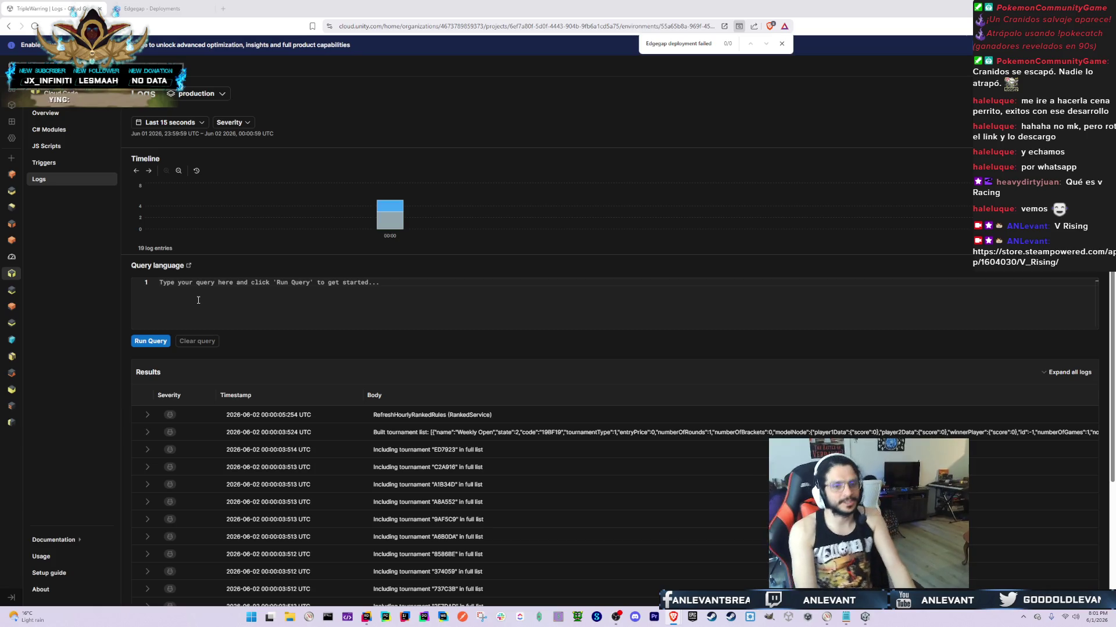
pyautogui.hotkey('alt', 'Tab')
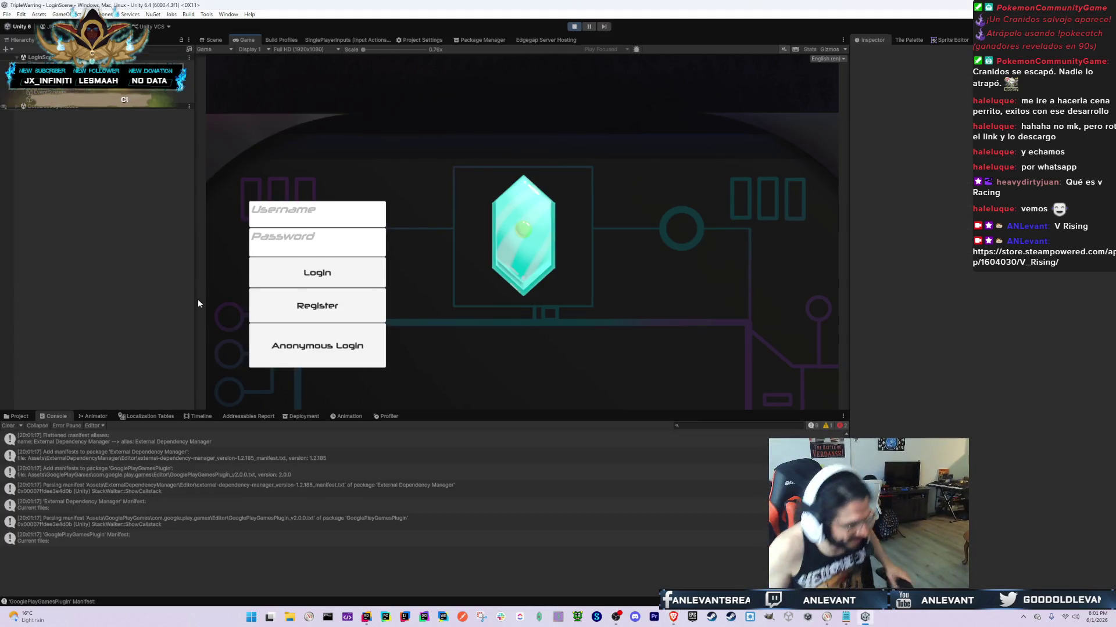
# Step: Log into the game as admin with the account password, then clear the Console
pyautogui.click(375, 211)
pyautogui.write('admin')
pyautogui.click(316, 252)
pyautogui.write('*********')
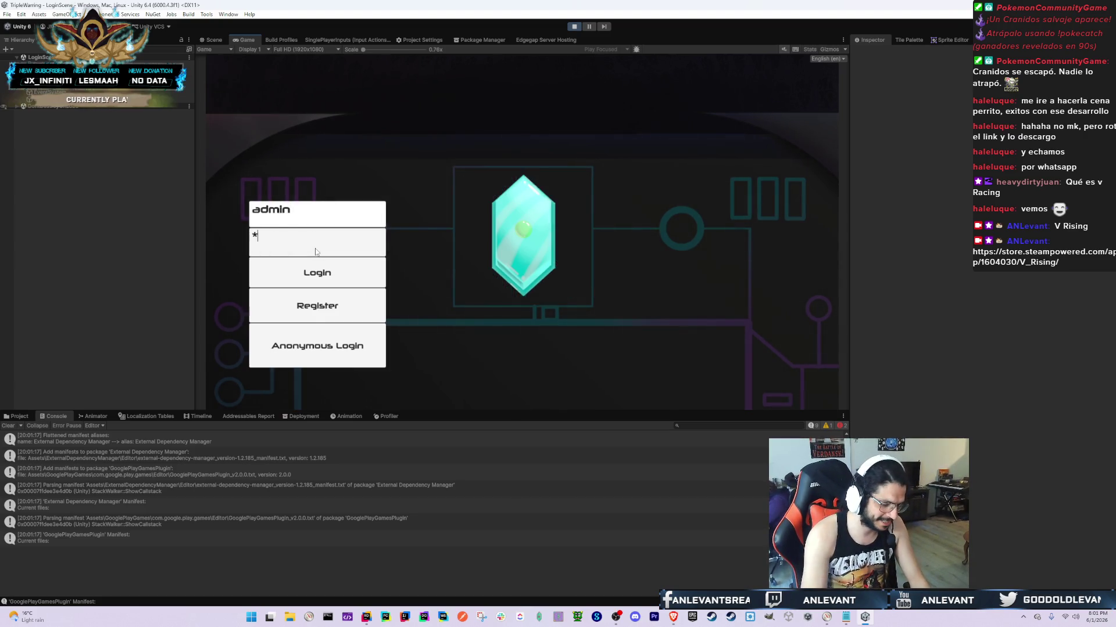
pyautogui.write('**')
pyautogui.click(367, 267)
pyautogui.click(13, 428)
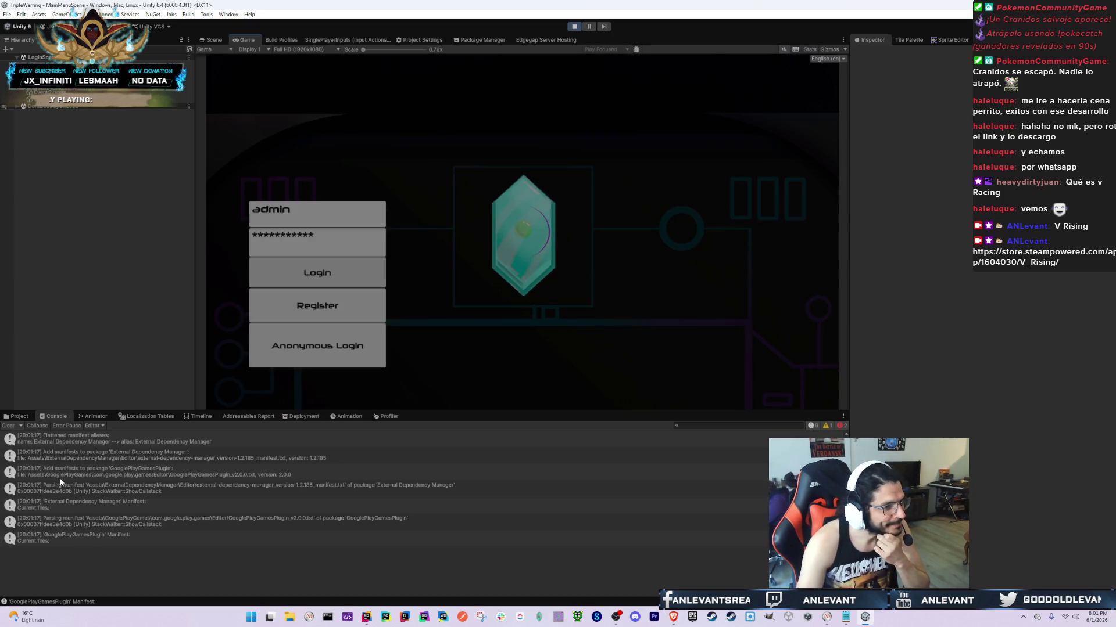
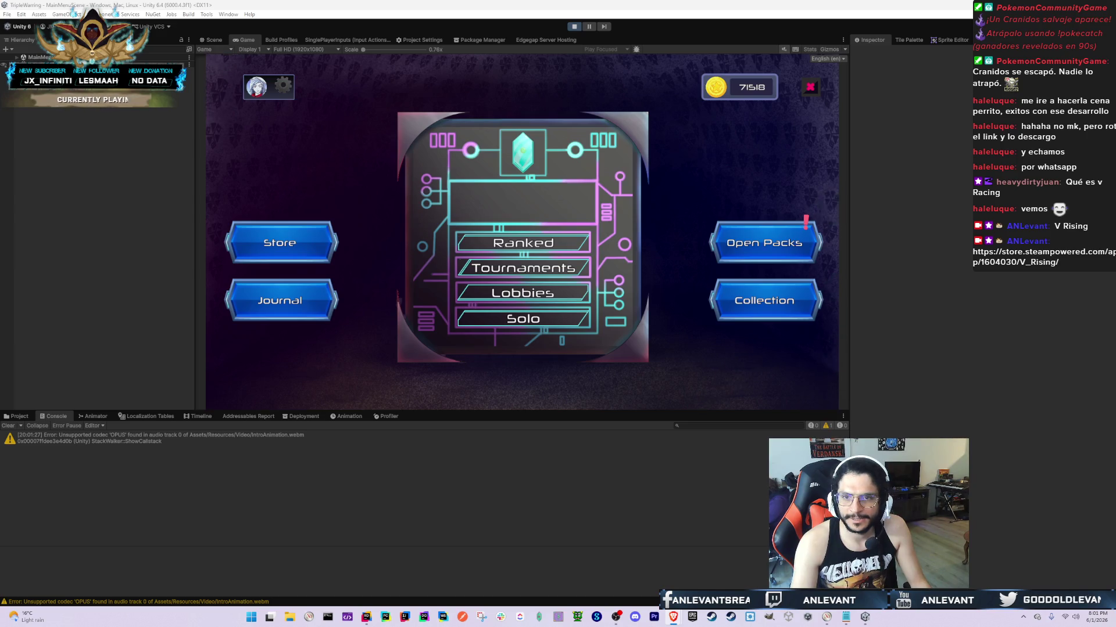
# Step: Launch a classic ranked match with Play!, widen the Game view, and bring up the Cloud Code Logs window
pyautogui.click(523, 243)
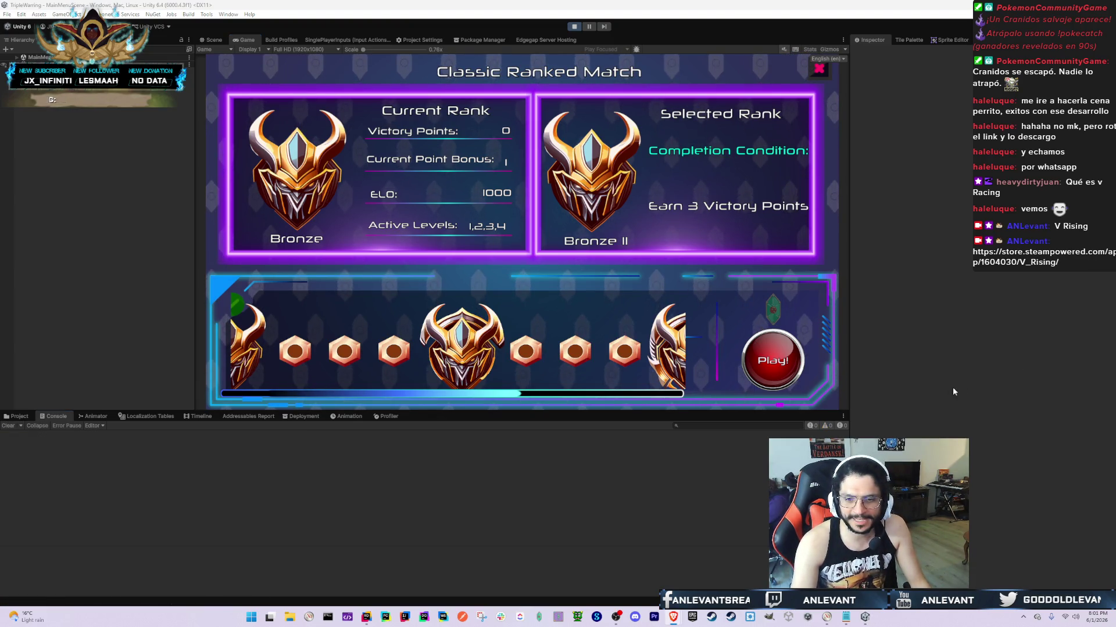
pyautogui.click(770, 356)
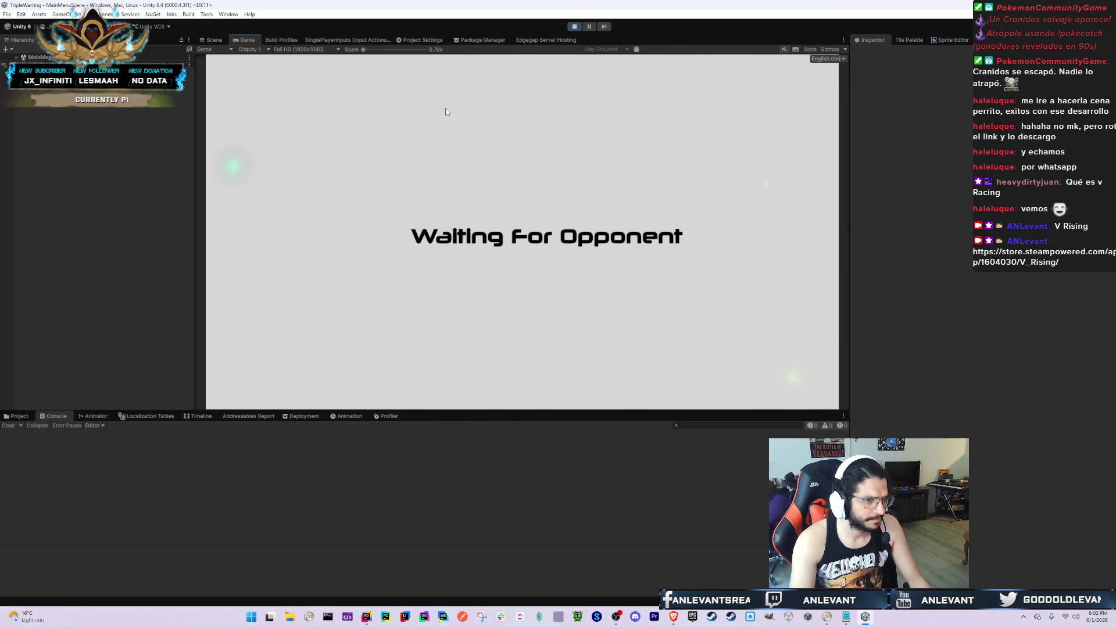
pyautogui.moveTo(848, 132); pyautogui.dragTo(1072, 131)
pyautogui.moveTo(245, 154); pyautogui.dragTo(103, 154)
pyautogui.moveTo(492, 411); pyautogui.dragTo(492, 485)
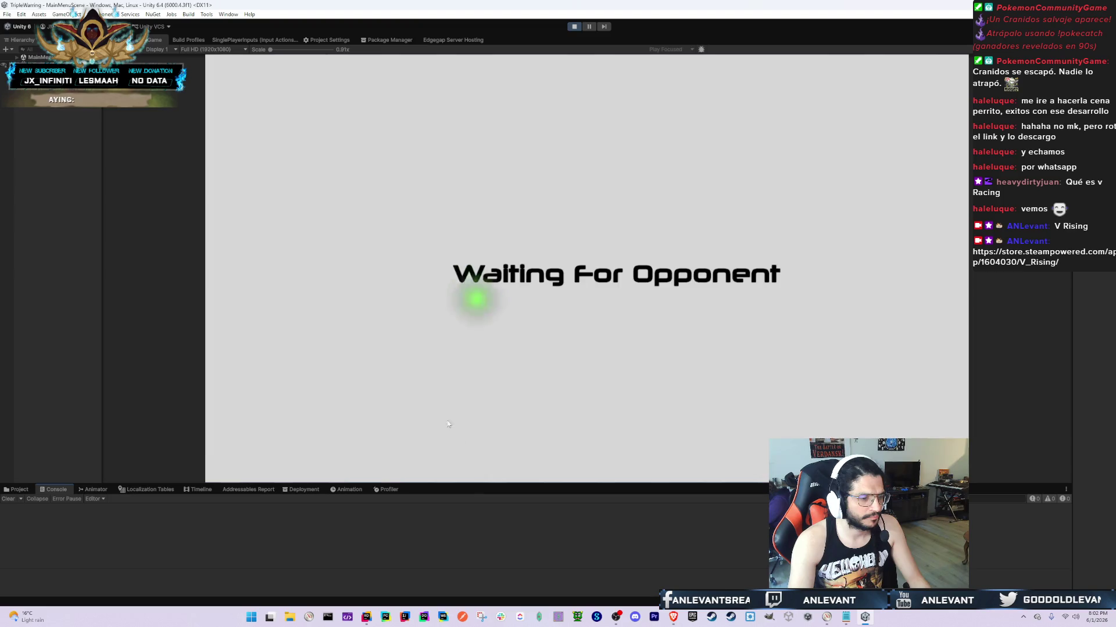
pyautogui.hotkey('alt', 'Tab')
pyautogui.click(687, 272)
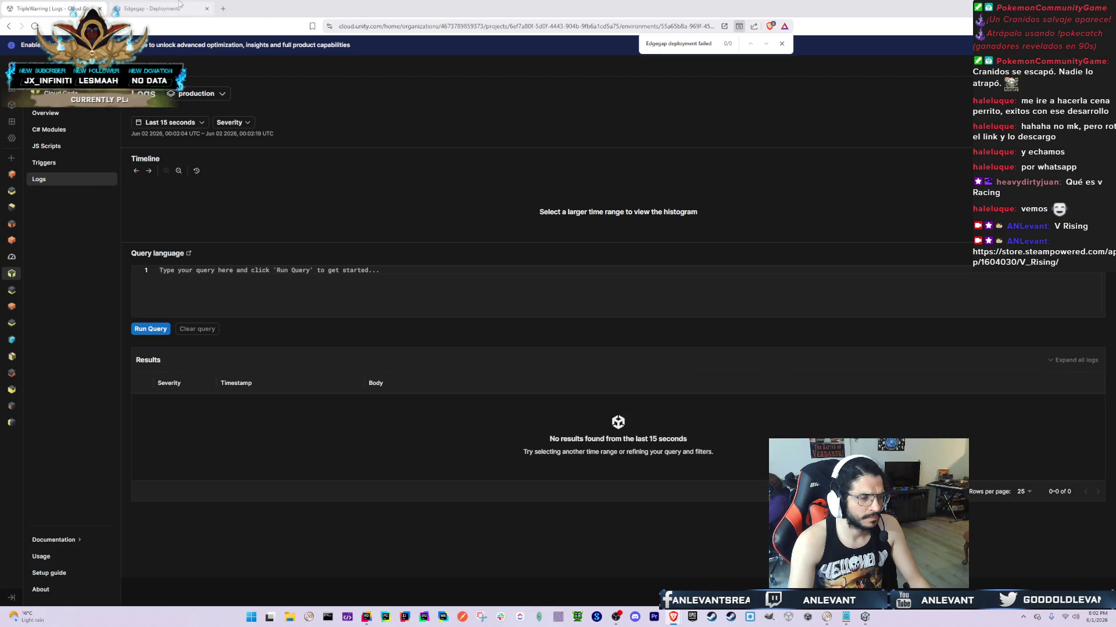
# Step: Check Edgegap deployments, then toggle the log range between Last 5 minutes and Last 15 seconds to reload entries
pyautogui.click(152, 9)
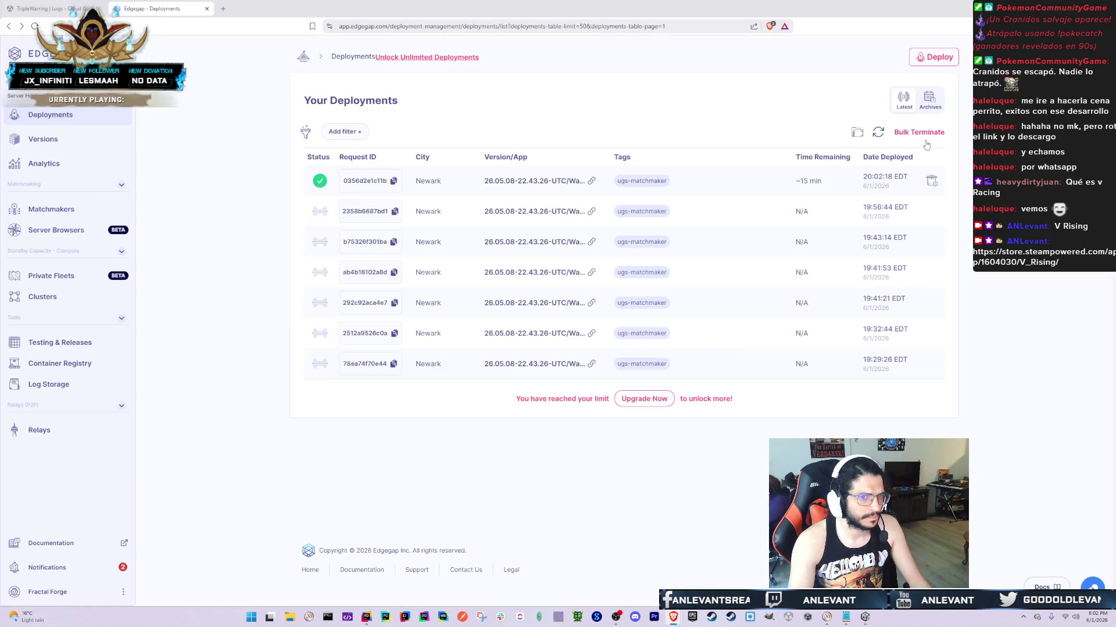
pyautogui.click(70, 9)
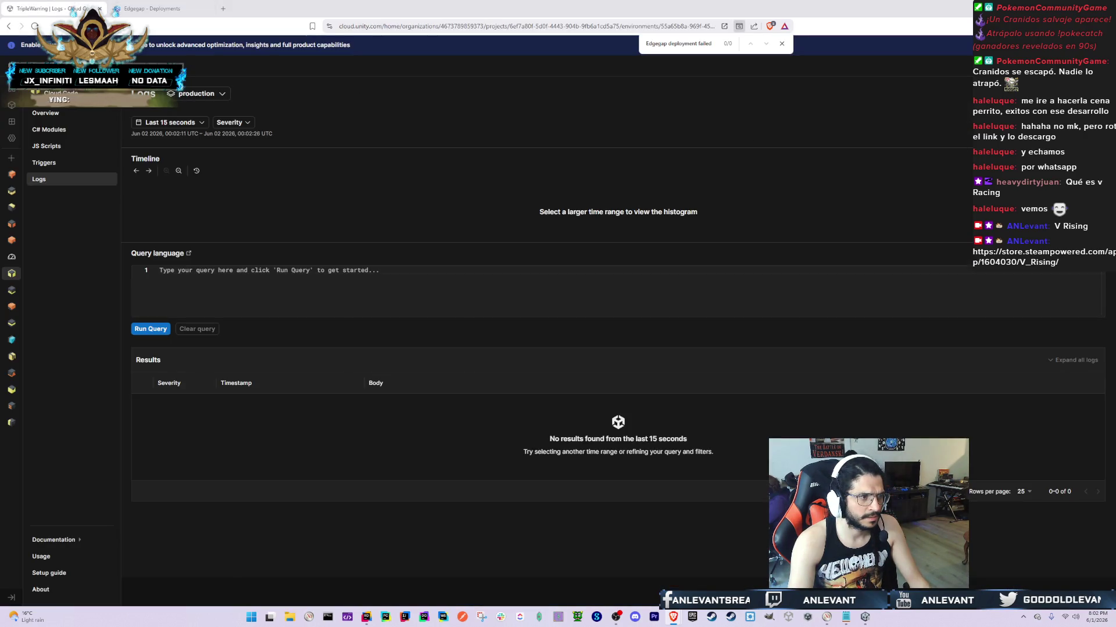
pyautogui.click(189, 124)
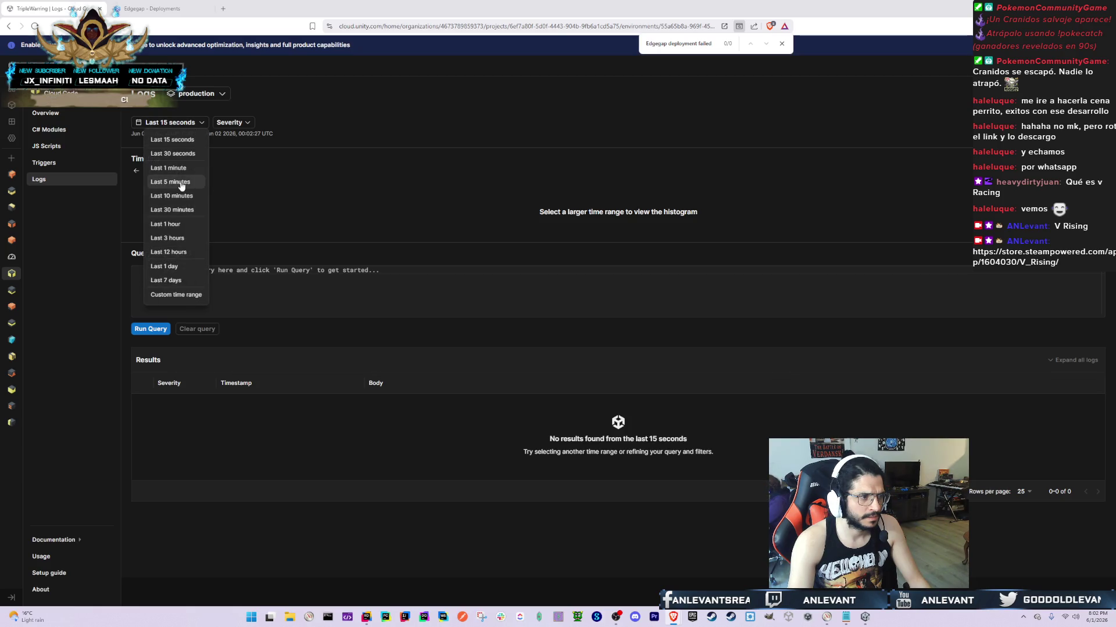
pyautogui.click(182, 183)
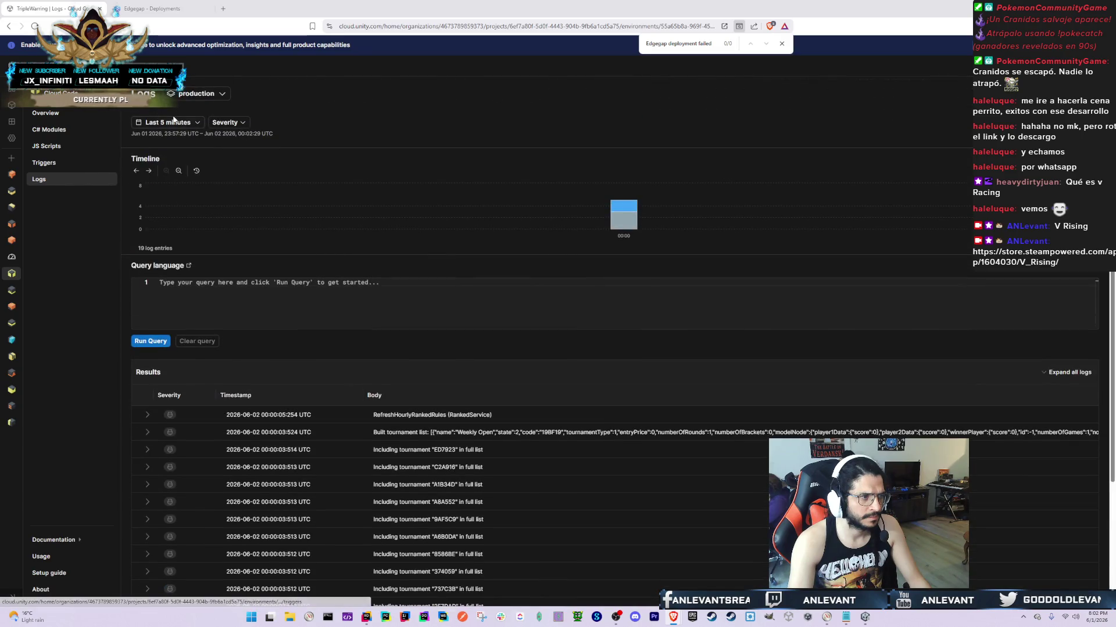
pyautogui.click(172, 122)
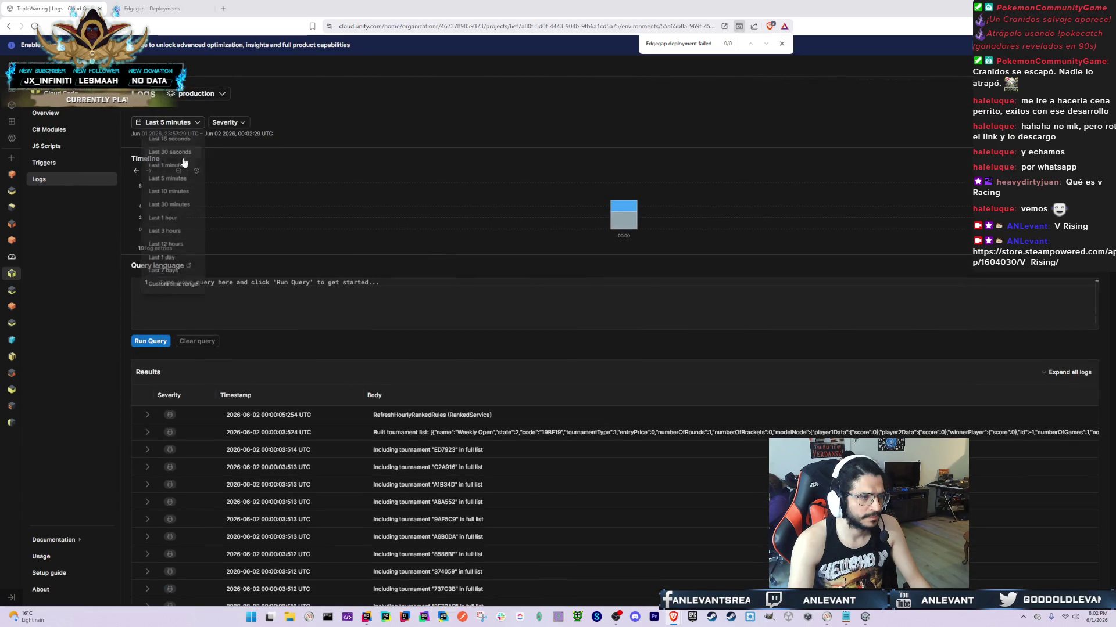
pyautogui.click(168, 123)
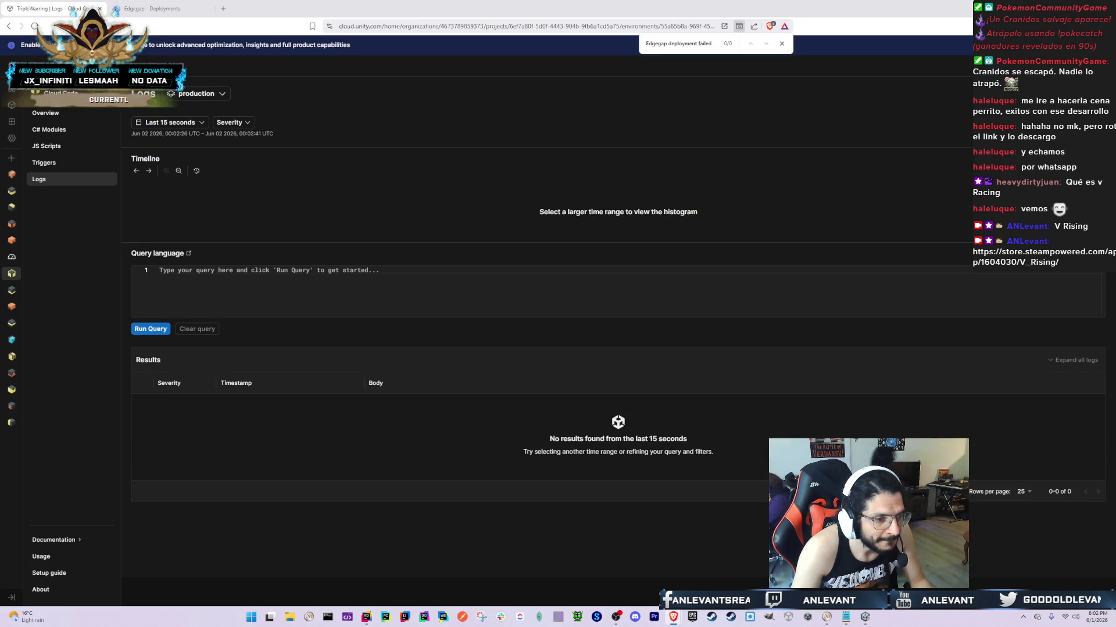
pyautogui.click(170, 122)
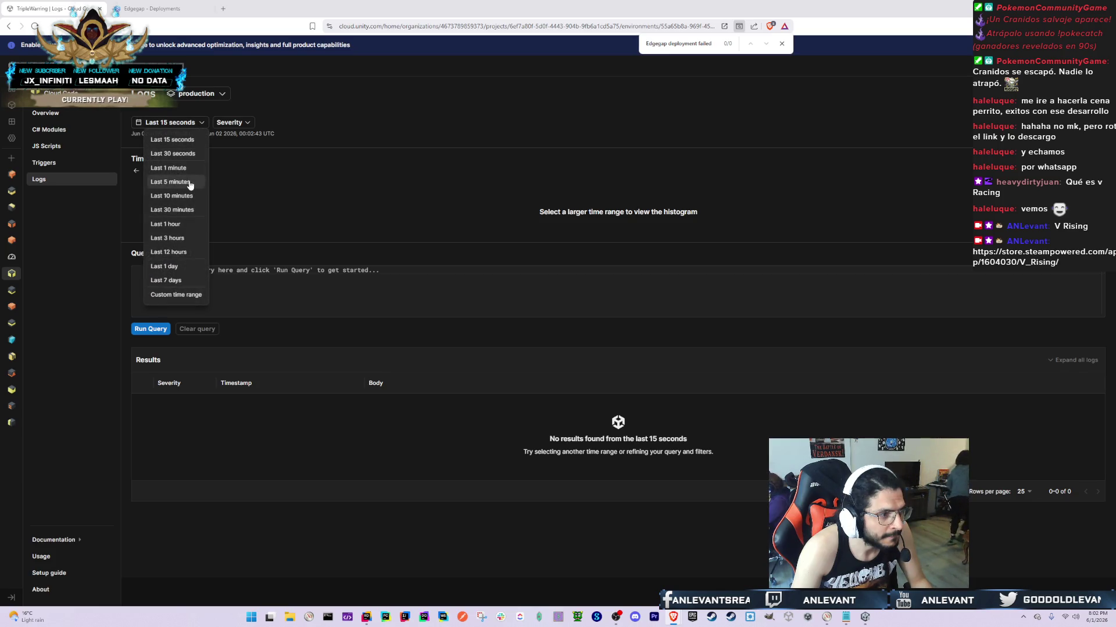
pyautogui.click(182, 169)
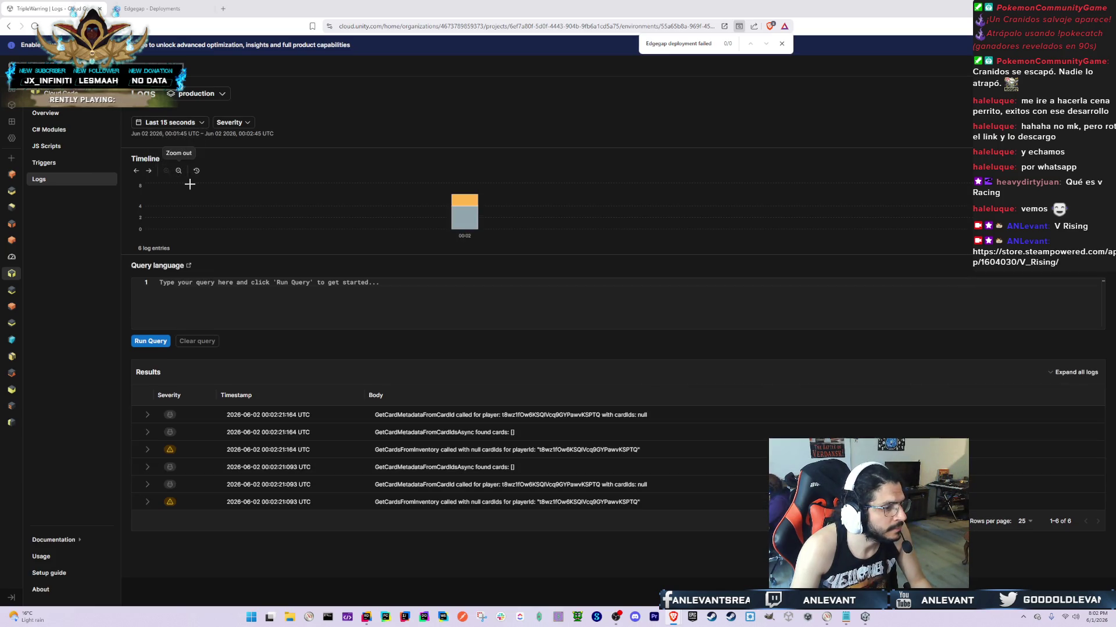
pyautogui.hotkey('alt', 'Tab')
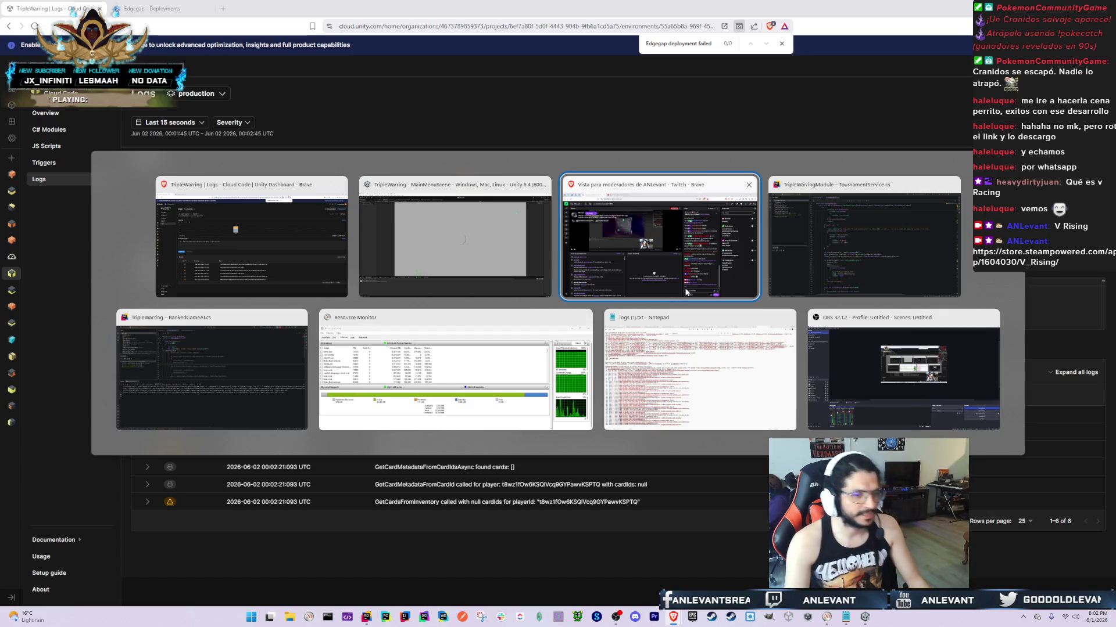
# Step: Review the match properties debug log line in MatchRankedPlayers in TournamentService.cs
pyautogui.hotkey('alt', 'Tab')
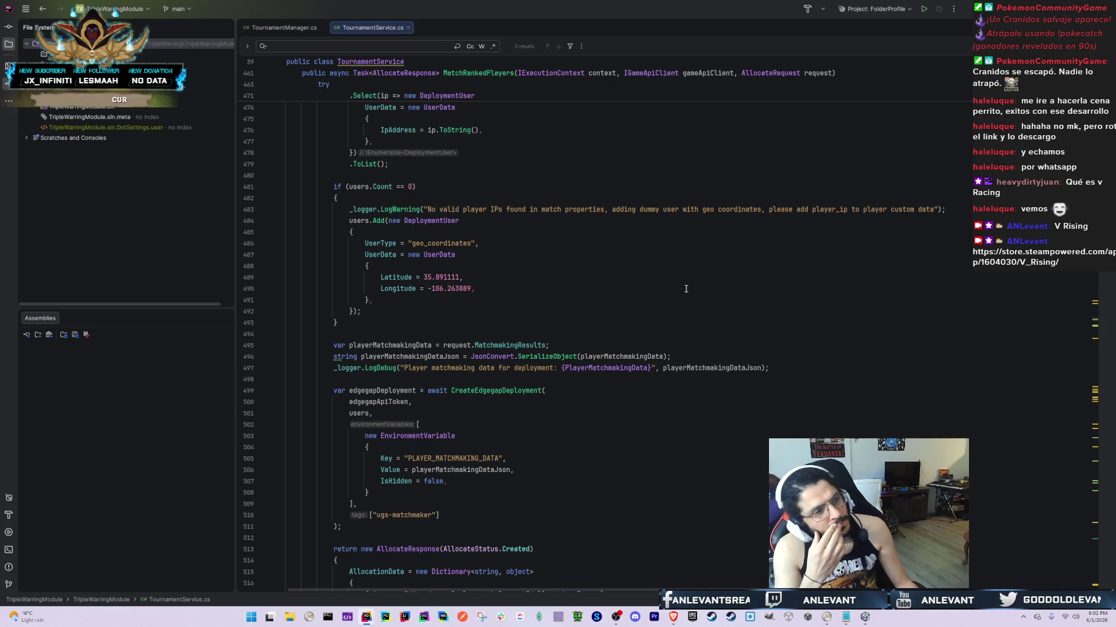
pyautogui.scroll(5, 686, 289)
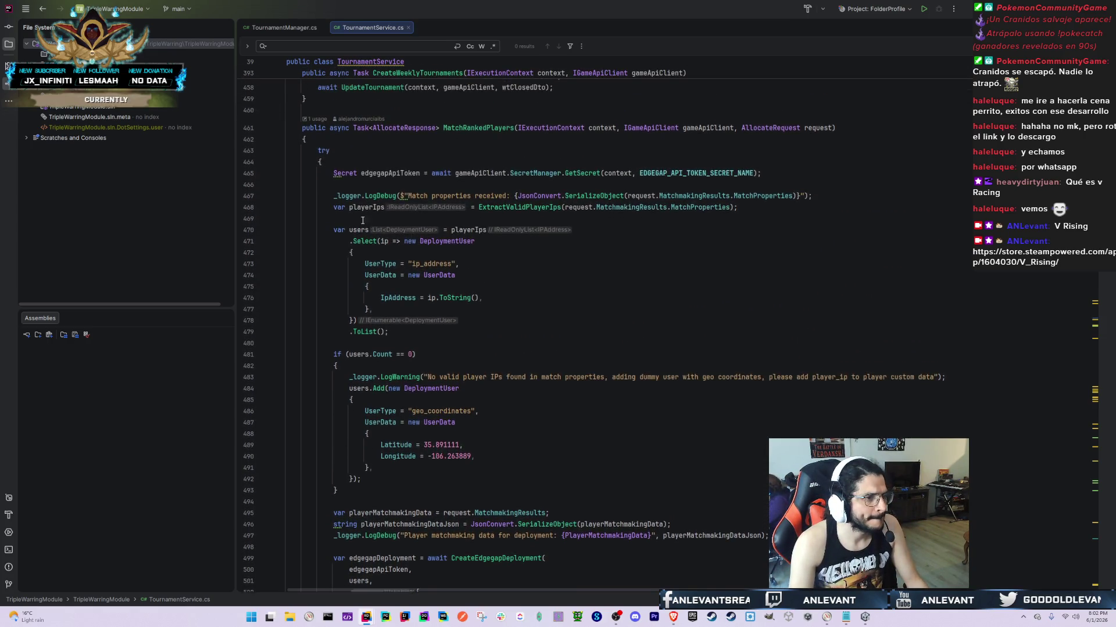
pyautogui.click(354, 198)
pyautogui.scroll(-5, 686, 289)
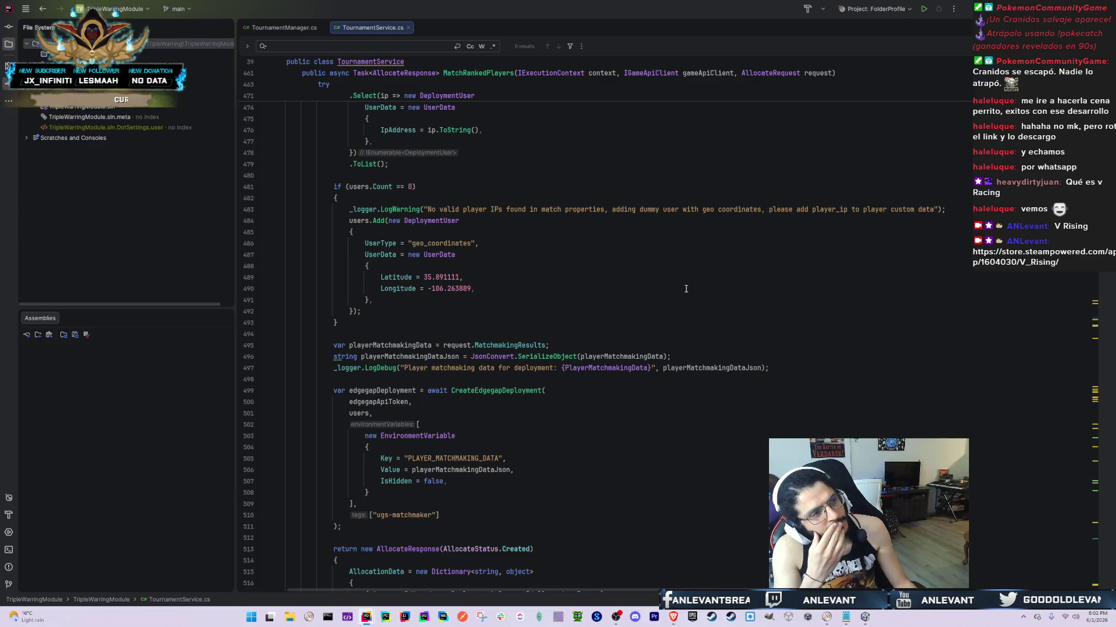
pyautogui.scroll(5, 686, 289)
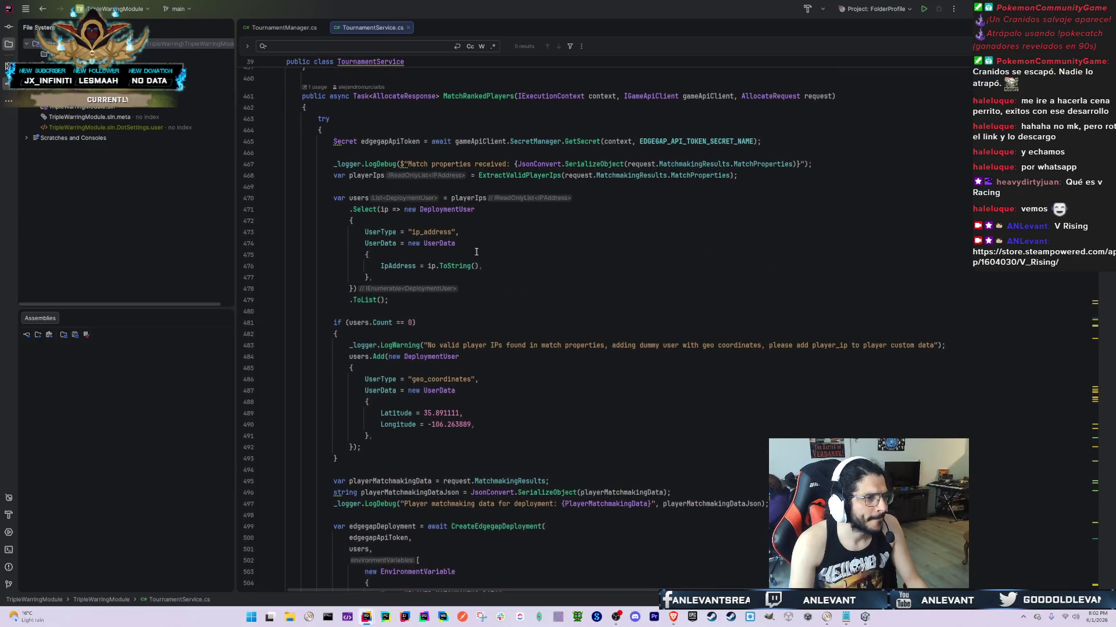
# Step: Step through the _logger matches down to ExtractValidPlayerIps, then return to the Unity game
pyautogui.hotkey('ctrl', 'f')
pyautogui.press('Return')
pyautogui.press('Return')
pyautogui.press('Return')
pyautogui.press('Return')
pyautogui.press('Return')
pyautogui.press('Return')
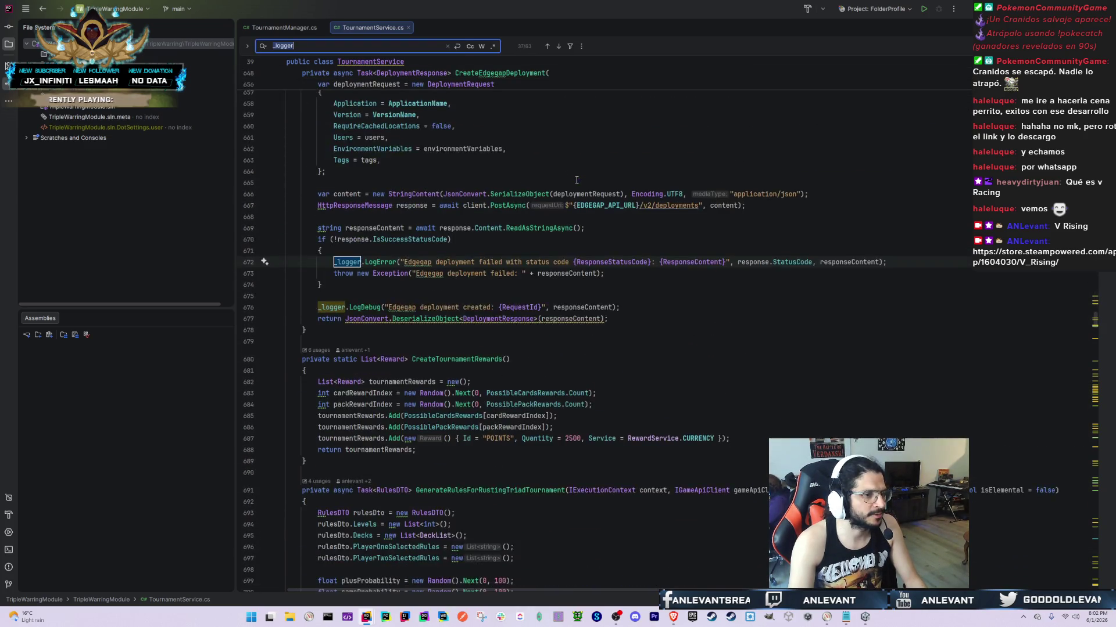
pyautogui.press('Return')
pyautogui.press('Return')
pyautogui.press('Return')
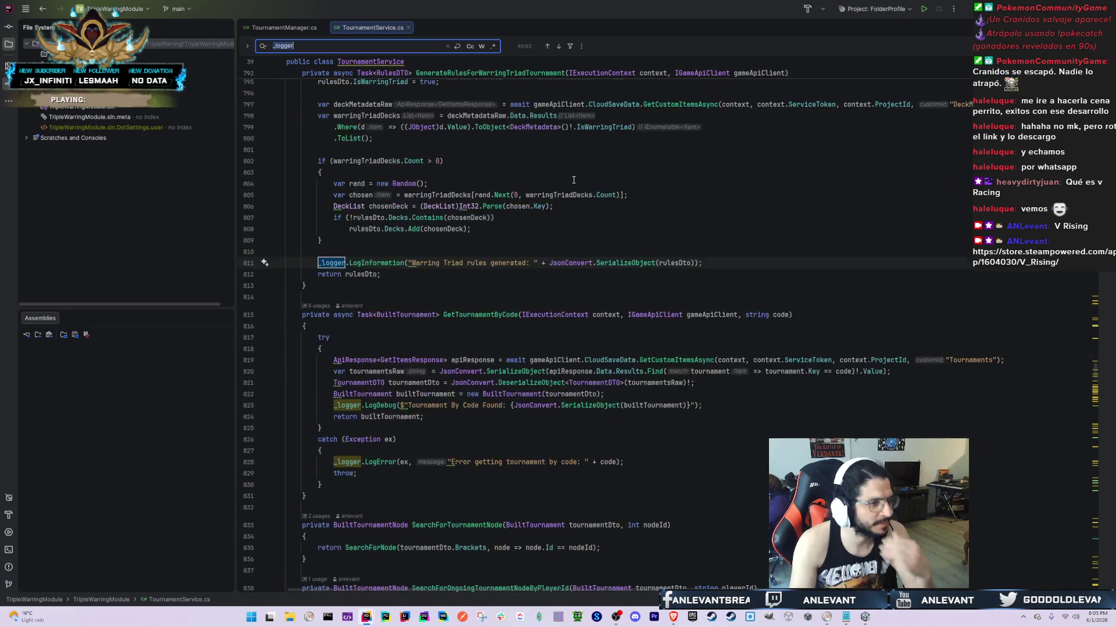
pyautogui.press('Return')
pyautogui.press('Return')
pyautogui.press('Return')
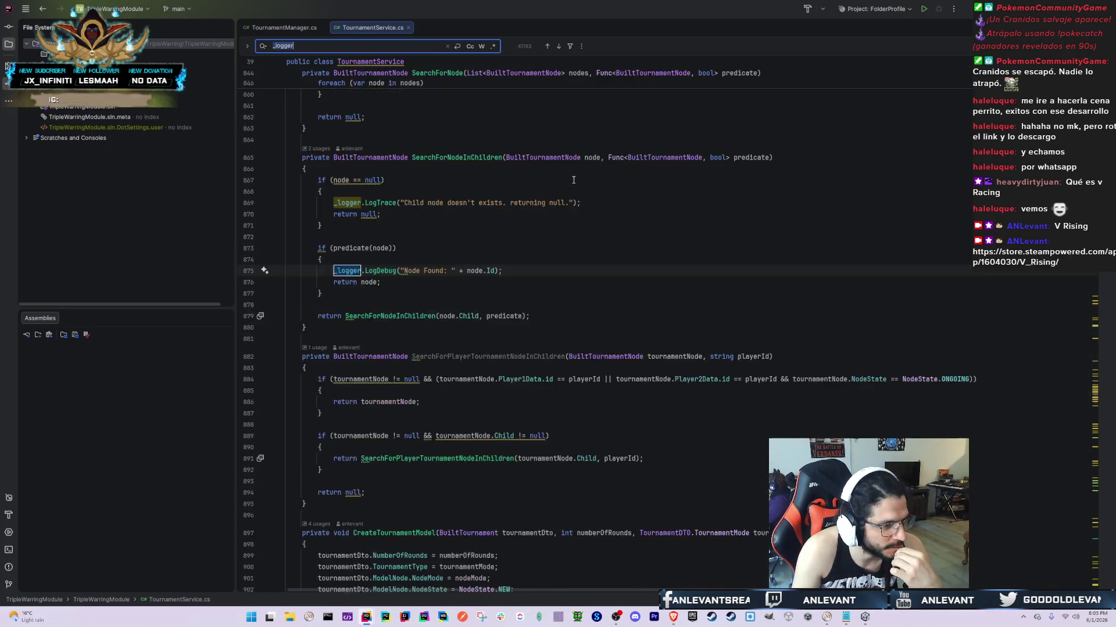
pyautogui.press('Return')
pyautogui.press('Return')
pyautogui.press('Return')
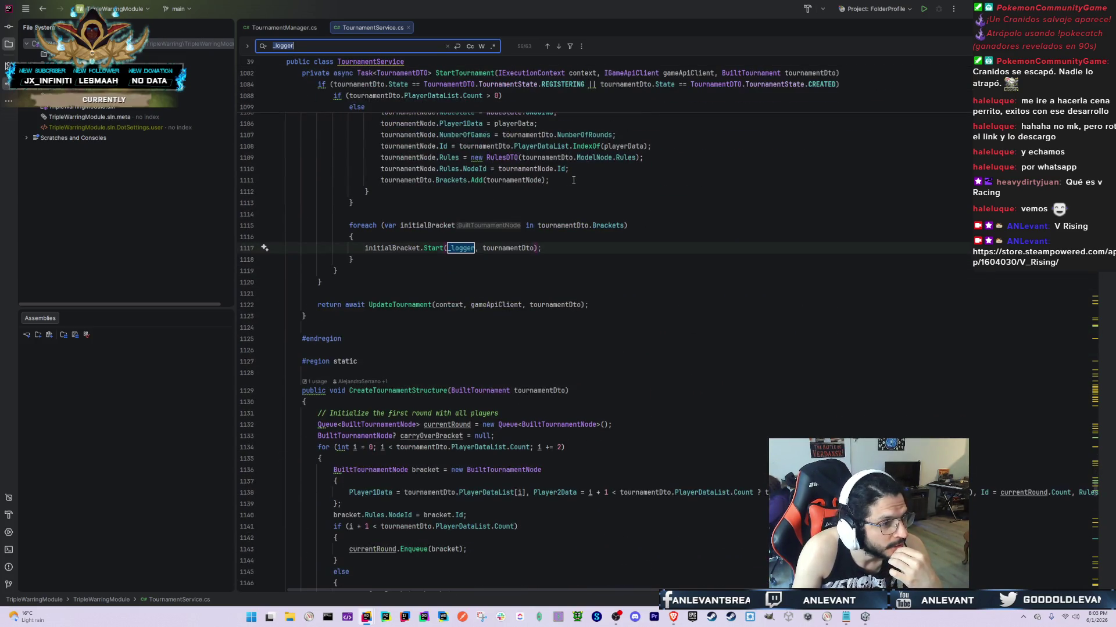
pyautogui.press('Return')
pyautogui.press('Return')
pyautogui.press('Return')
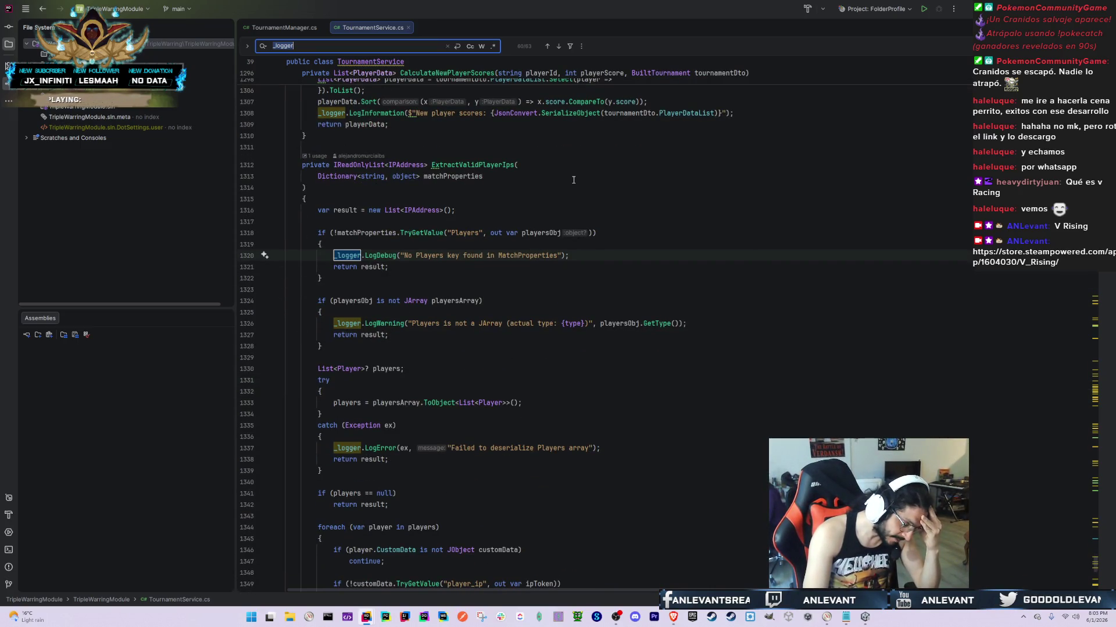
pyautogui.hotkey('alt', 'Tab')
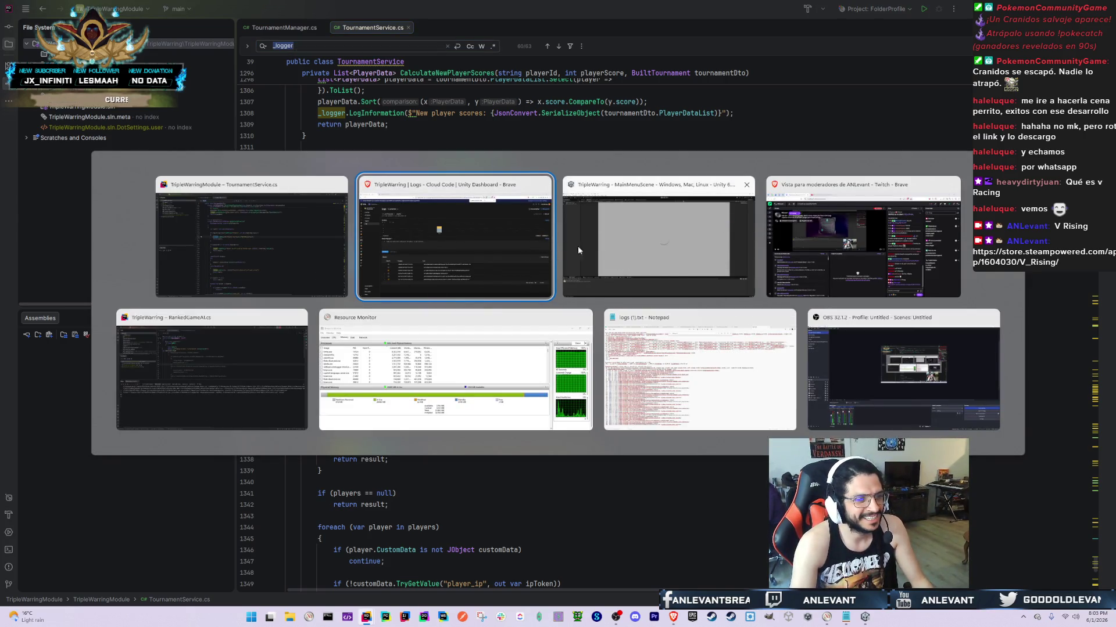
pyautogui.click(681, 257)
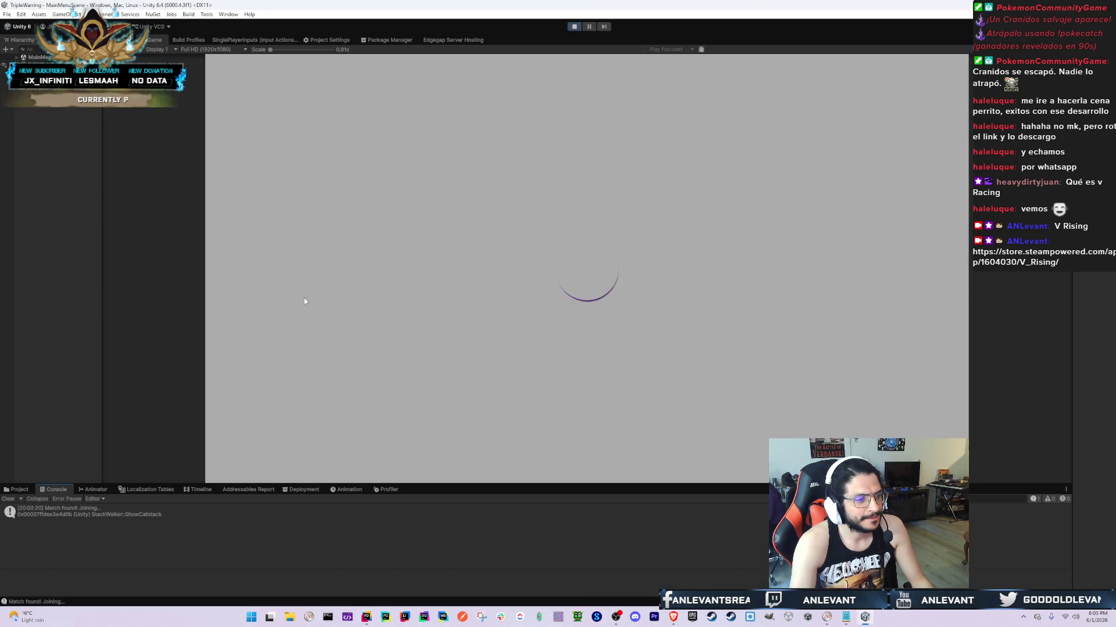
# Step: After 'Match found! Joining...' appears, switch back to TournamentService.cs in Rider
pyautogui.hotkey('alt', 'Tab')
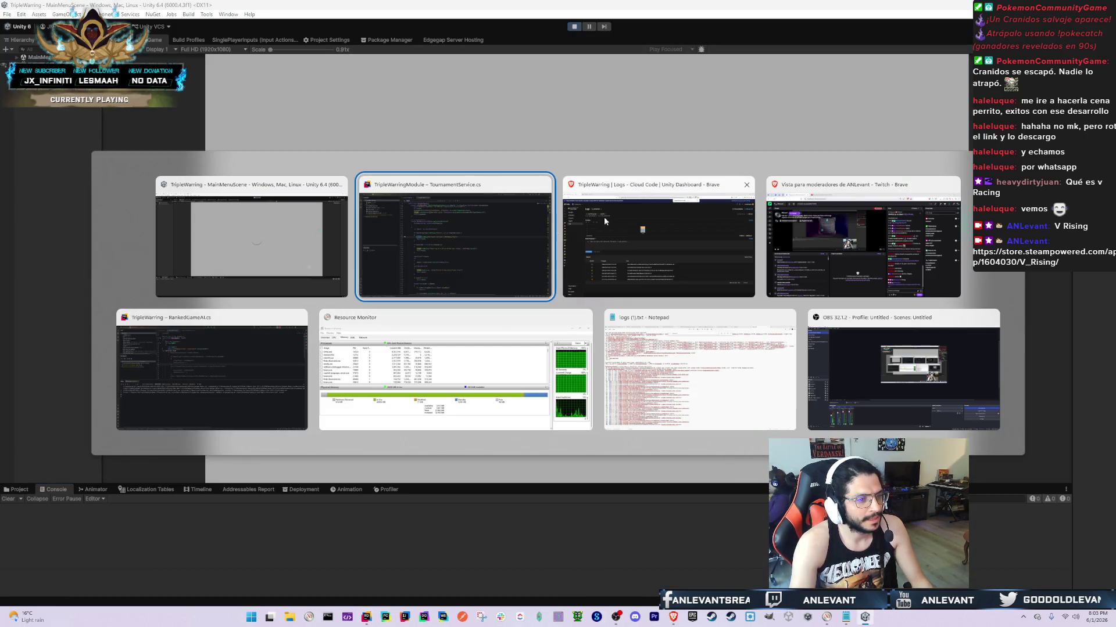
pyautogui.click(487, 255)
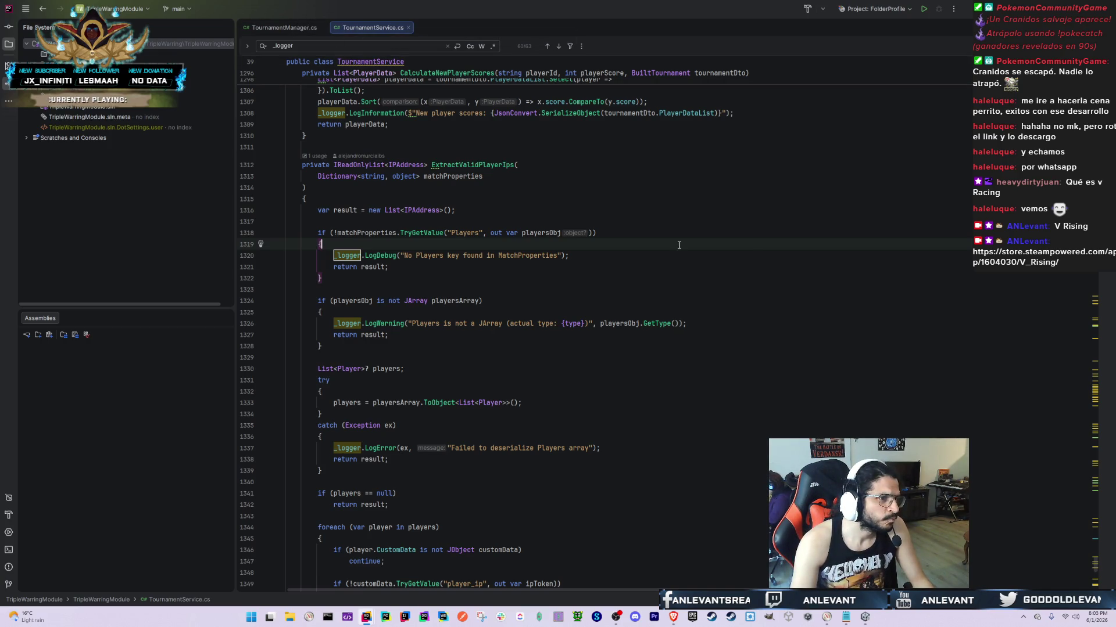
# Step: Inspect the 'No Players key found' debug message and the start of ExtractValidPlayerIps
pyautogui.click(681, 220)
pyautogui.click(461, 256)
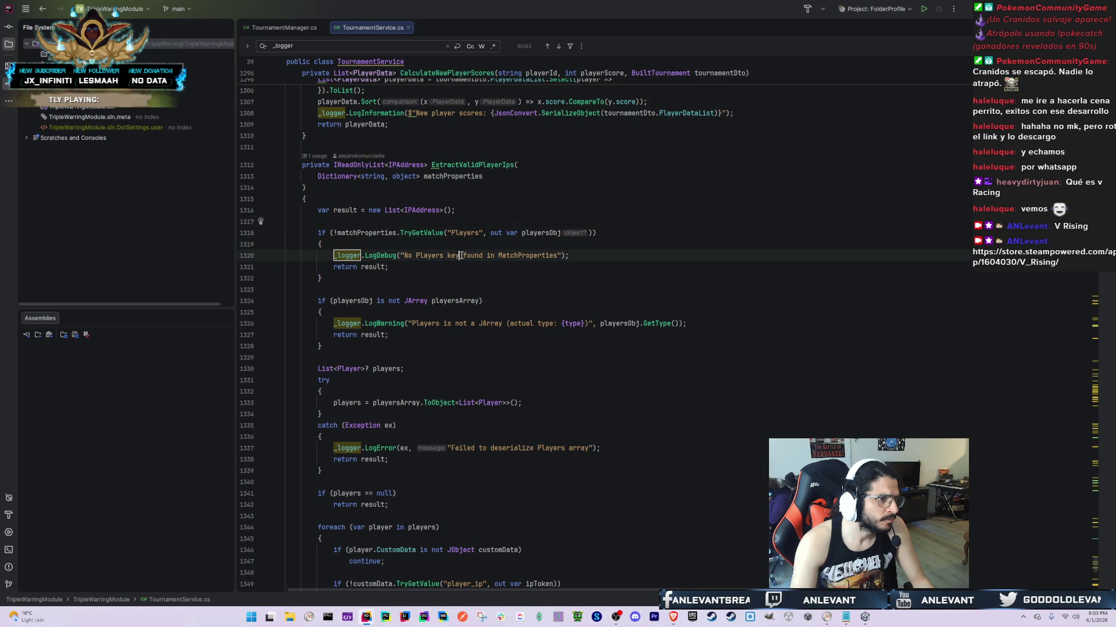
pyautogui.scroll(3, 407, 262)
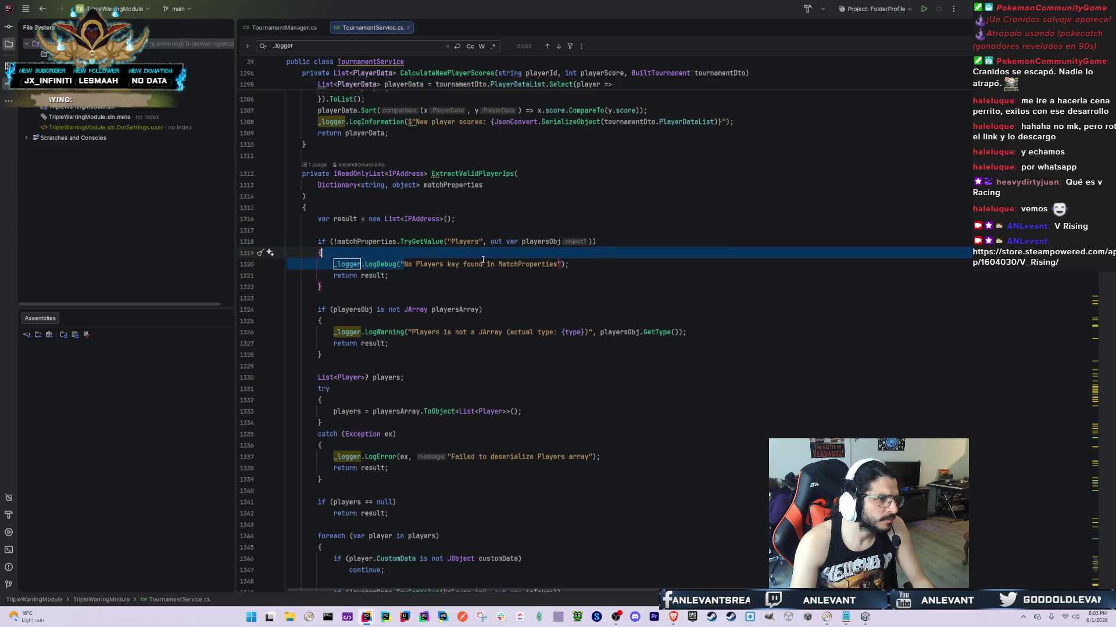
pyautogui.click(324, 298)
pyautogui.scroll(6, 406, 326)
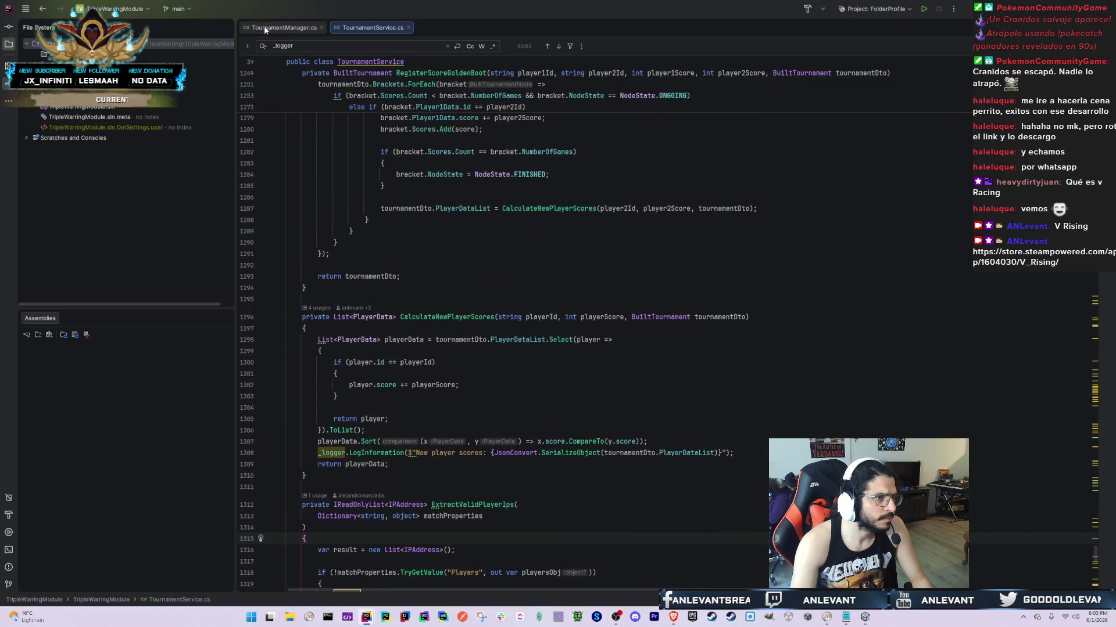
# Step: Browse the CloudCodeFunction endpoints in TournamentManager.cs, starting from Matchmaker_PollAllocation
pyautogui.click(284, 28)
pyautogui.click(440, 266)
pyautogui.scroll(5, 450, 249)
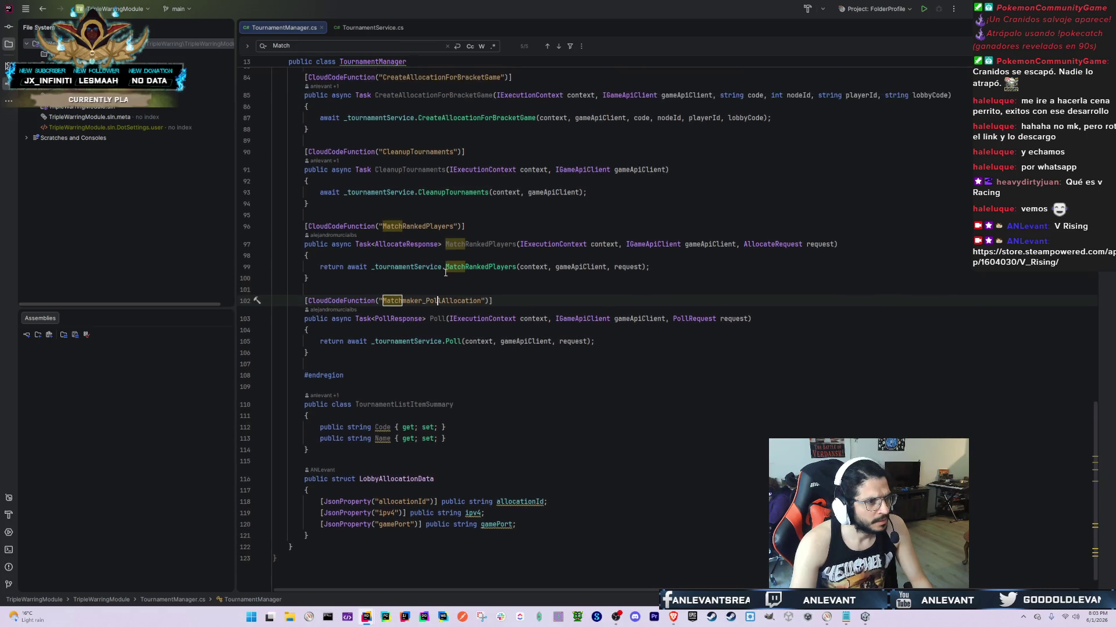
pyautogui.scroll(7, 450, 248)
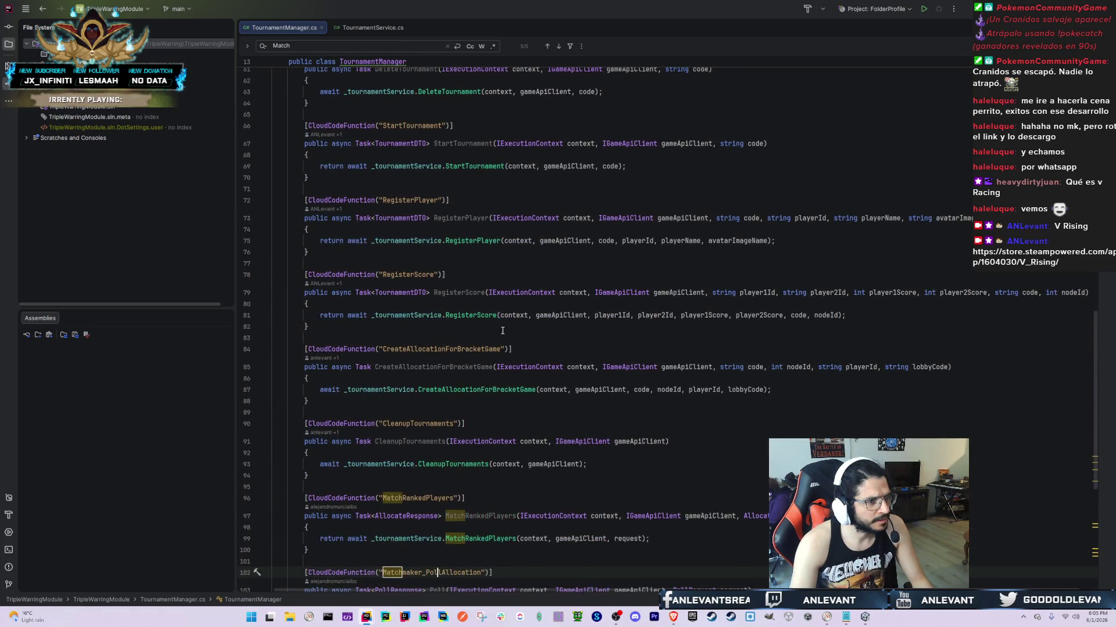
pyautogui.scroll(5, 509, 315)
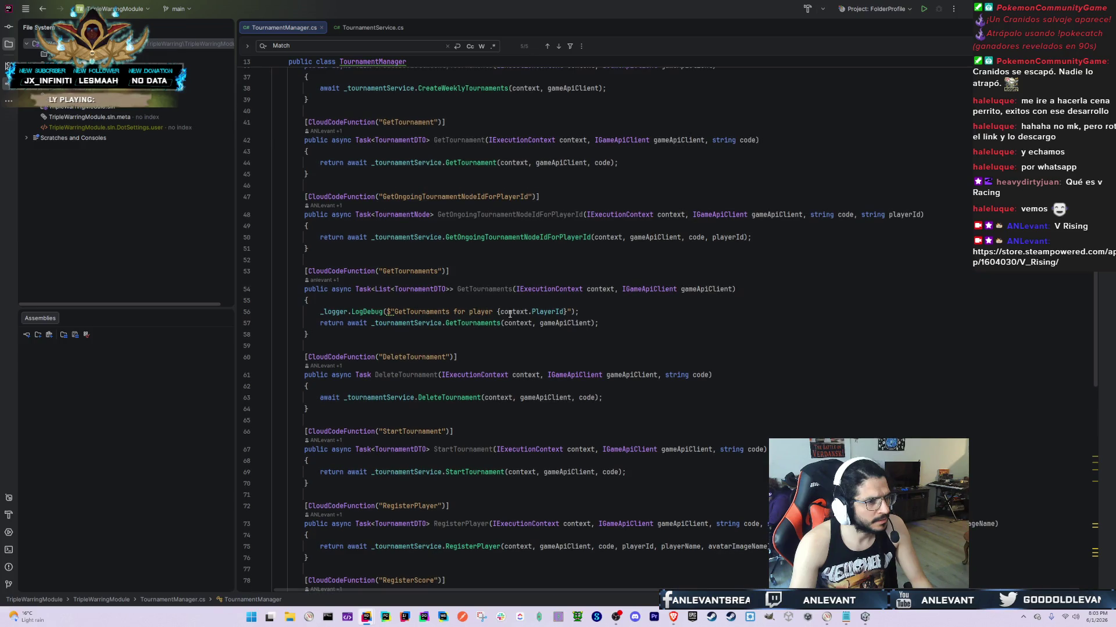
pyautogui.scroll(-13, 536, 395)
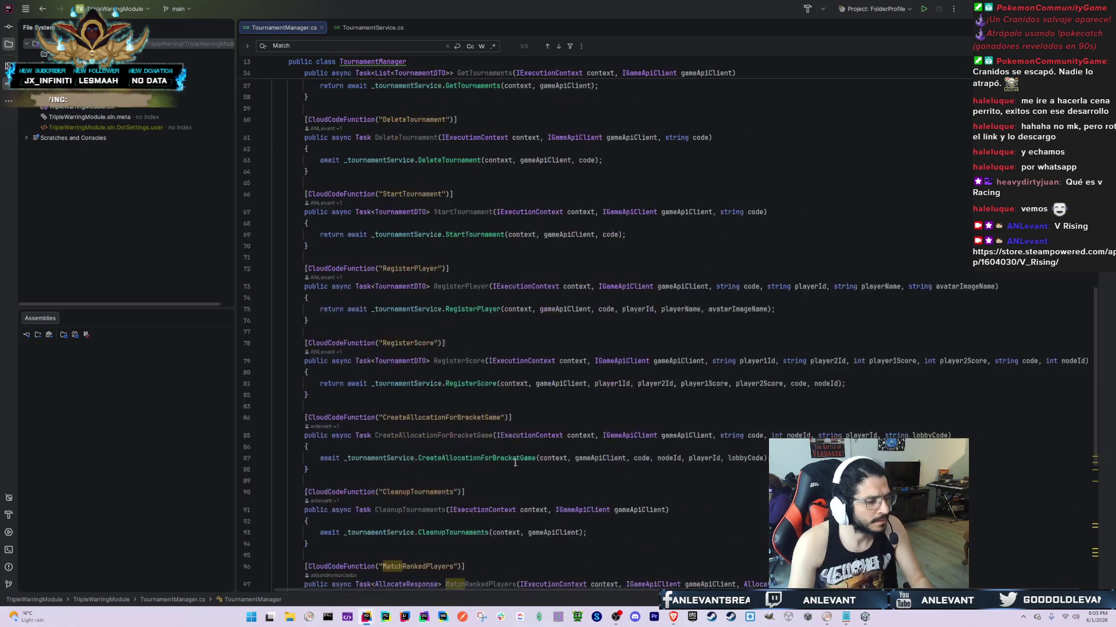
pyautogui.scroll(-3, 510, 465)
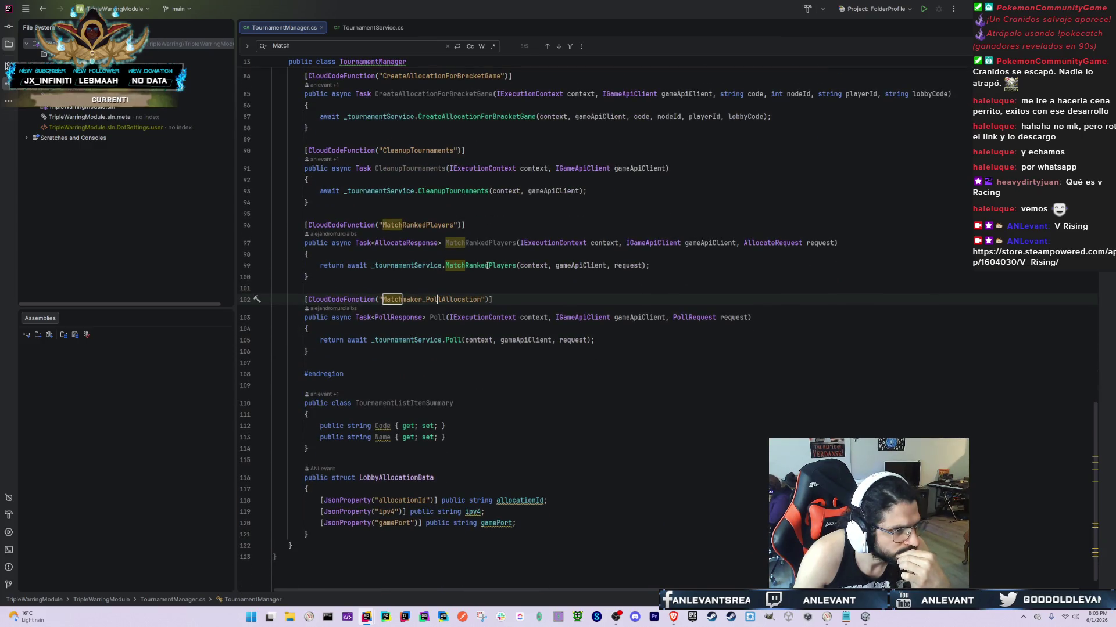
pyautogui.scroll(10, 487, 265)
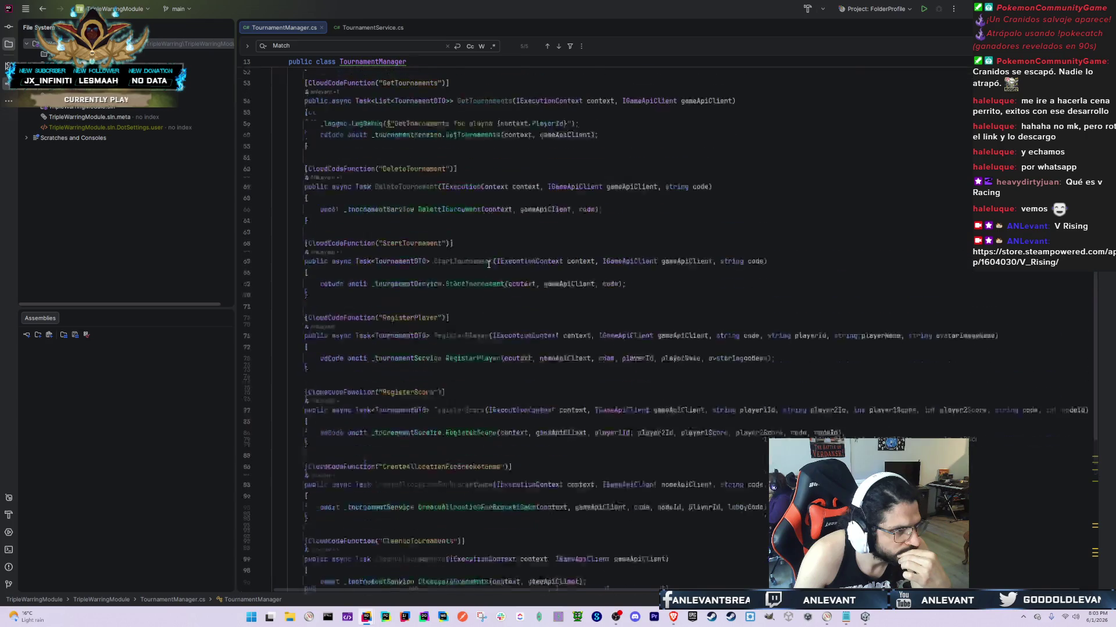
# Step: Search TournamentManager.cs for 'WarringTr' and switch back to the Cloud Code logs
pyautogui.hotkey('ctrl', 'f')
pyautogui.write('WarringTr')
pyautogui.hotkey('alt', 'Tab')
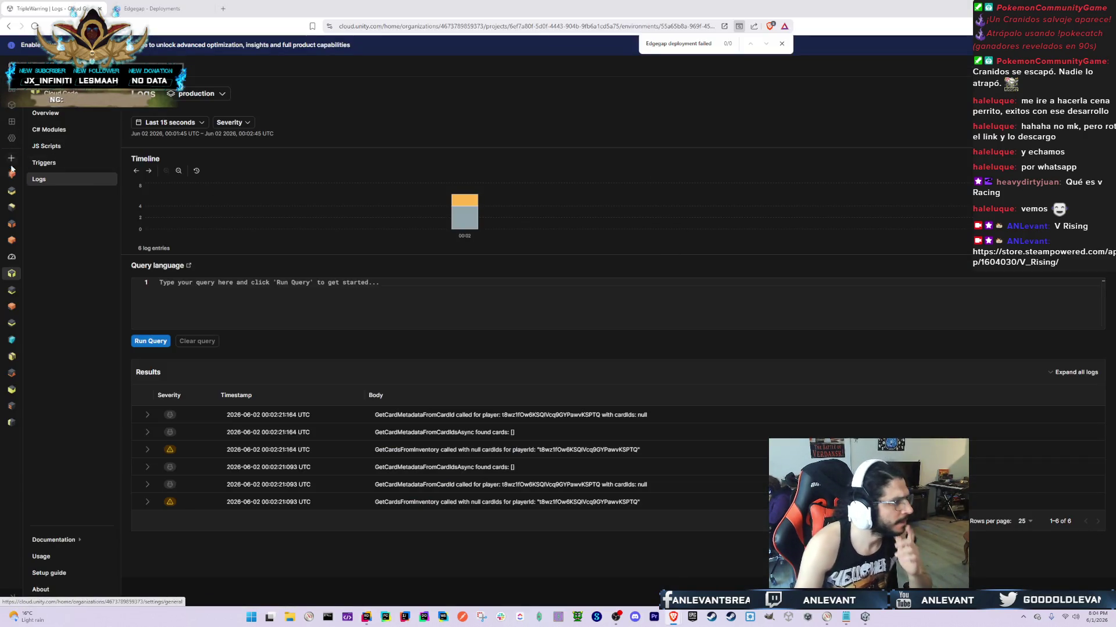
# Step: Open Matchmaker and retry the failed load, showing 13 tickets and 5 matches over 7 days
pyautogui.click(11, 192)
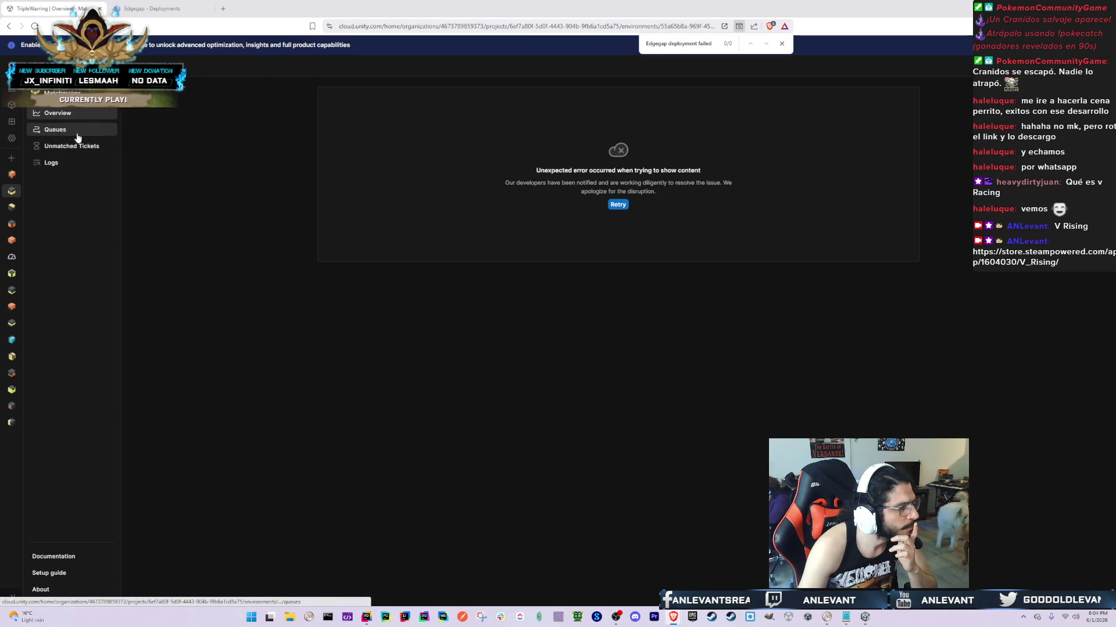
pyautogui.click(618, 205)
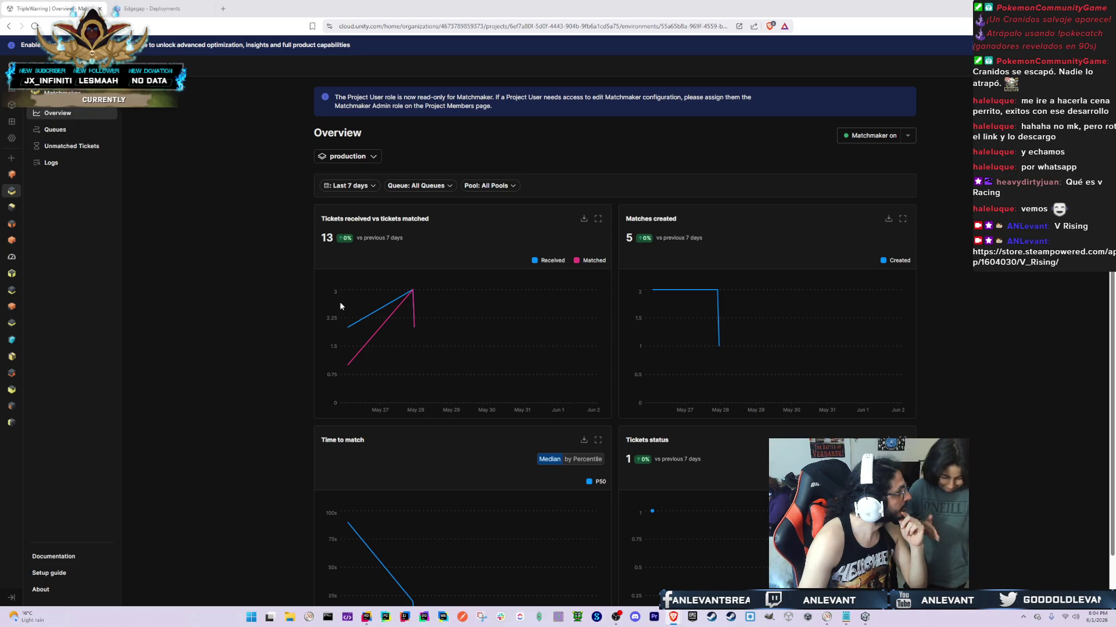
pyautogui.moveTo(345, 315)
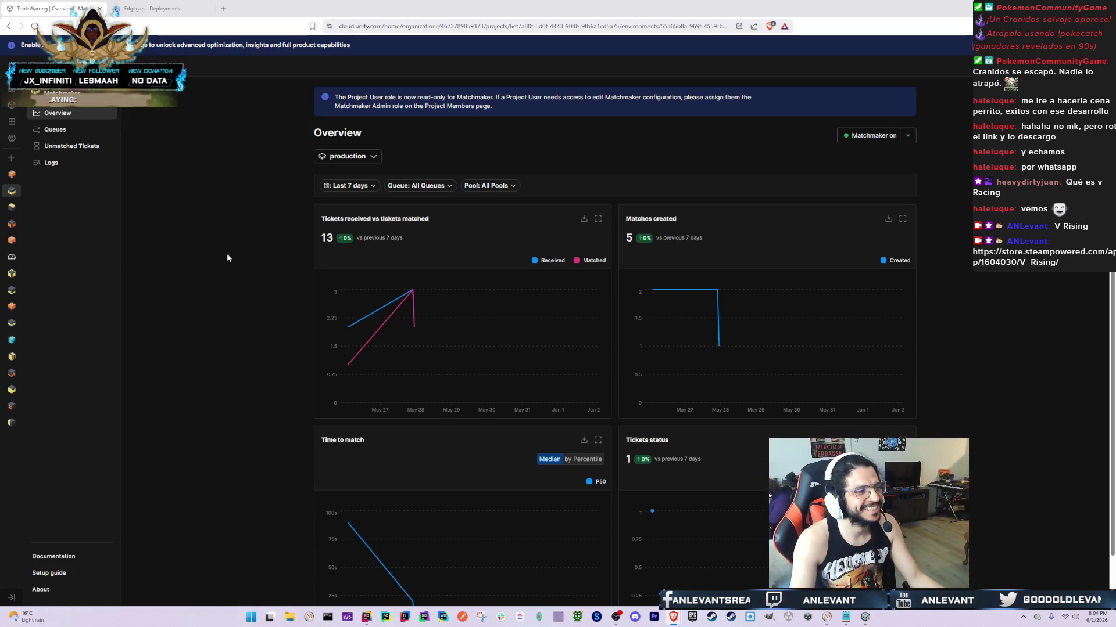
# Step: Open RandomMatchedWarringTriadQueue's Pools and select RandomPool's MatchRankedPlayers function, then return to Rider
pyautogui.click(55, 130)
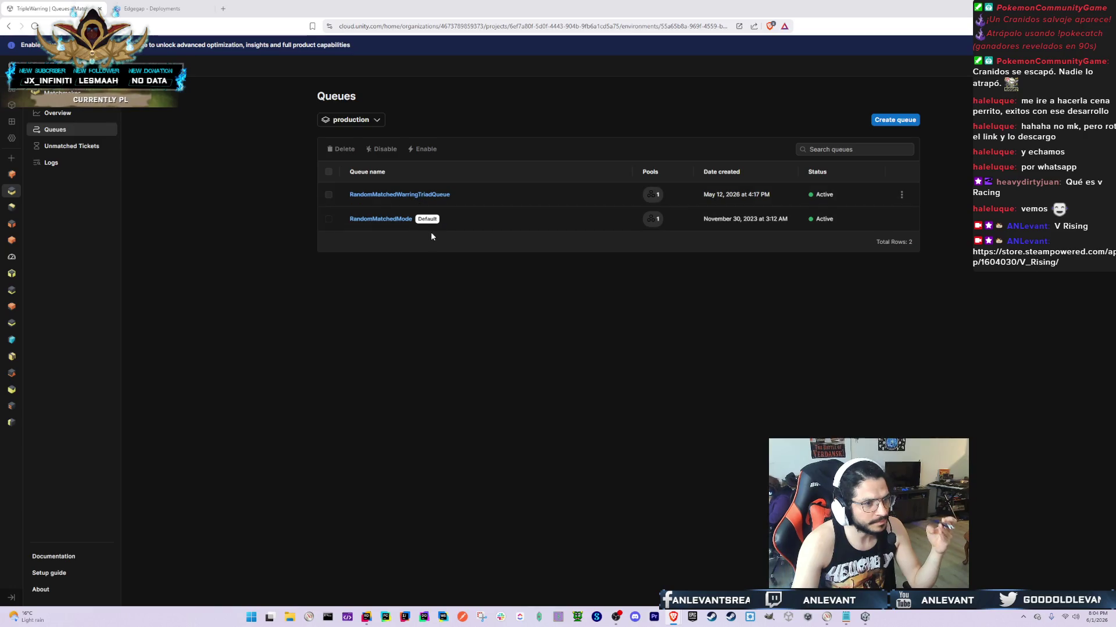
pyautogui.click(410, 196)
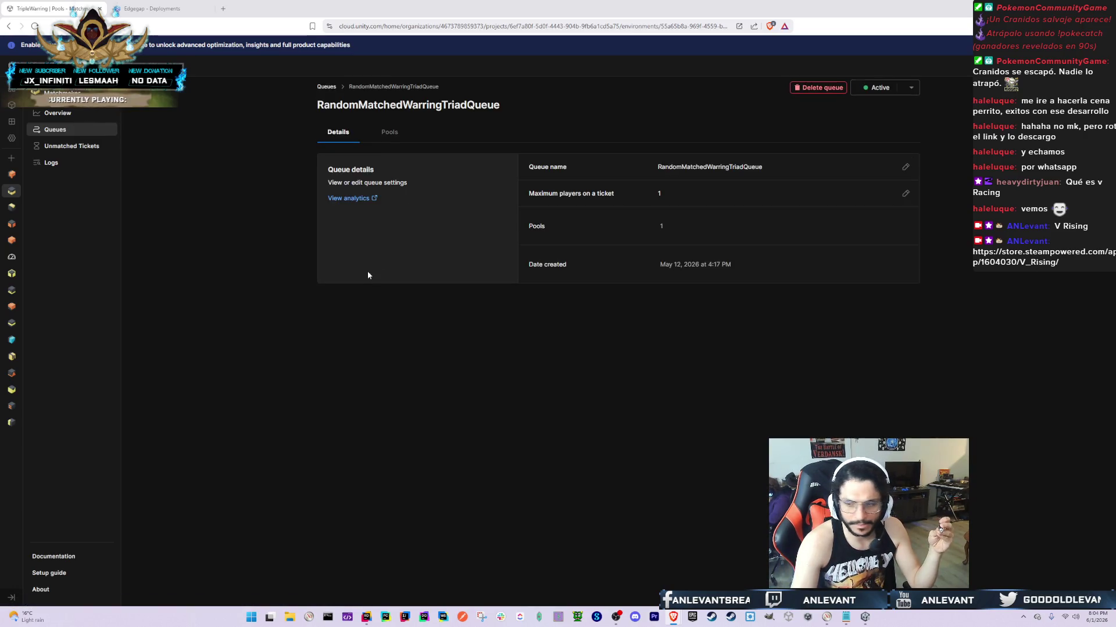
pyautogui.click(391, 132)
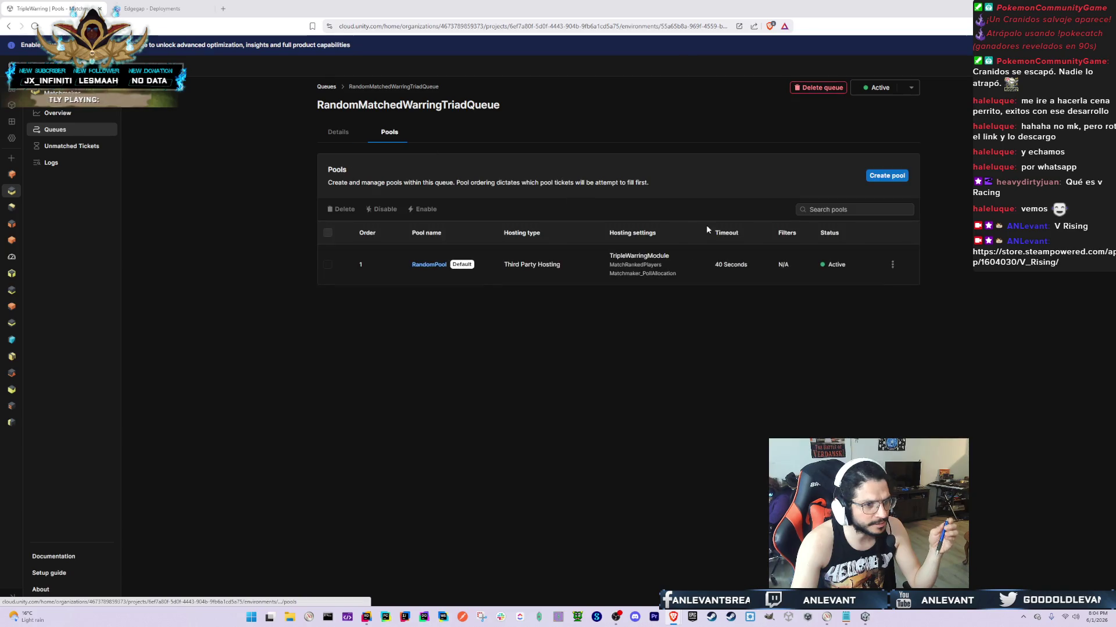
pyautogui.doubleClick(642, 265)
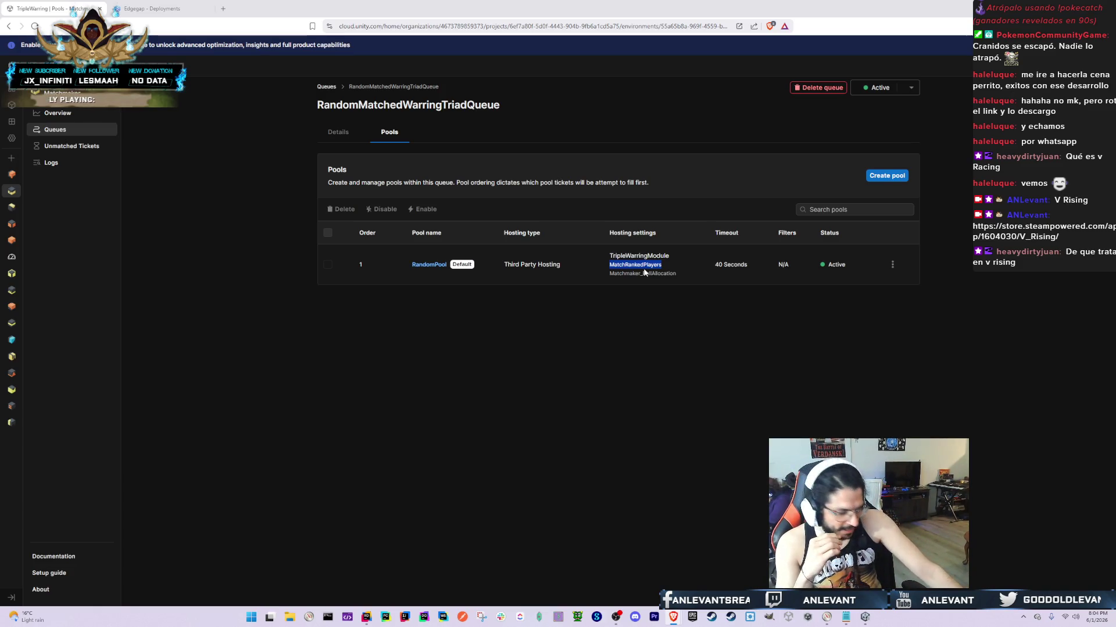
pyautogui.hotkey('alt', 'Tab')
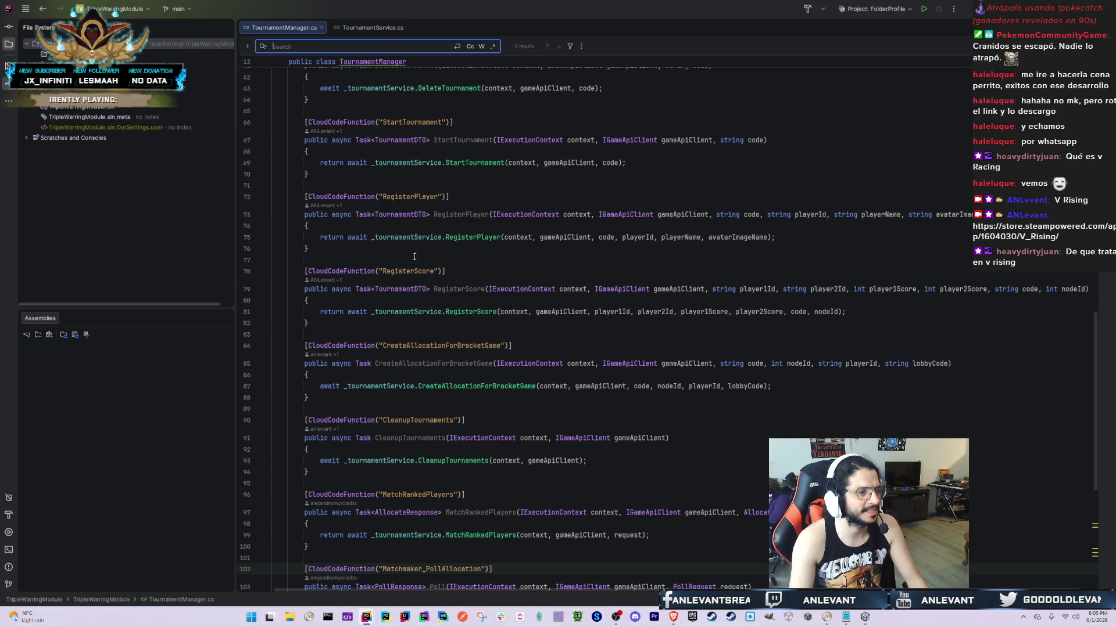
# Step: Find the MatchRankedPlayers call on line 99 of TournamentManager.cs and jump to its implementation
pyautogui.scroll(15, 429, 321)
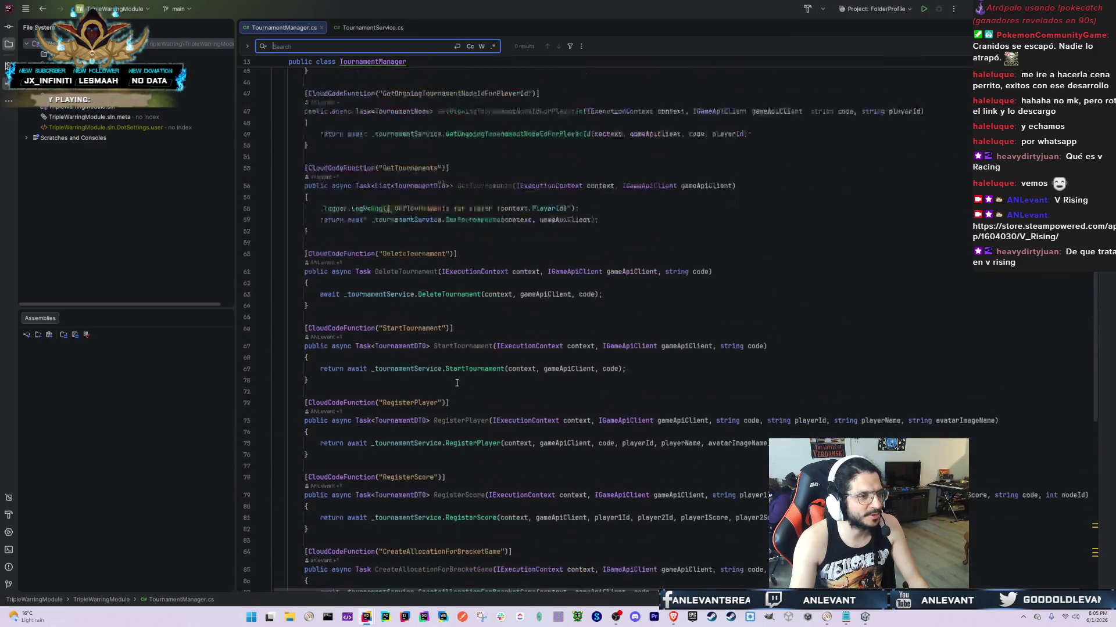
pyautogui.scroll(-6, 457, 375)
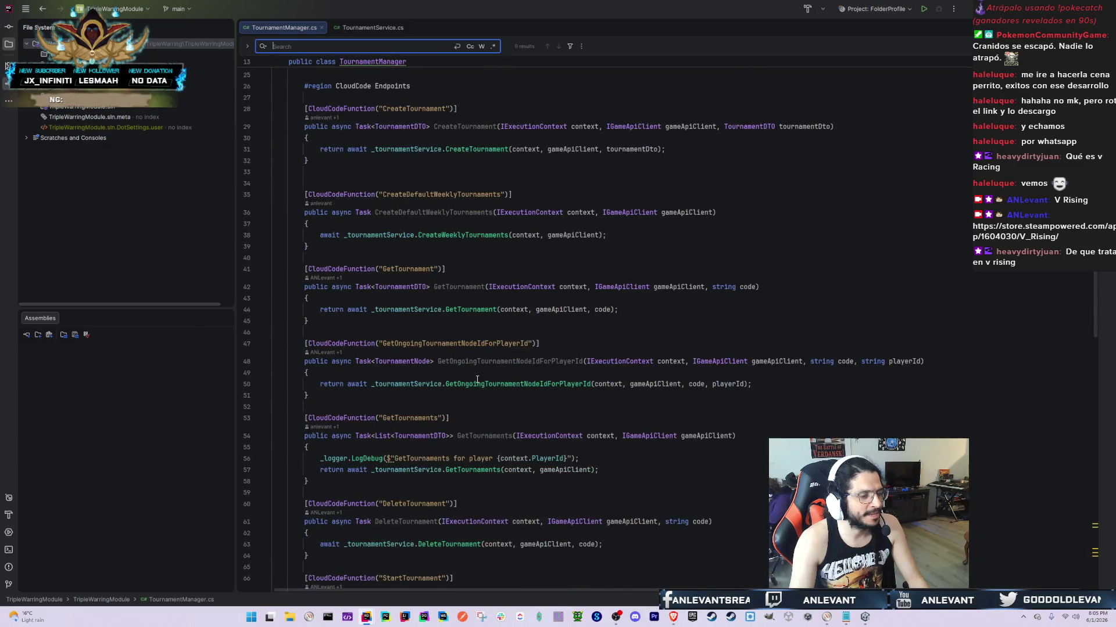
pyautogui.scroll(-3, 457, 406)
pyautogui.scroll(-15, 463, 451)
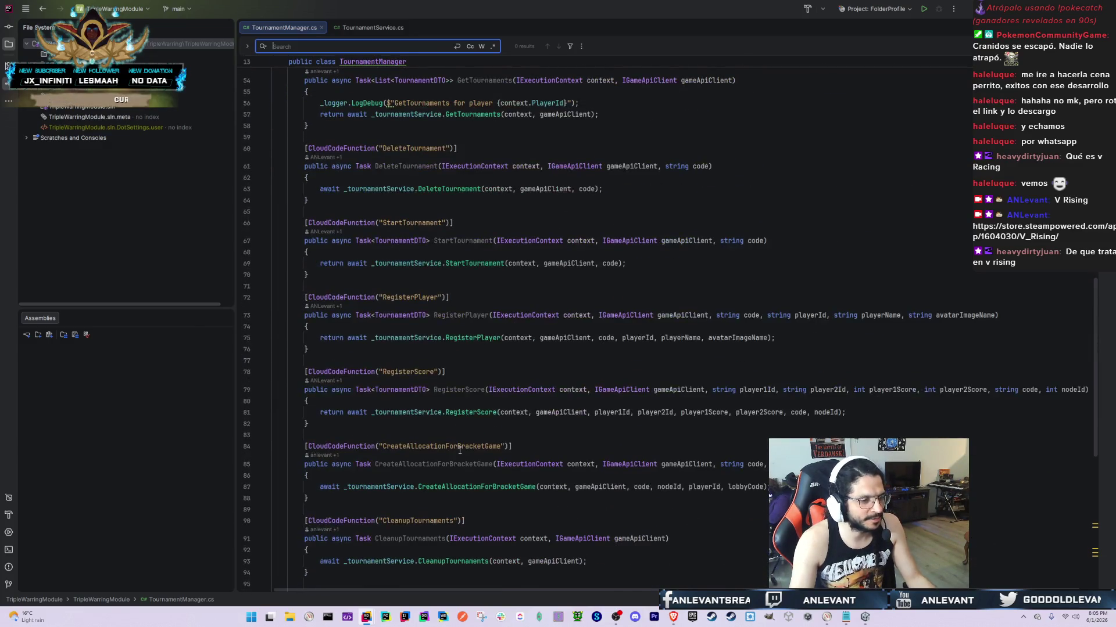
pyautogui.scroll(-1, 460, 451)
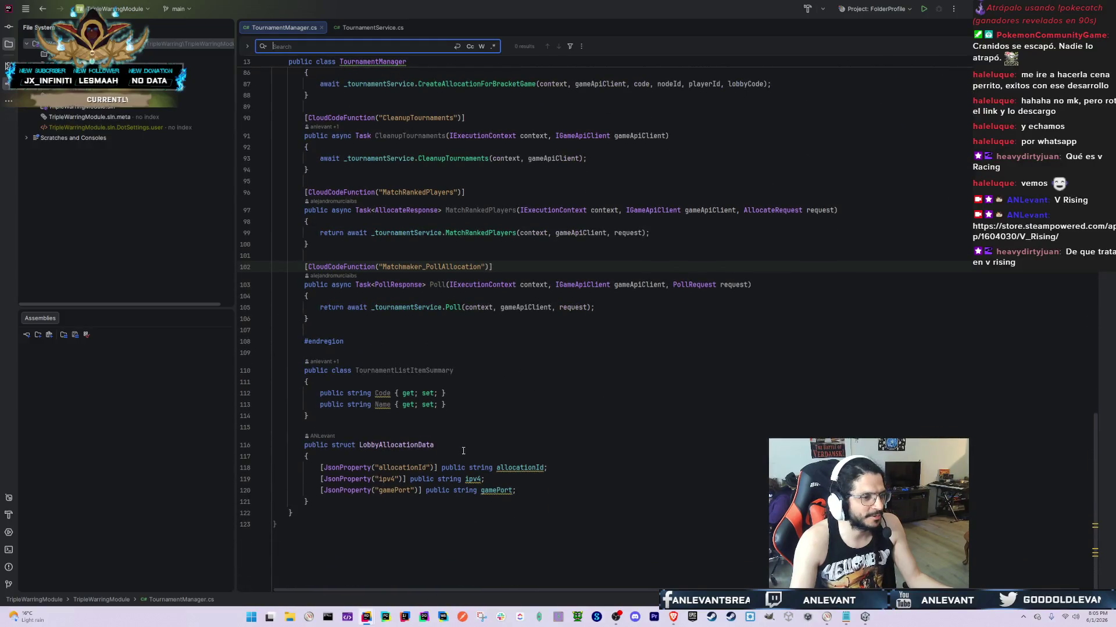
pyautogui.scroll(3, 463, 451)
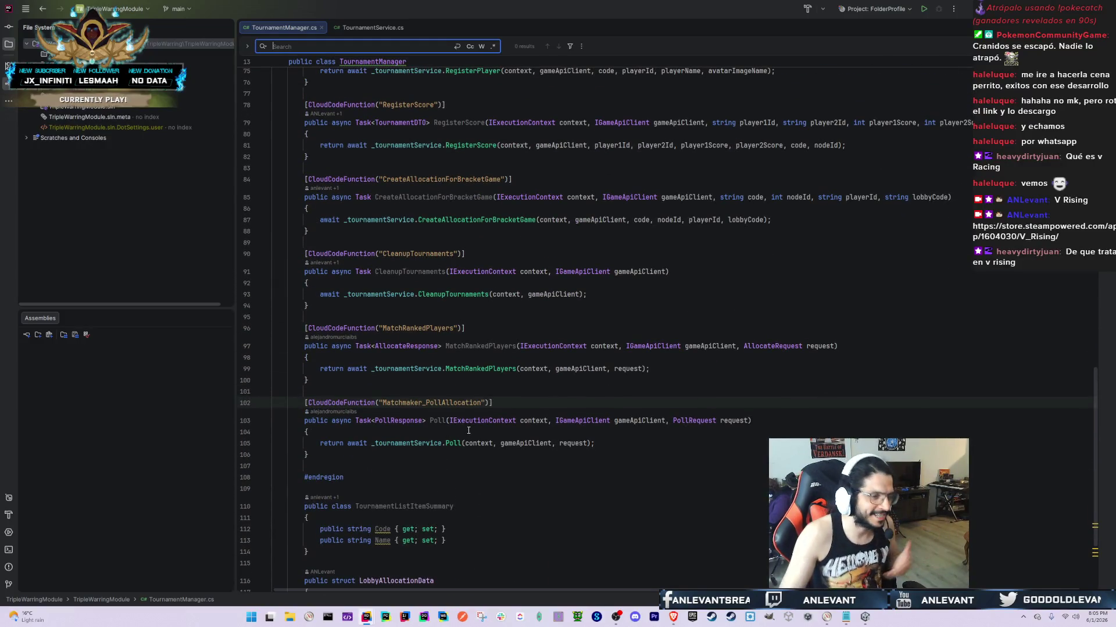
pyautogui.click(493, 369)
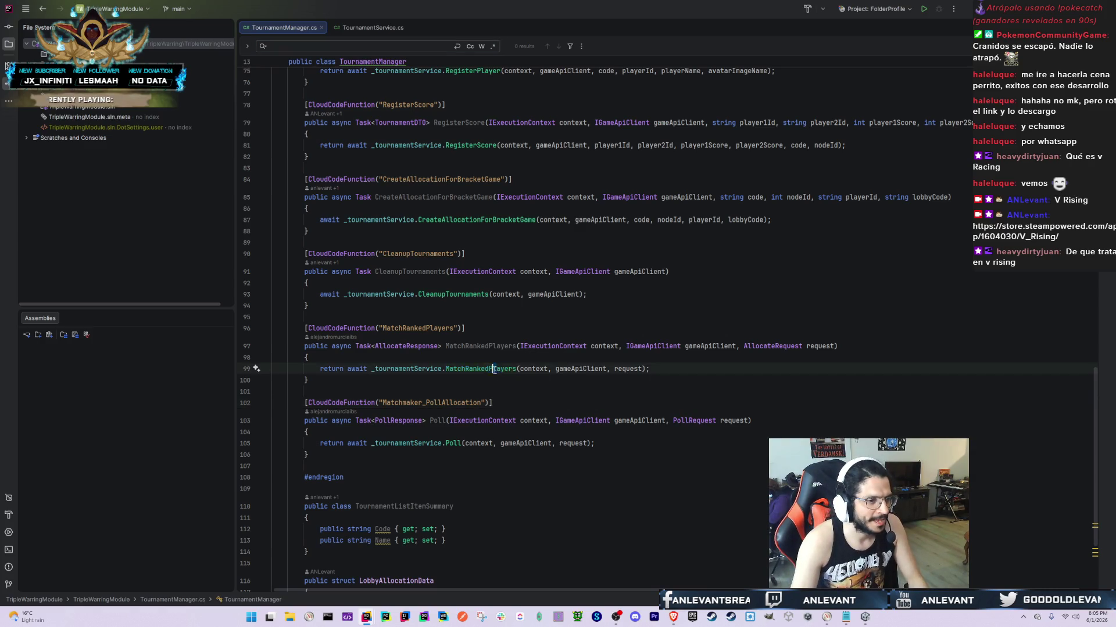
pyautogui.keyDown('ctrl'); pyautogui.click(492, 368); pyautogui.keyUp('ctrl')
# Step: Read MatchRankedPlayers from the Edgegap token line 465 to where player IPs become deployment users
pyautogui.click(706, 323)
pyautogui.scroll(-2, 581, 331)
pyautogui.click(489, 323)
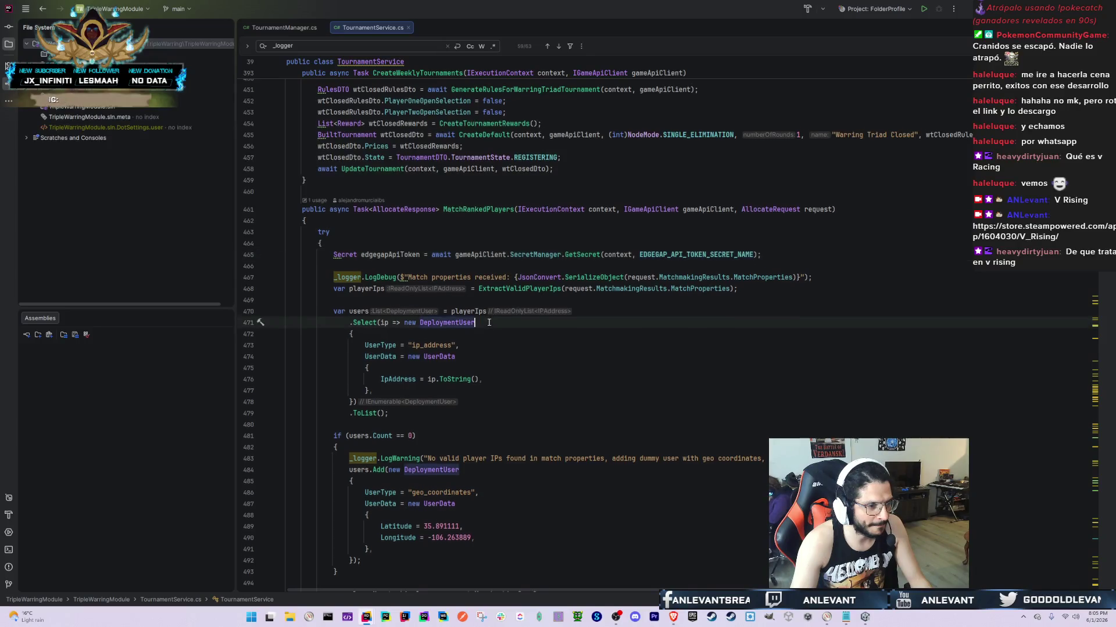
pyautogui.scroll(-2, 488, 323)
pyautogui.scroll(-1, 488, 323)
pyautogui.scroll(1, 459, 250)
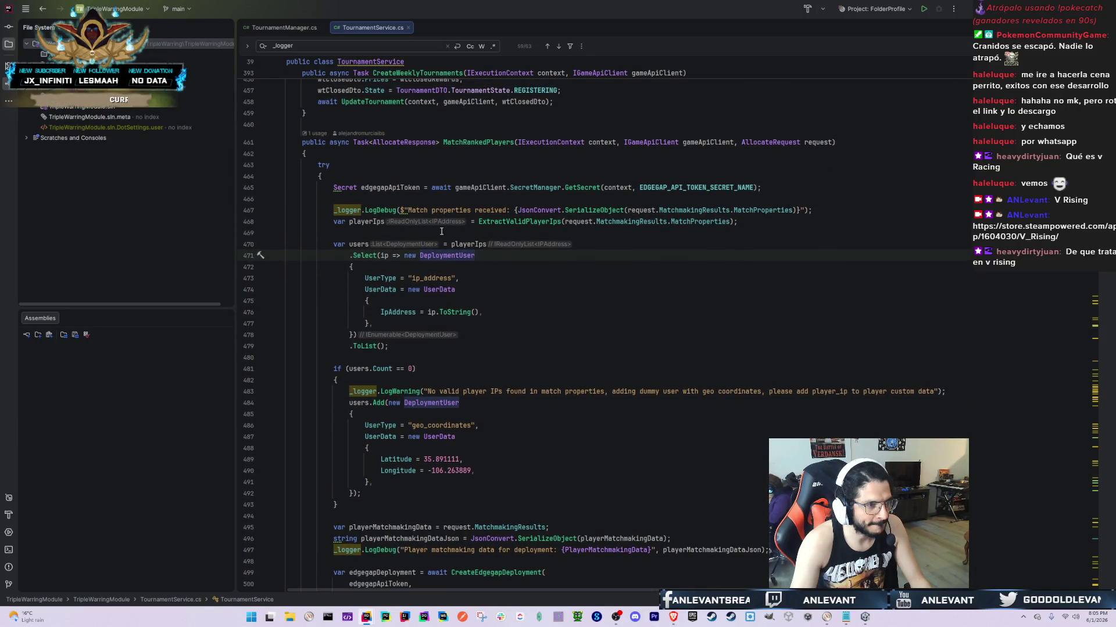
pyautogui.click(437, 194)
# Step: Select the 'Edgegap deployment failed' message on line 523, then return to line 465
pyautogui.scroll(-12, 419, 315)
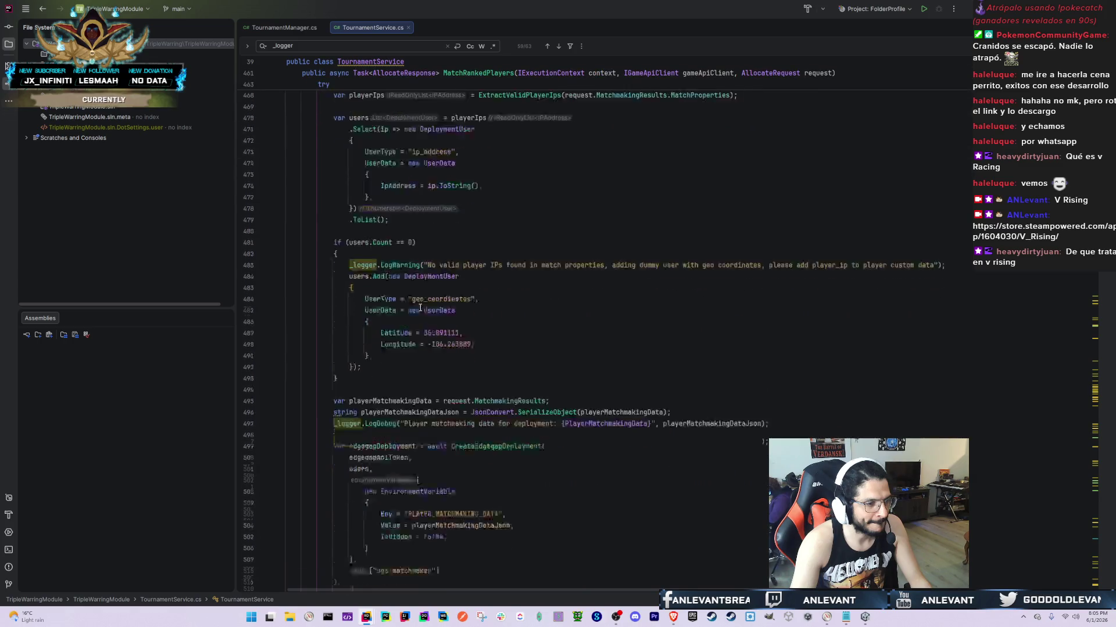
pyautogui.click(423, 447)
pyautogui.moveTo(549, 436); pyautogui.dragTo(447, 436)
pyautogui.scroll(17, 446, 436)
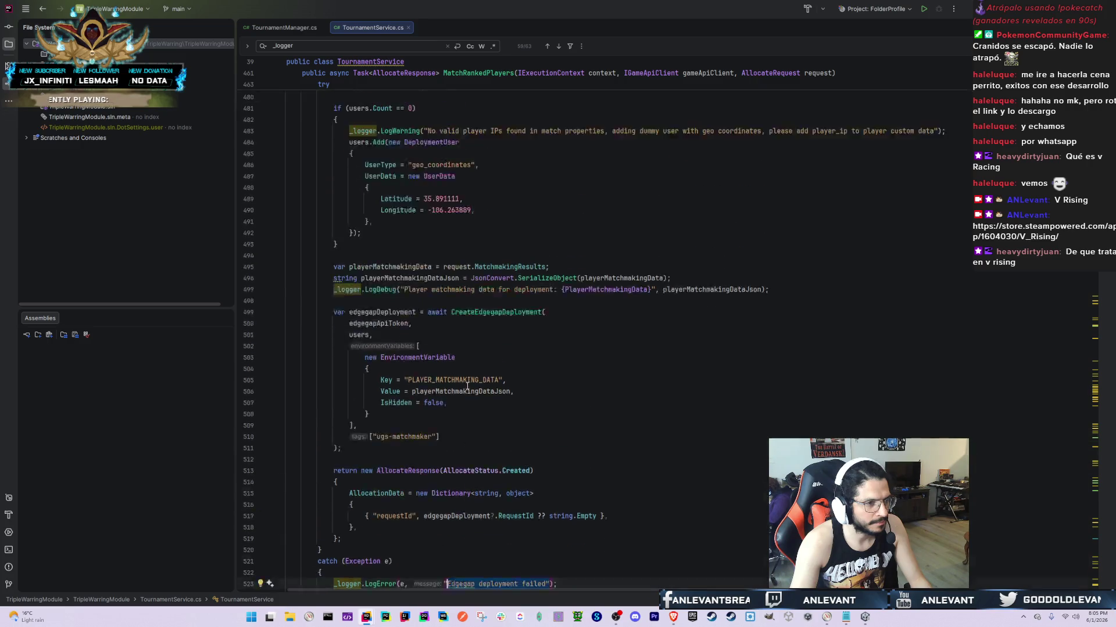
pyautogui.click(366, 360)
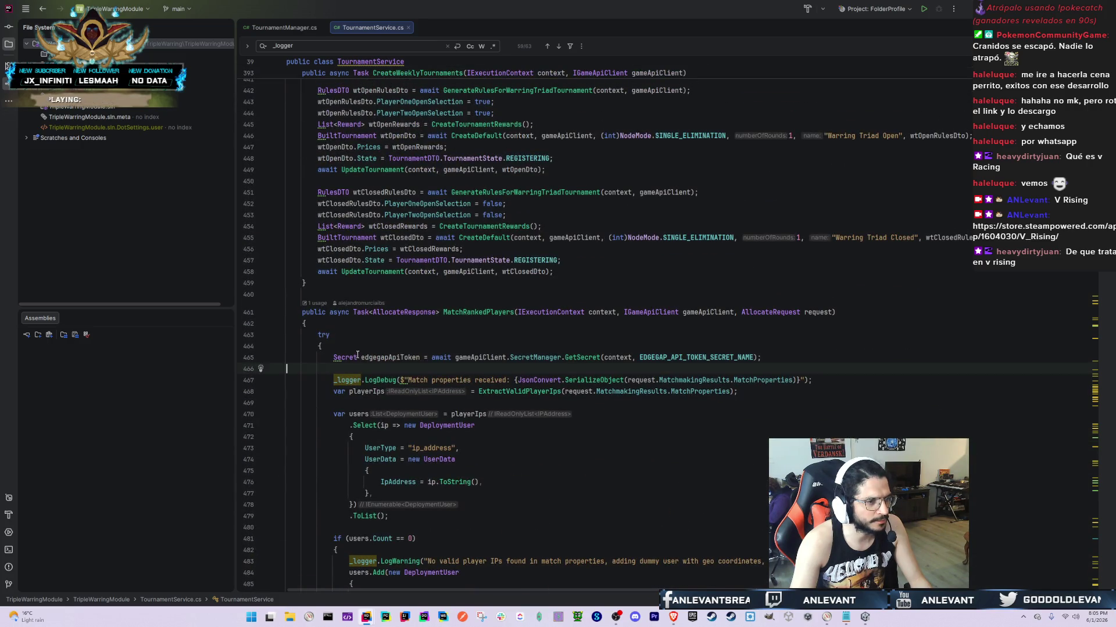
pyautogui.hotkey('alt', 'Tab')
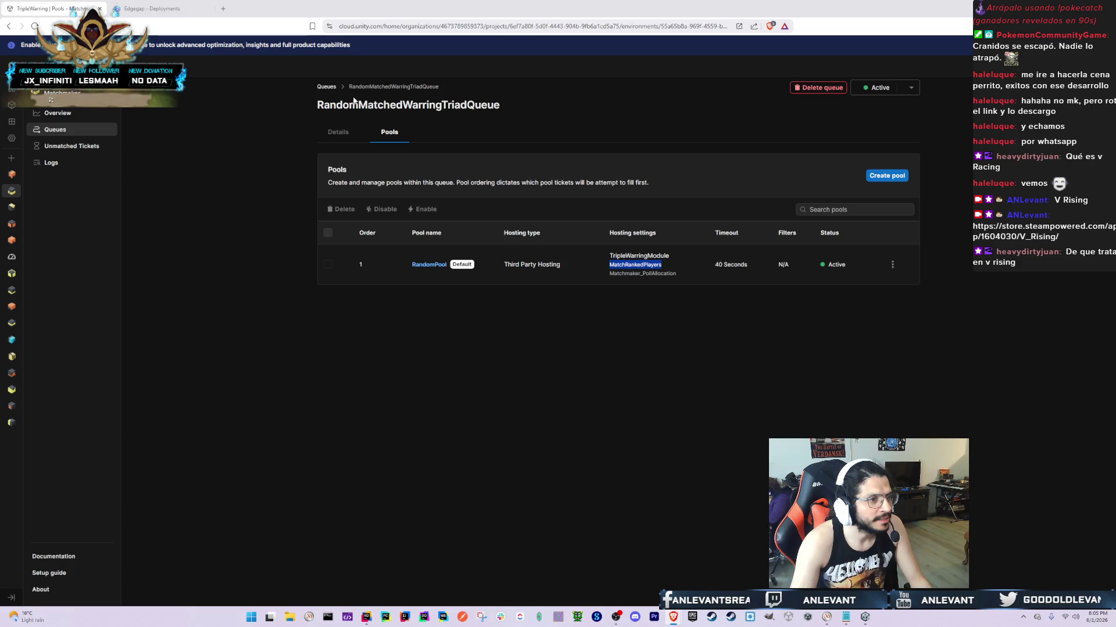
# Step: Open RandomMatchedMode's pools and duplicate the queue page into a new tab
pyautogui.click(326, 87)
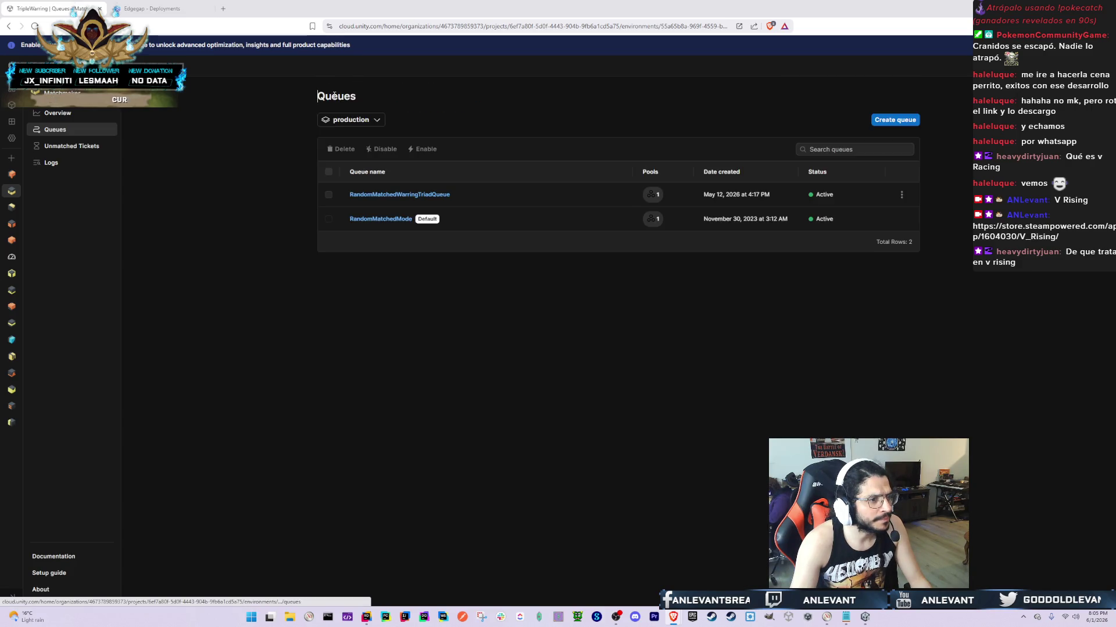
pyautogui.click(390, 220)
pyautogui.click(389, 135)
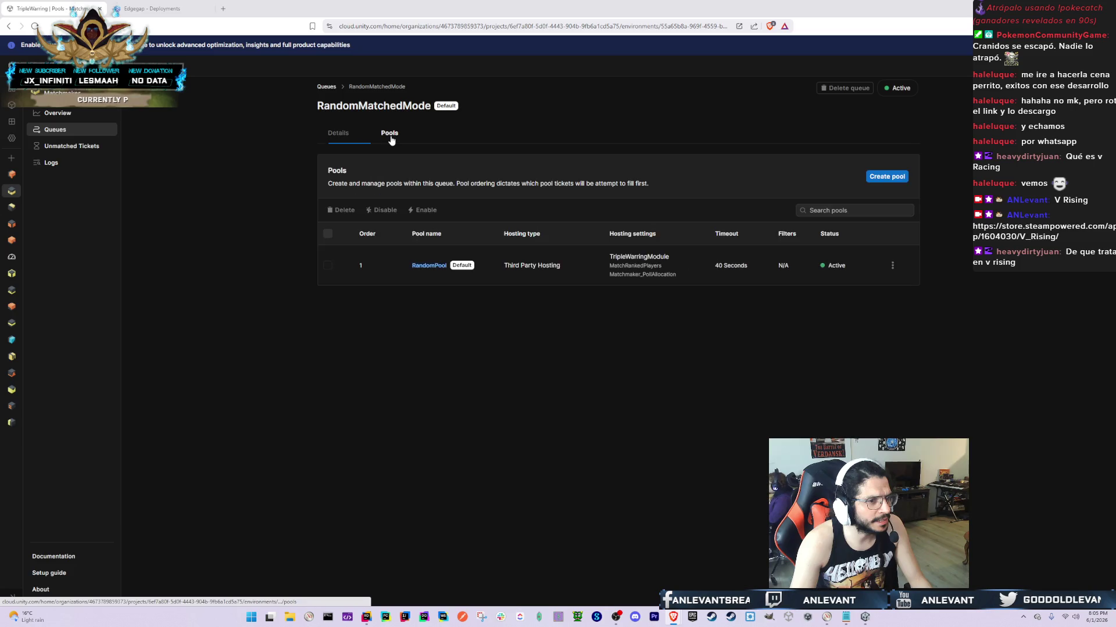
pyautogui.middleClick(9, 26)
pyautogui.click(193, 7)
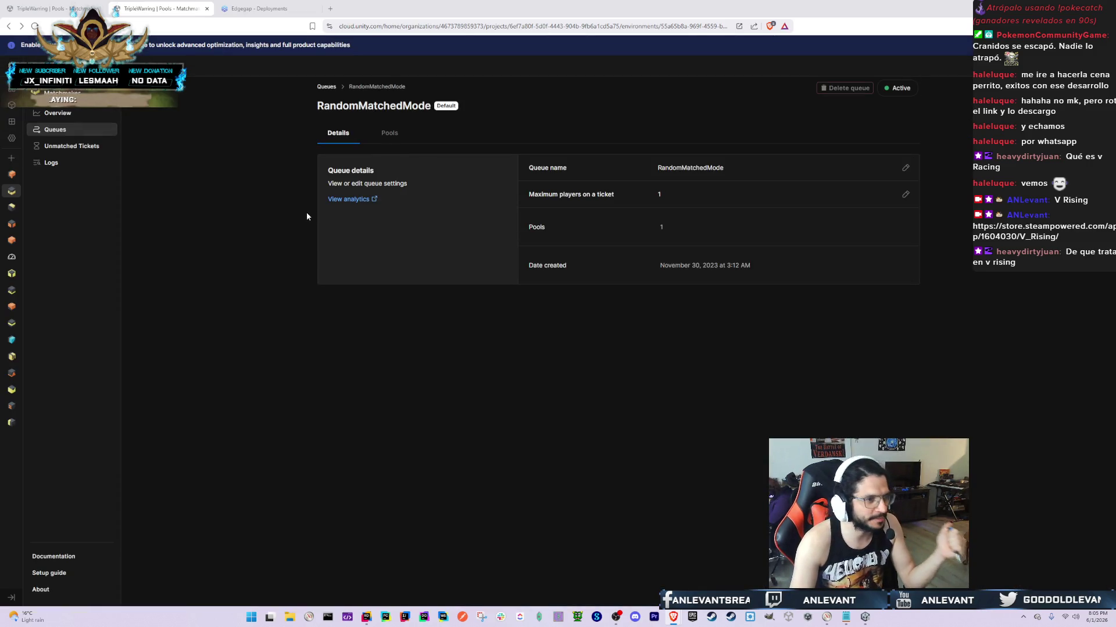
# Step: Show RandomMatchedWarringTriadQueue's Pools in the second tab and select its pool hosting settings
pyautogui.click(326, 86)
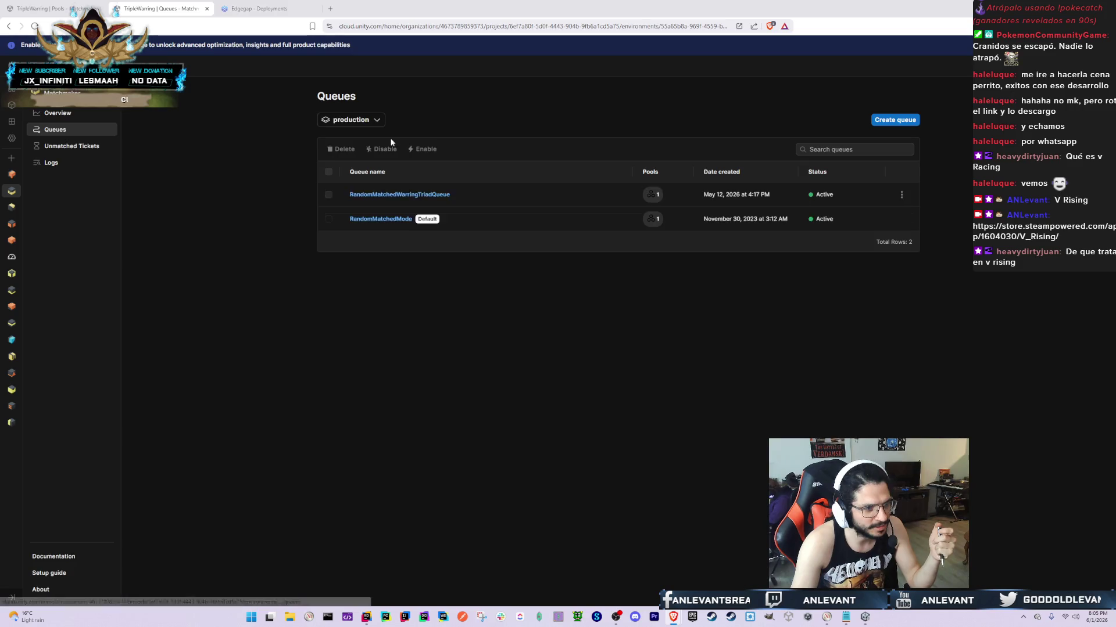
pyautogui.click(411, 195)
pyautogui.click(72, 3)
pyautogui.click(185, 6)
pyautogui.click(33, 6)
pyautogui.click(135, 3)
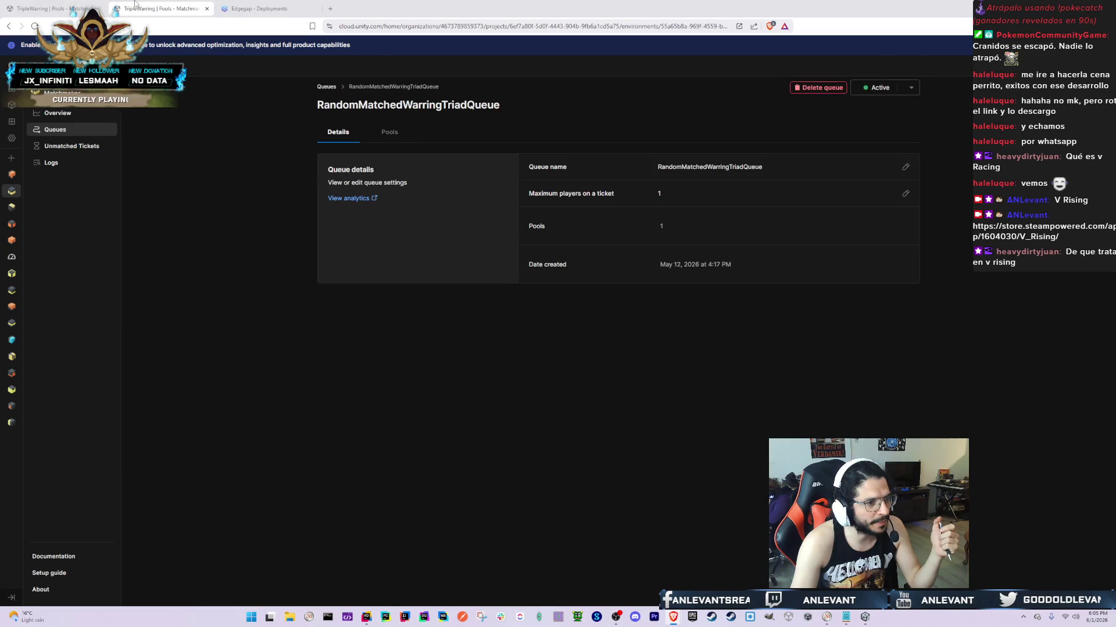
pyautogui.click(389, 138)
pyautogui.tripleClick(671, 273)
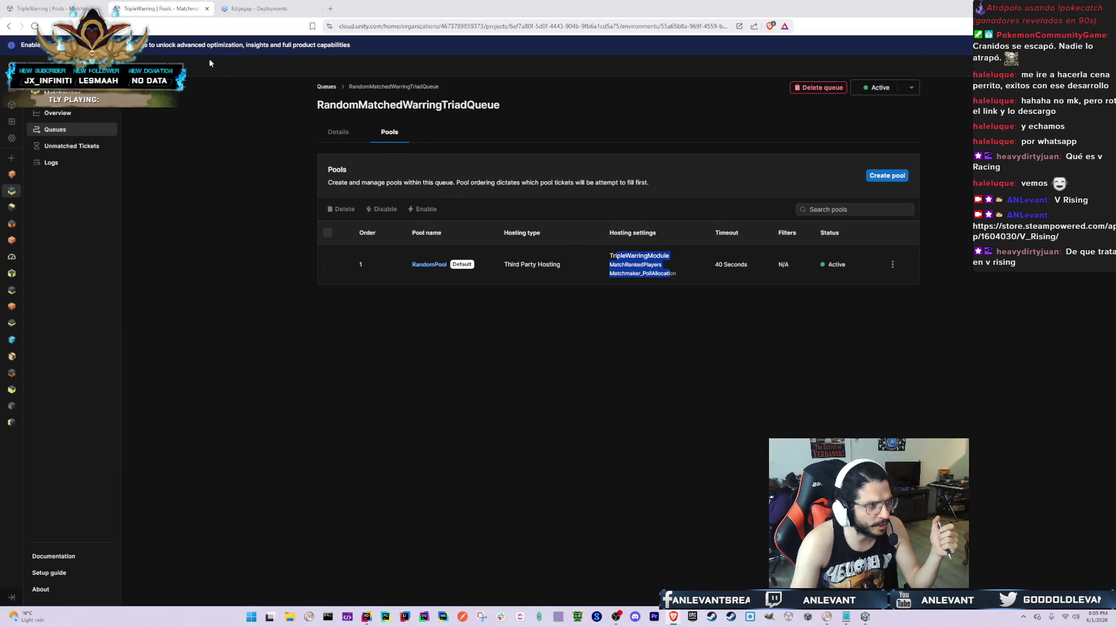
# Step: Flip between both tabs to compare the two queues' pool hosting settings, then return to Rider
pyautogui.hotkey('ctrl', '1')
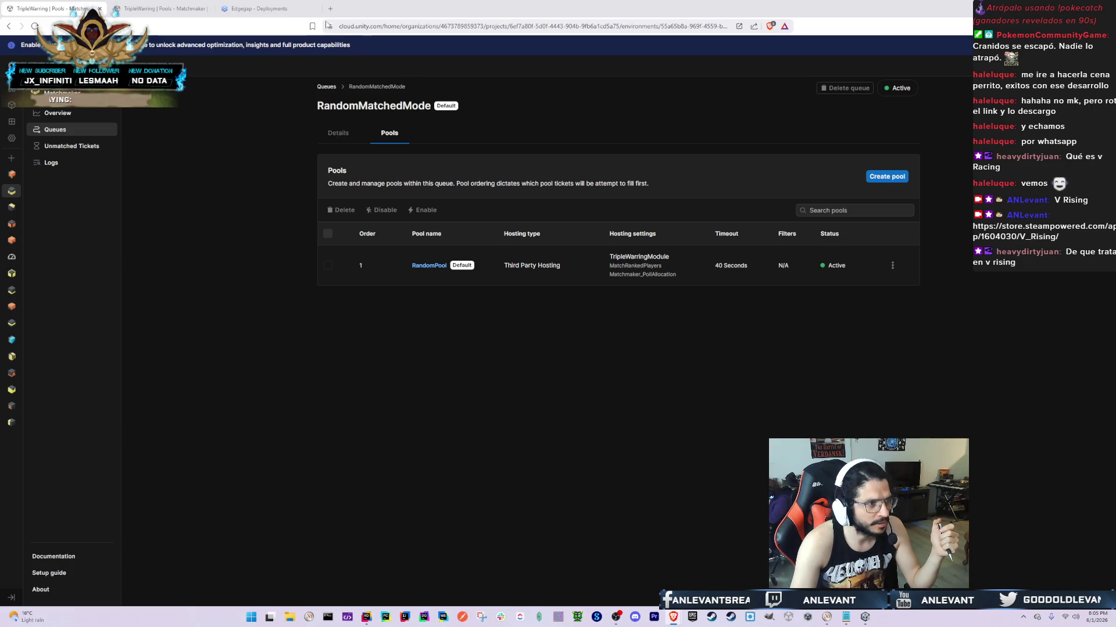
pyautogui.click(192, 8)
pyautogui.click(42, 3)
pyautogui.click(163, 8)
pyautogui.click(76, 9)
pyautogui.hotkey('alt', 'Tab')
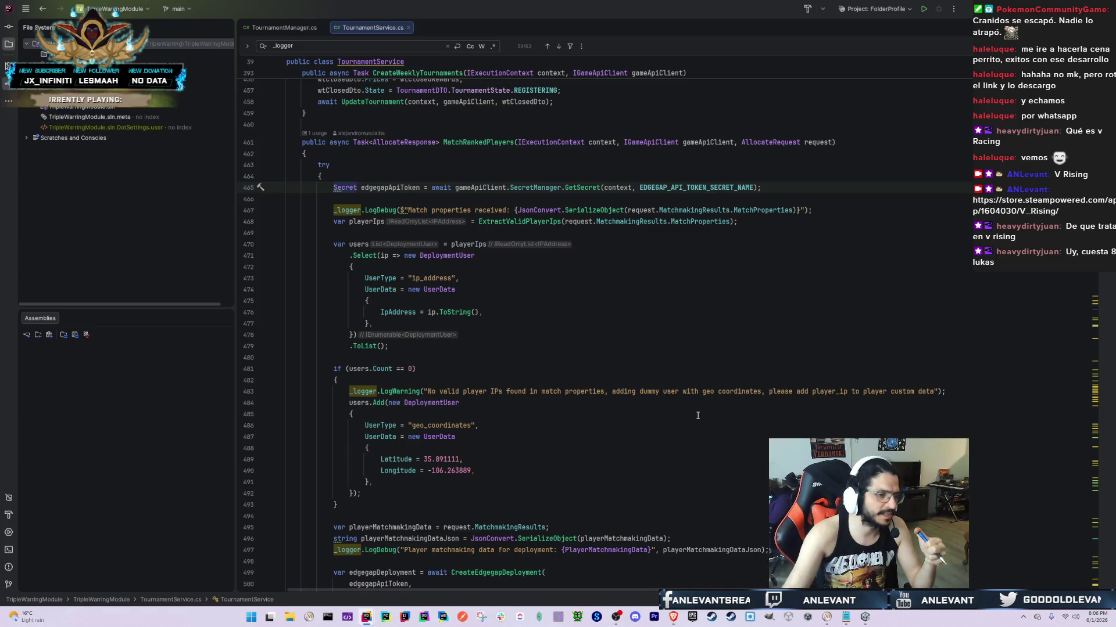
pyautogui.scroll(6, 697, 415)
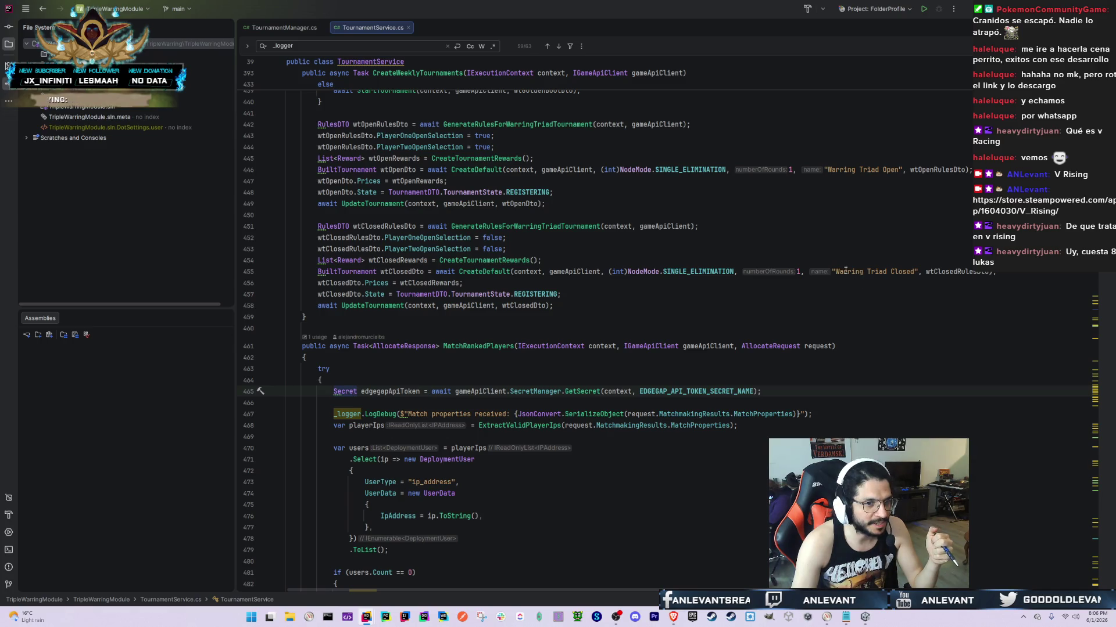
pyautogui.scroll(-8, 548, 263)
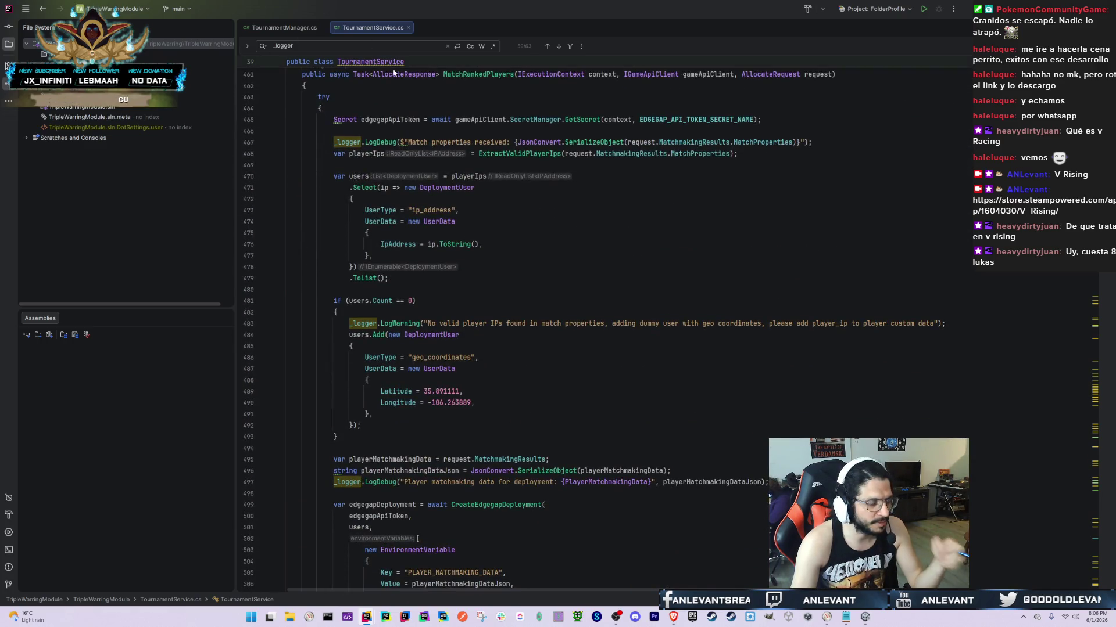
pyautogui.scroll(8, 490, 305)
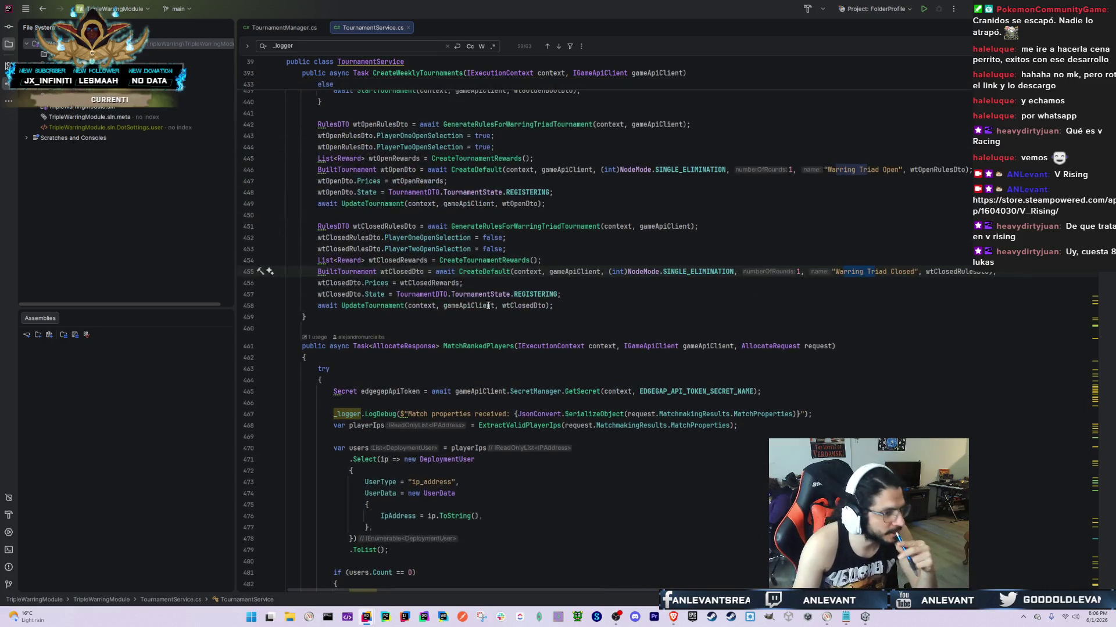
pyautogui.scroll(-1, 481, 372)
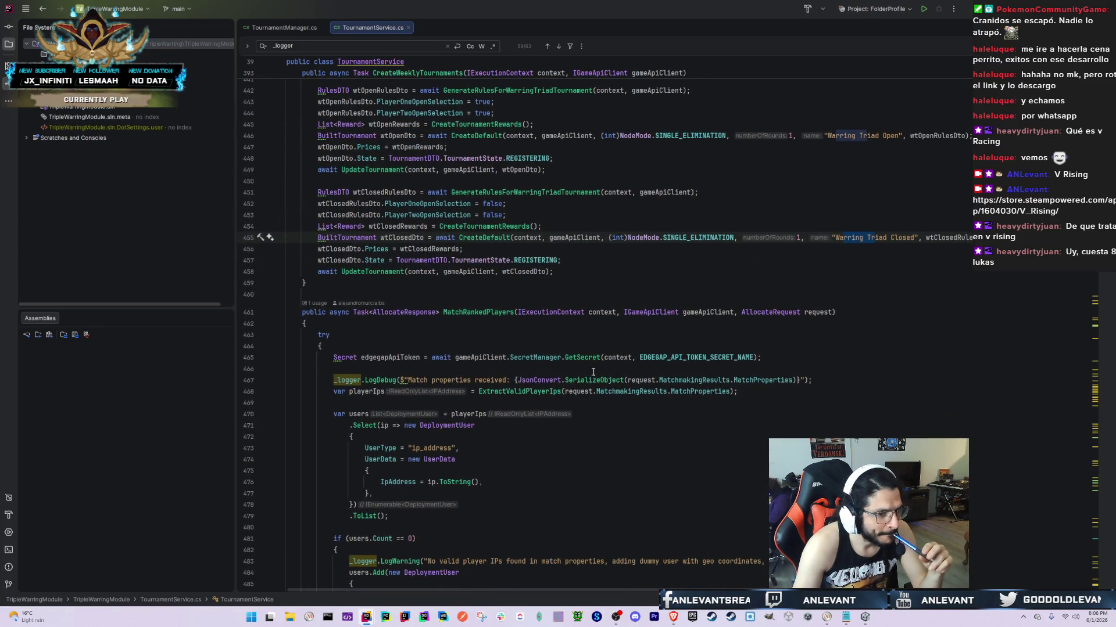
pyautogui.scroll(-7, 581, 371)
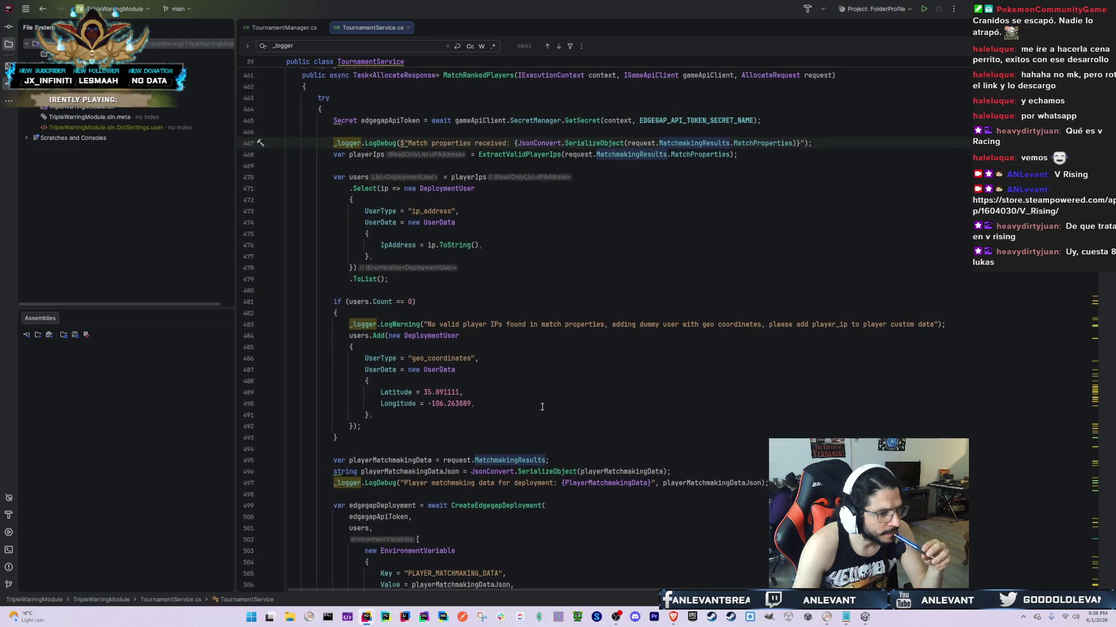
pyautogui.click(370, 309)
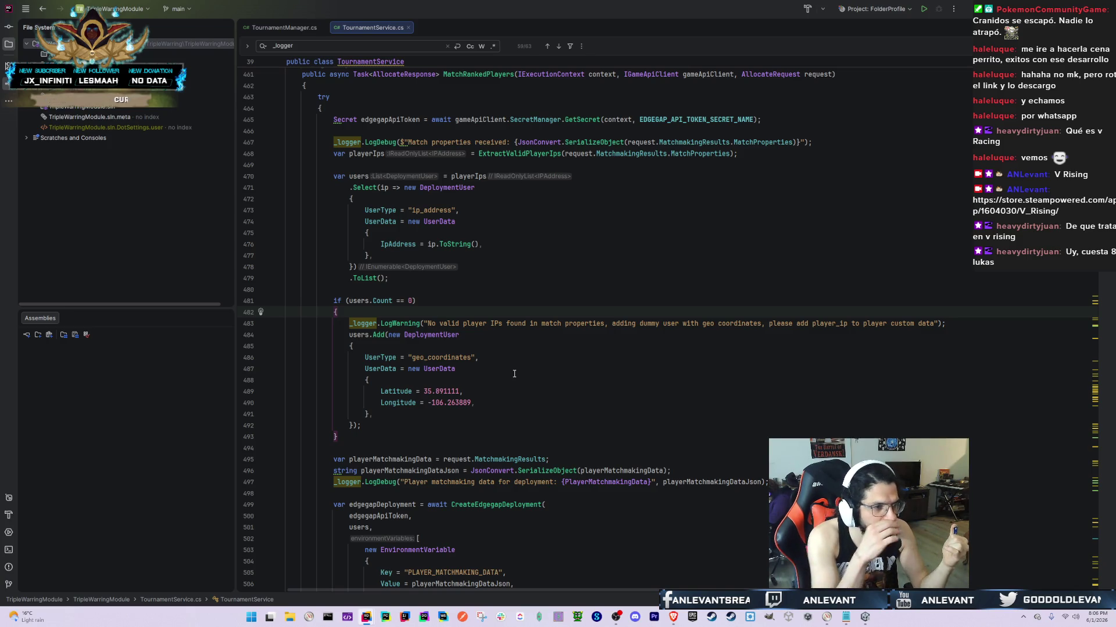
pyautogui.scroll(-5, 514, 374)
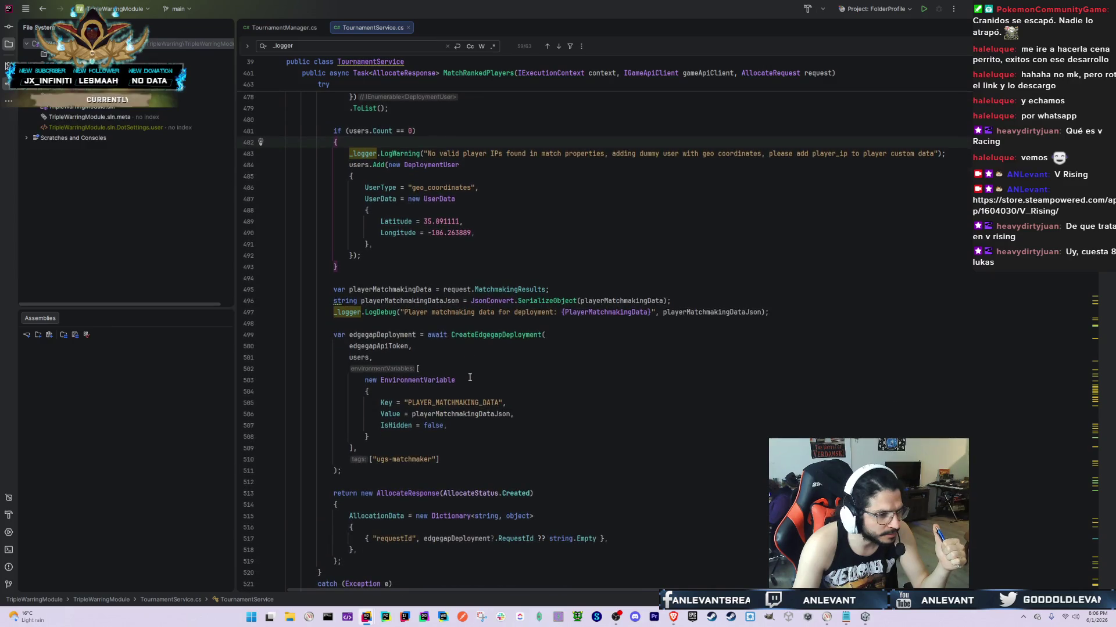
pyautogui.click(496, 347)
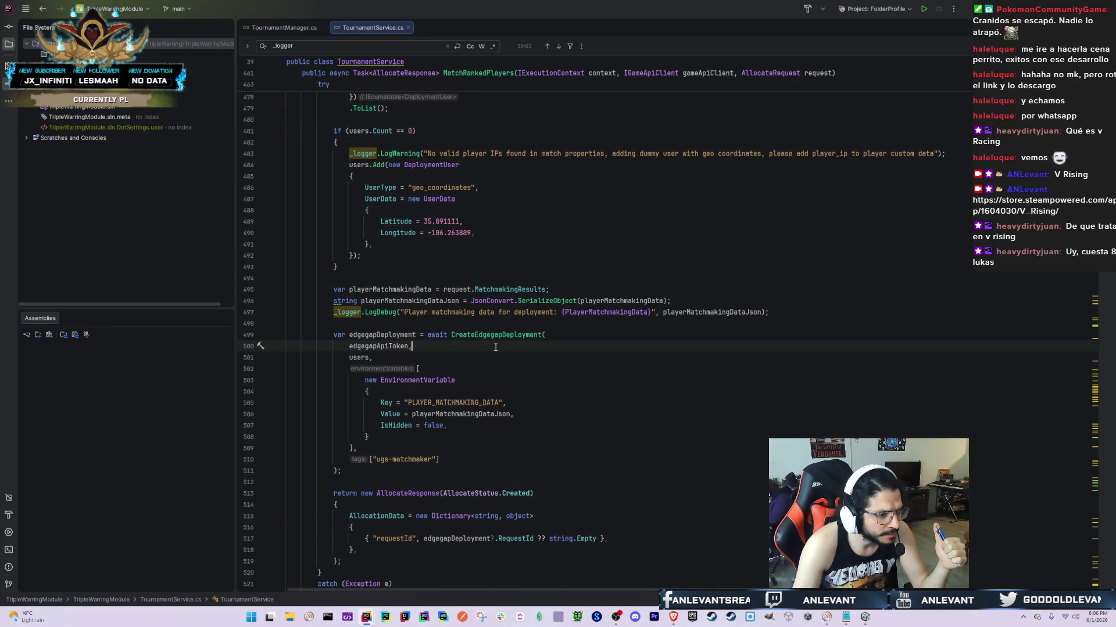
pyautogui.click(515, 444)
pyautogui.scroll(-3, 514, 441)
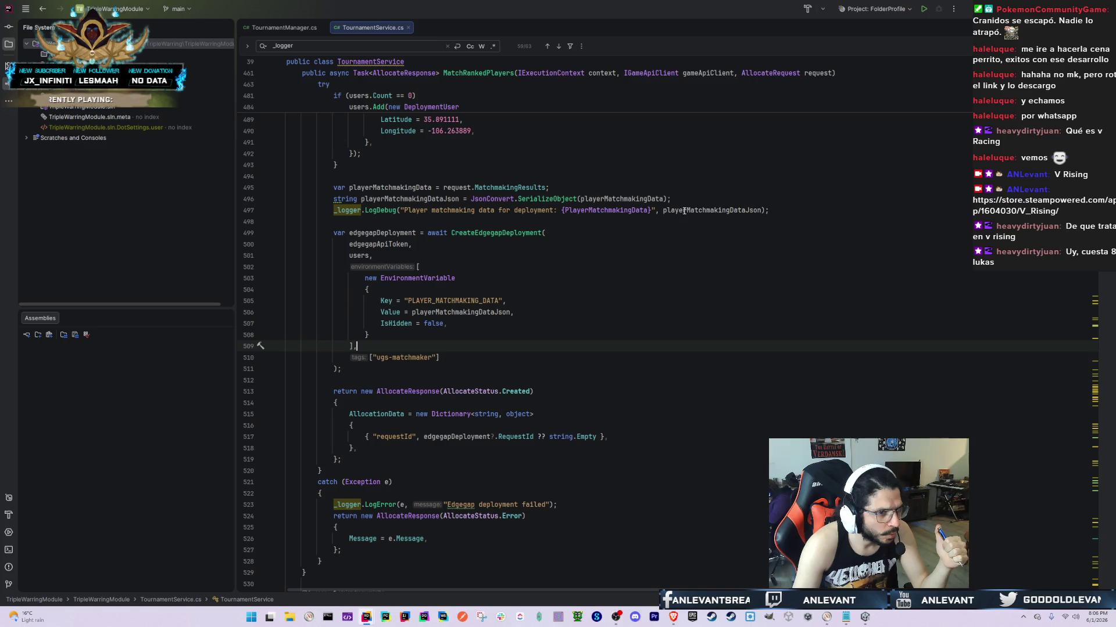
pyautogui.click(451, 189)
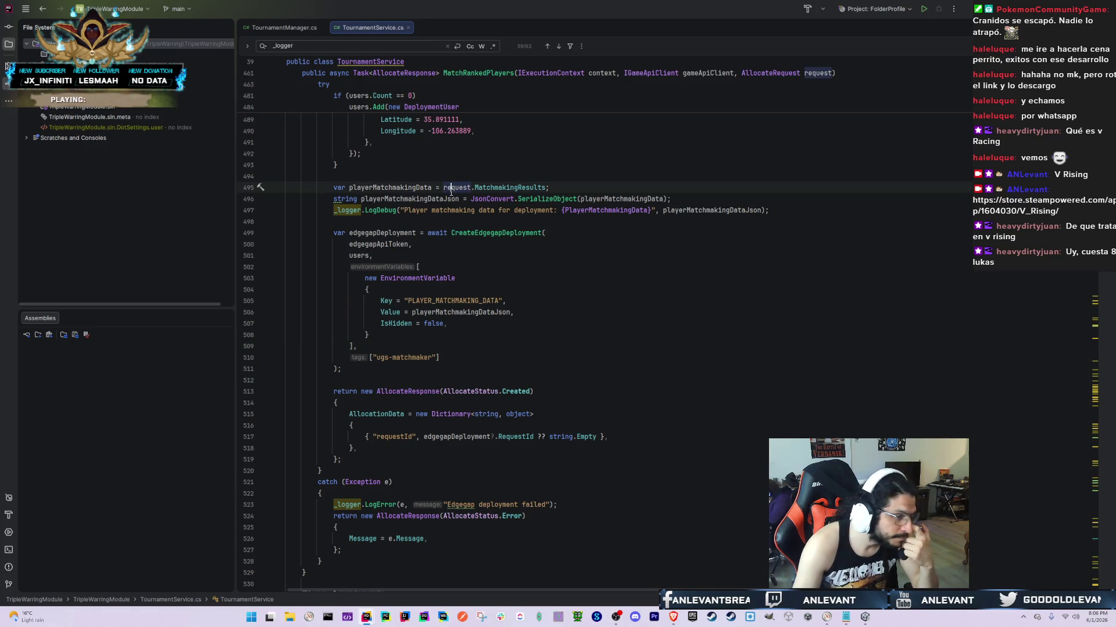
pyautogui.click(491, 233)
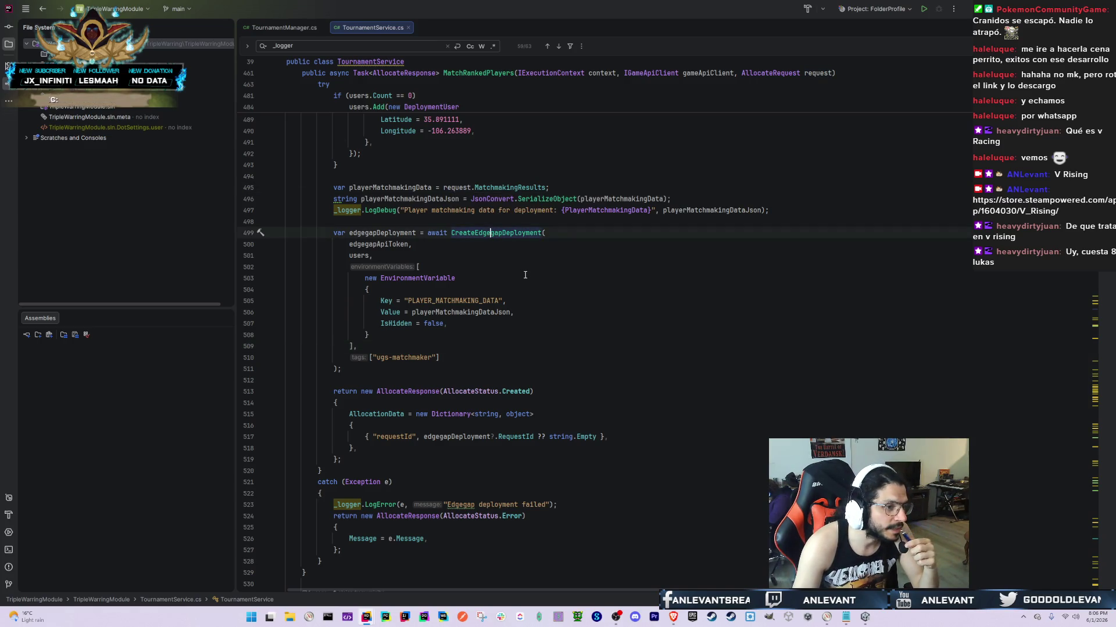
pyautogui.click(488, 312)
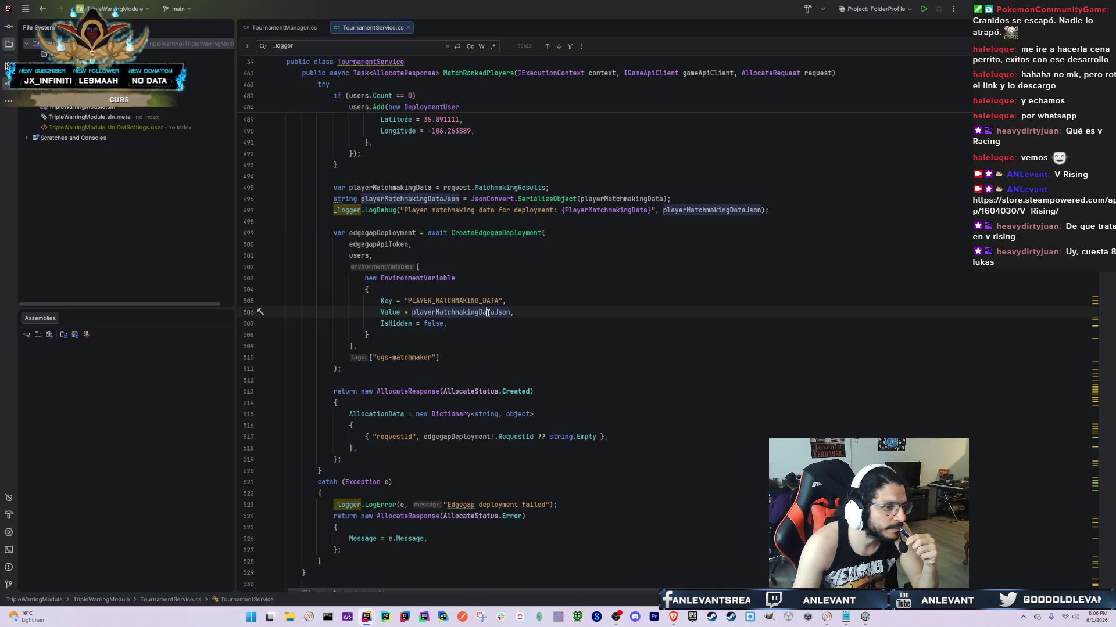
pyautogui.doubleClick(488, 313)
pyautogui.moveTo(688, 212)
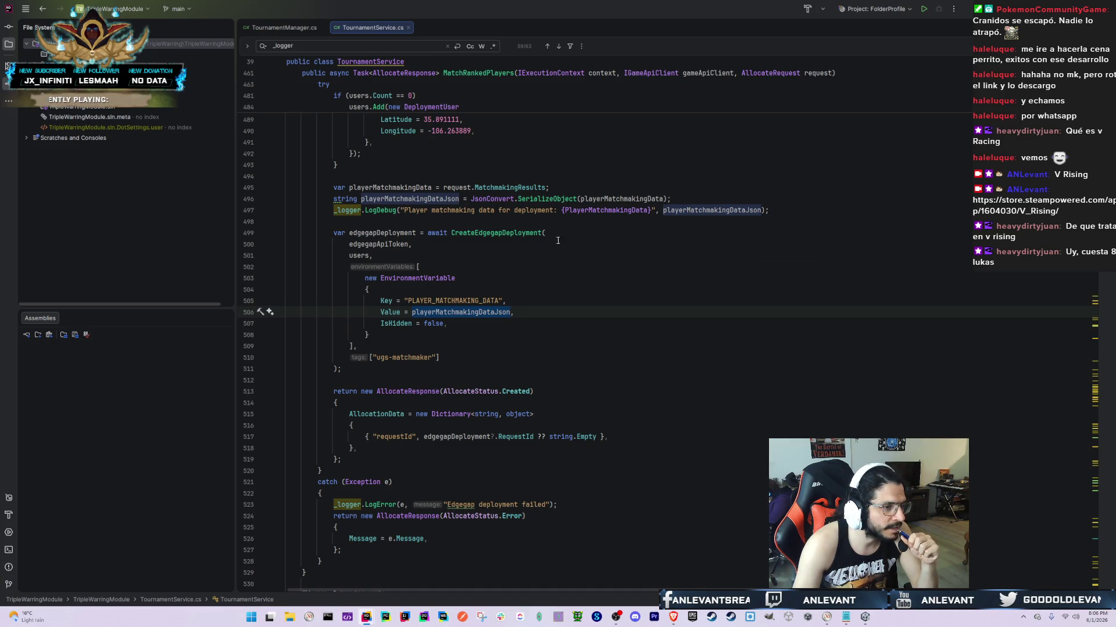
pyautogui.scroll(1, 447, 225)
pyautogui.click(459, 232)
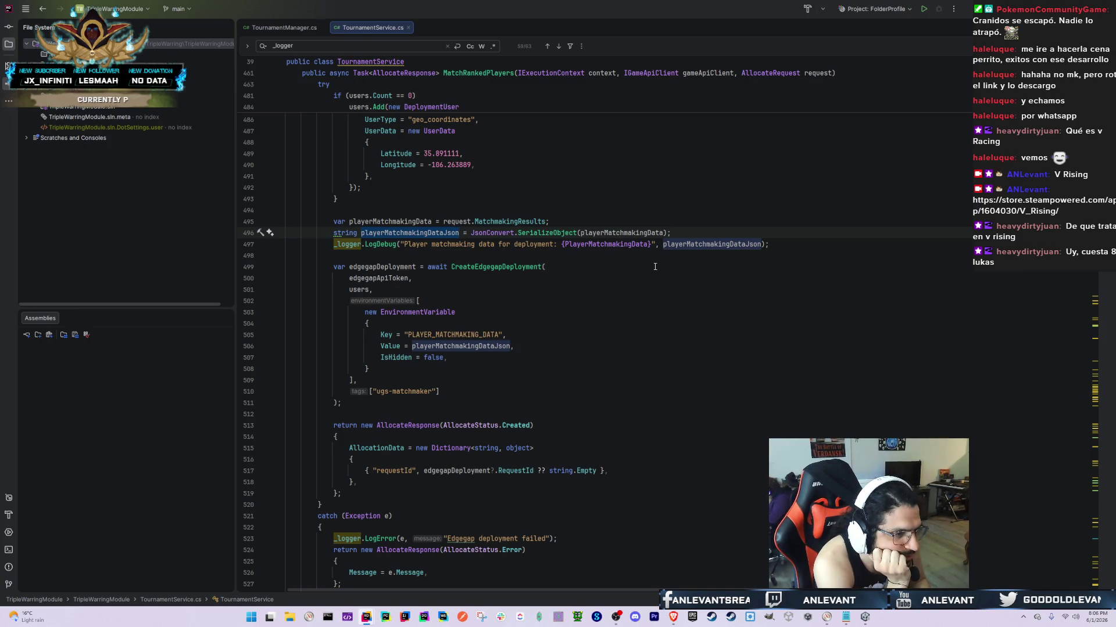
# Step: Search the project for PLAYER_MATCHMAKING_DATA and open its match in RankedServerManager.cs
pyautogui.hotkey('alt', 'Tab')
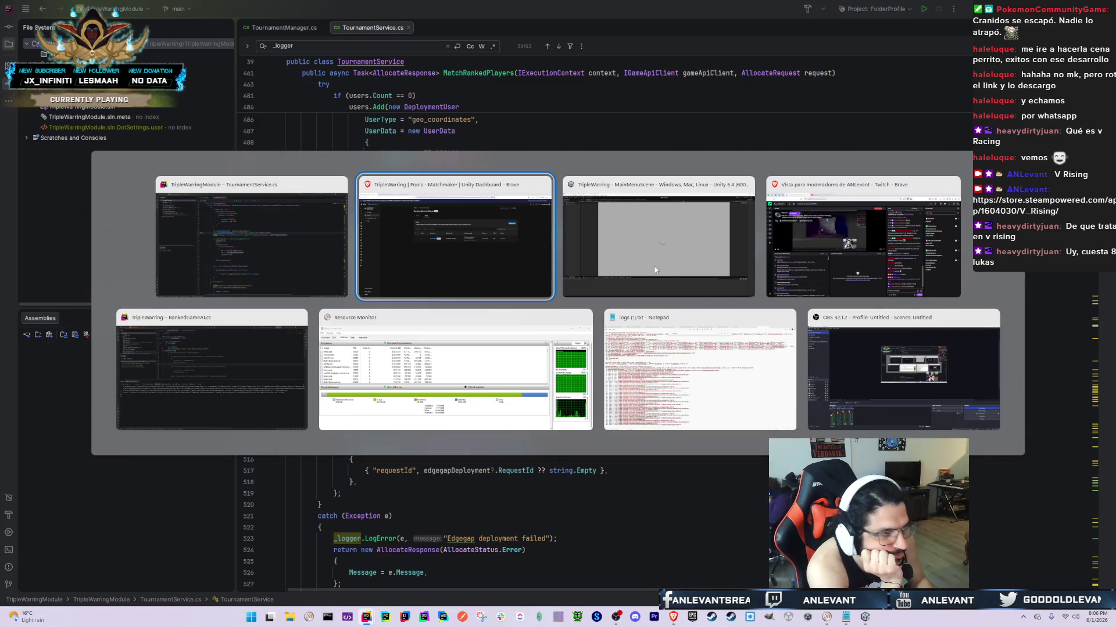
pyautogui.hotkey('alt', 'Tab')
pyautogui.hotkey('alt', 'Tab')
pyautogui.hotkey('alt', 'Tab')
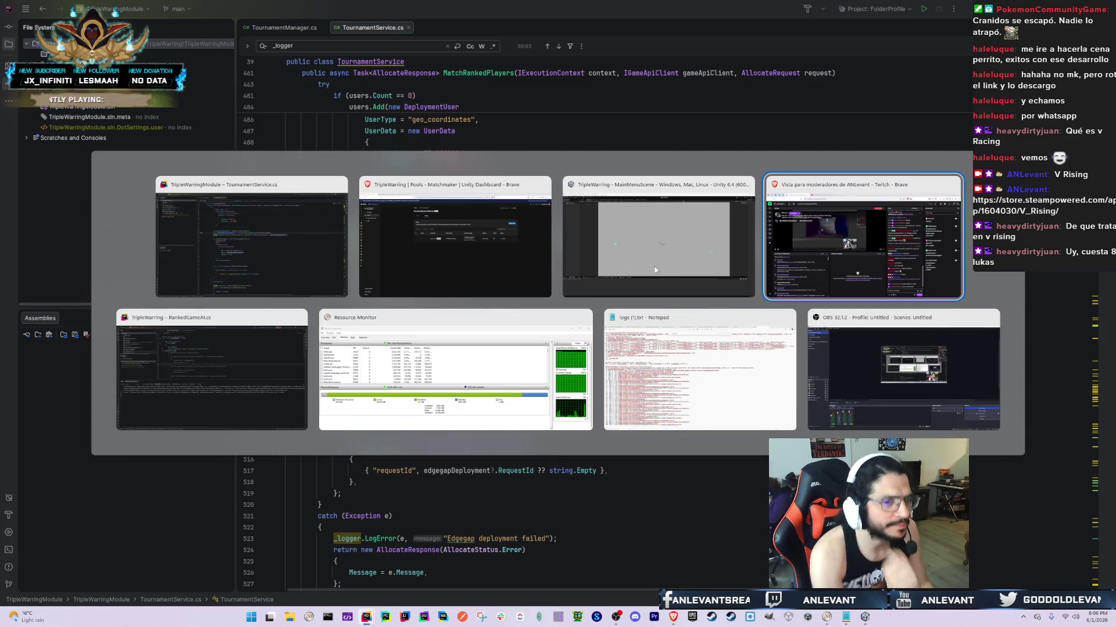
pyautogui.hotkey('ctrl', 'shift', 'f')
pyautogui.write('PlayerMatchma')
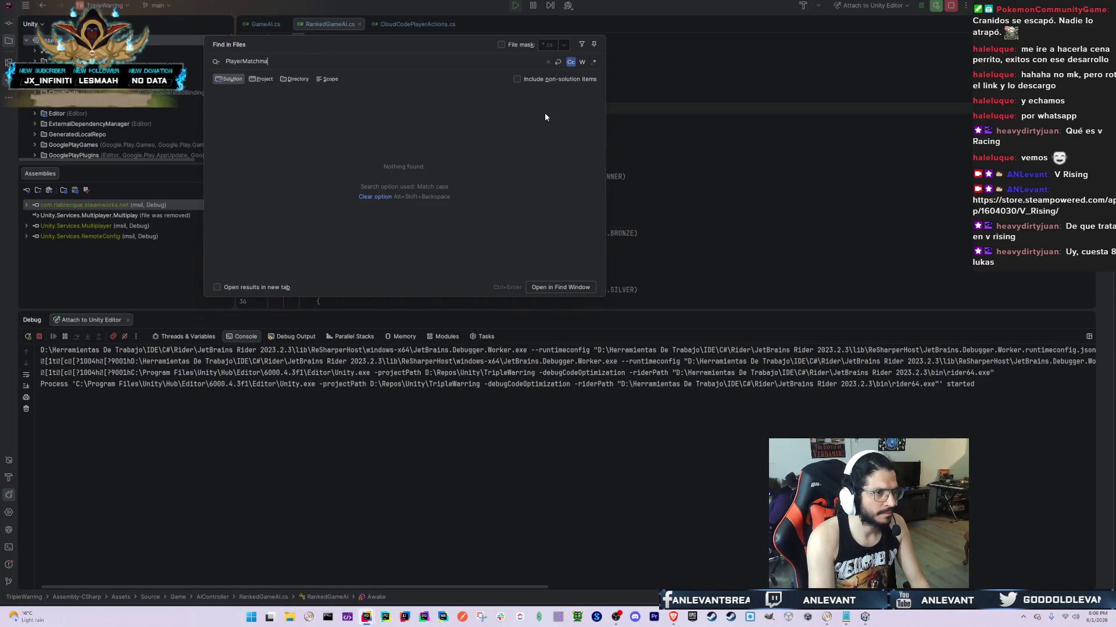
pyautogui.hotkey('ctrl', 'a')
pyautogui.press('BackSpace')
pyautogui.write('PLAYER_MATC')
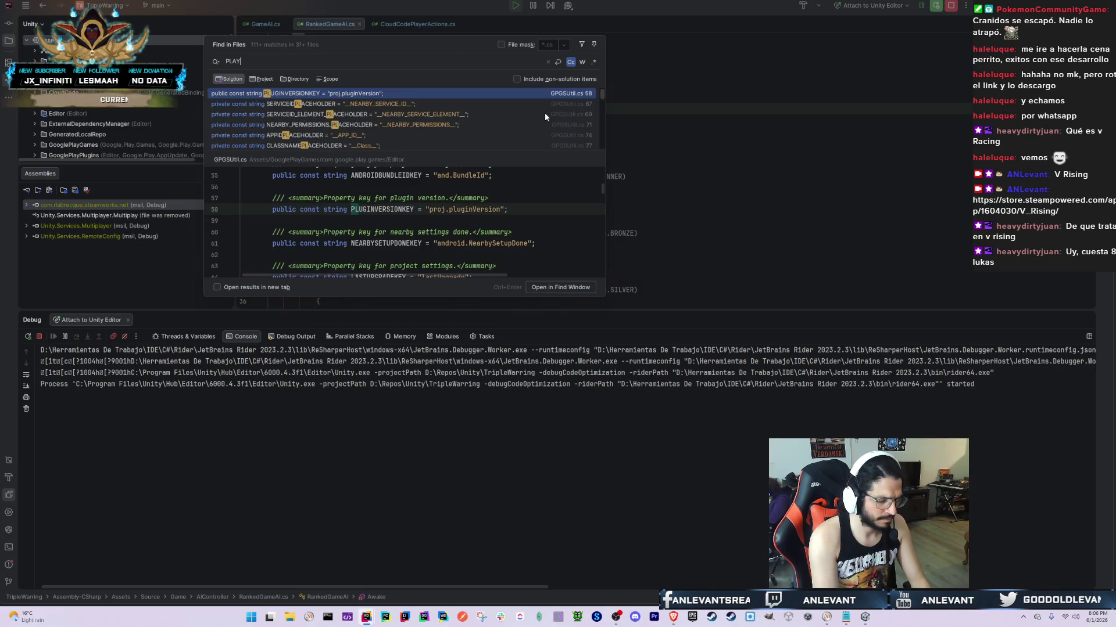
pyautogui.press('Return')
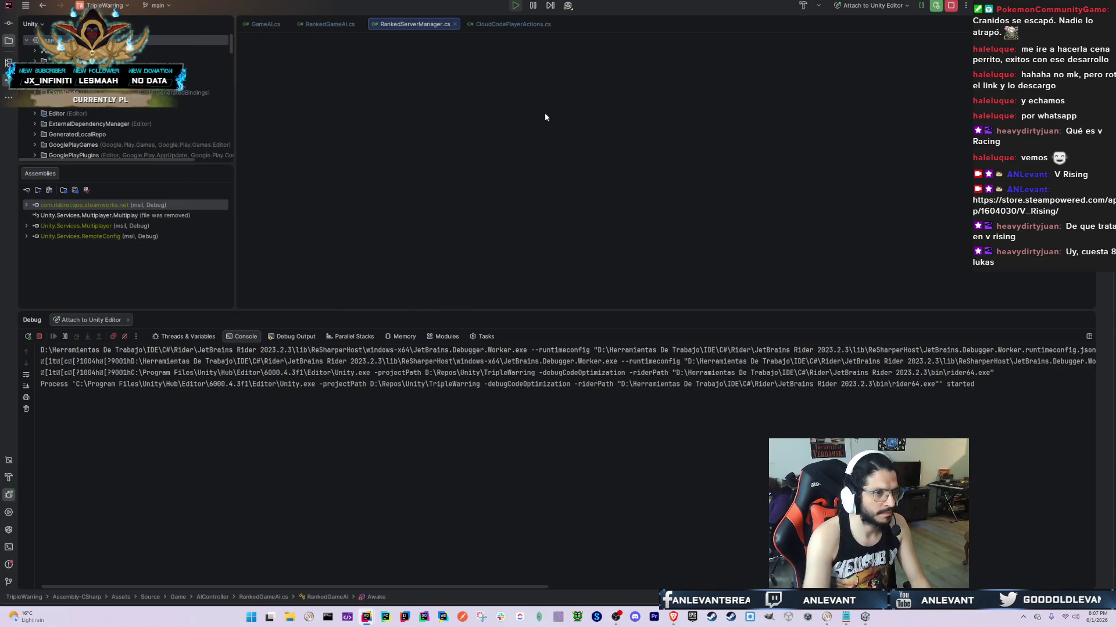
# Step: Inspect the matchmaking data null check and step through the matchmakingData usages in the file
pyautogui.click(722, 168)
pyautogui.press('Up')
pyautogui.press('Down')
pyautogui.press('Down')
pyautogui.press('Down')
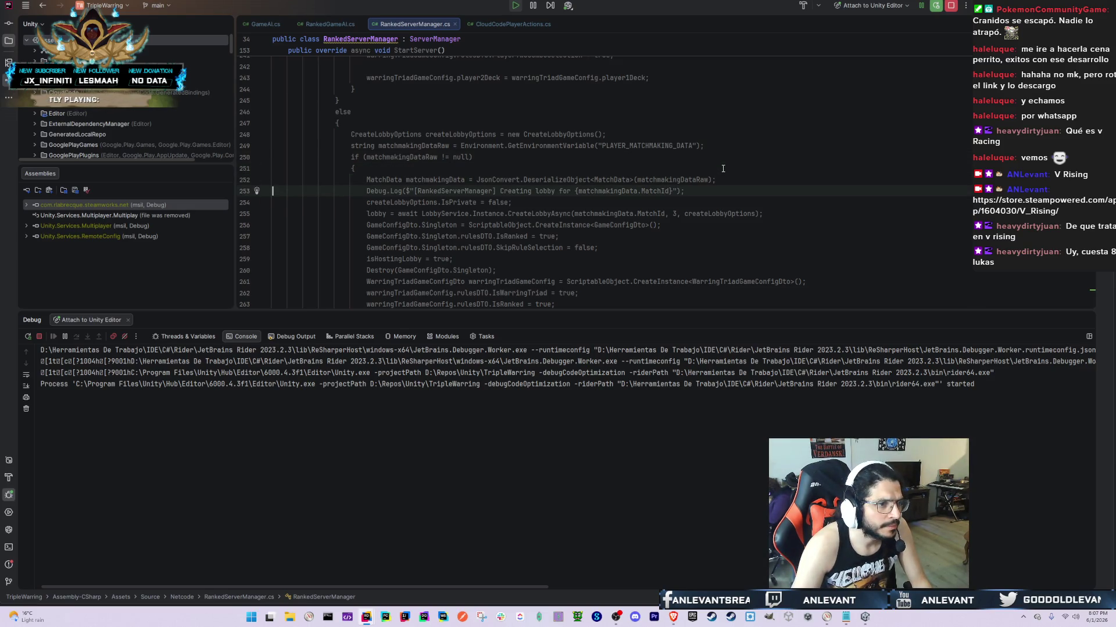
pyautogui.press('Up')
pyautogui.press('Up')
pyautogui.press('Up')
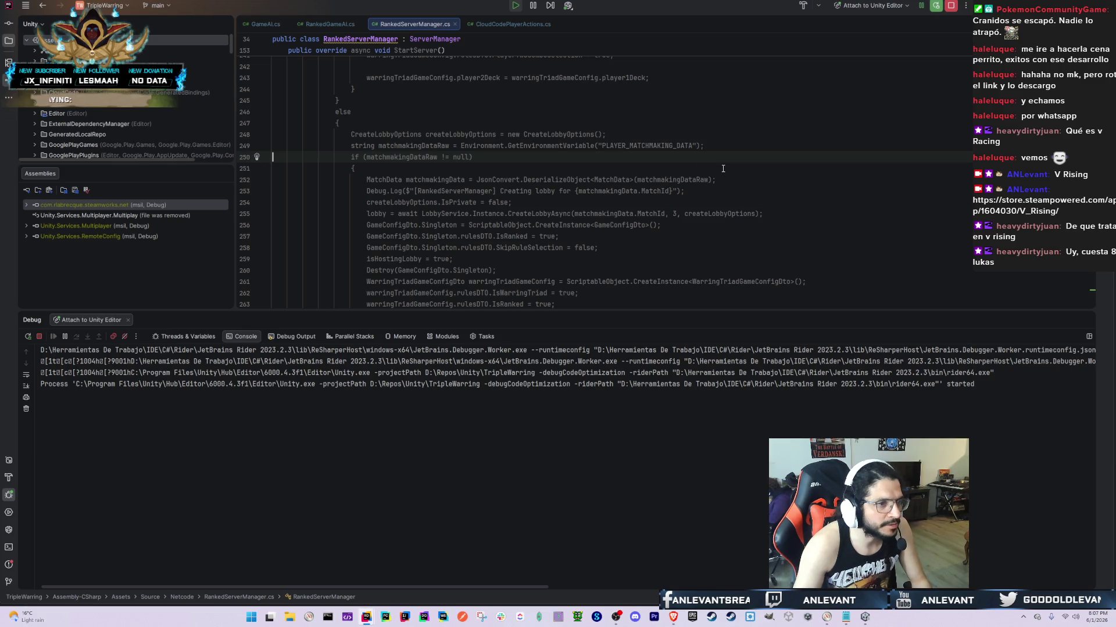
pyautogui.doubleClick(439, 145)
pyautogui.hotkey('ctrl', 'f')
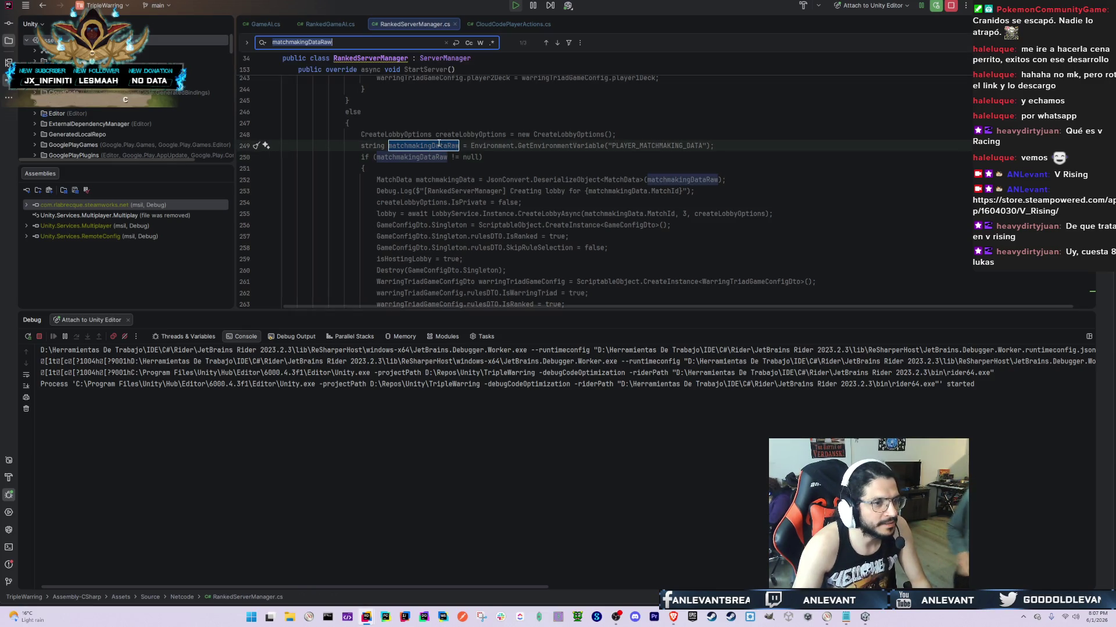
pyautogui.press('Return')
pyautogui.press('Return')
pyautogui.press('BackSpace')
pyautogui.press('BackSpace')
pyautogui.press('BackSpace')
pyautogui.press('Return')
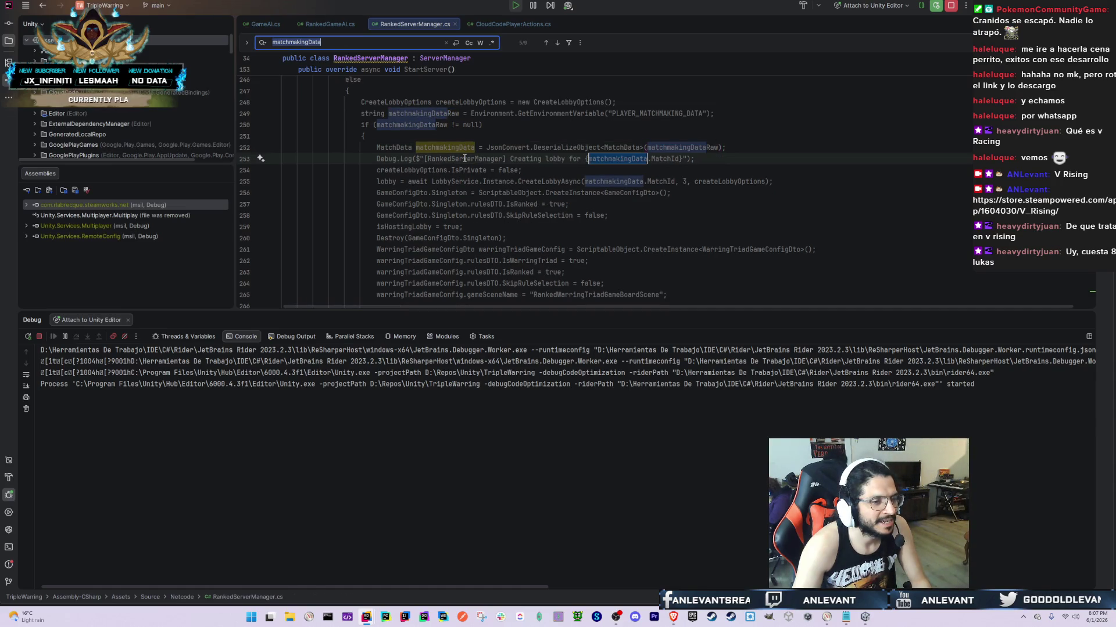
# Step: Remove MatchId from the line 253 lobby log so it prints 'Creating lobby for match:' with matchmakingData
pyautogui.click(737, 159)
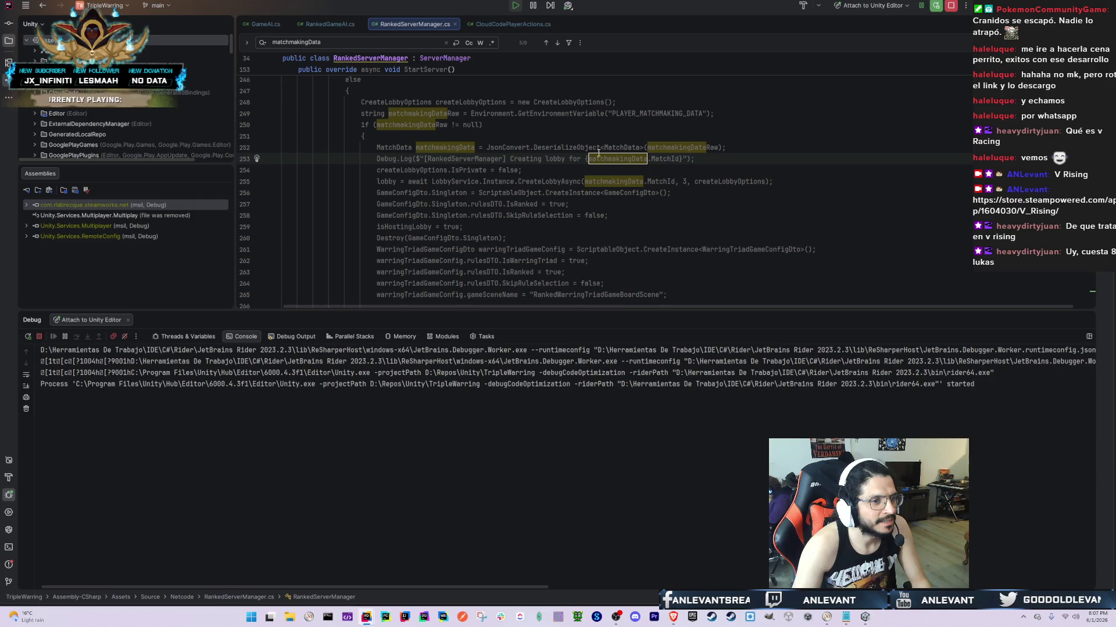
pyautogui.doubleClick(662, 159)
pyautogui.scroll(1, 662, 159)
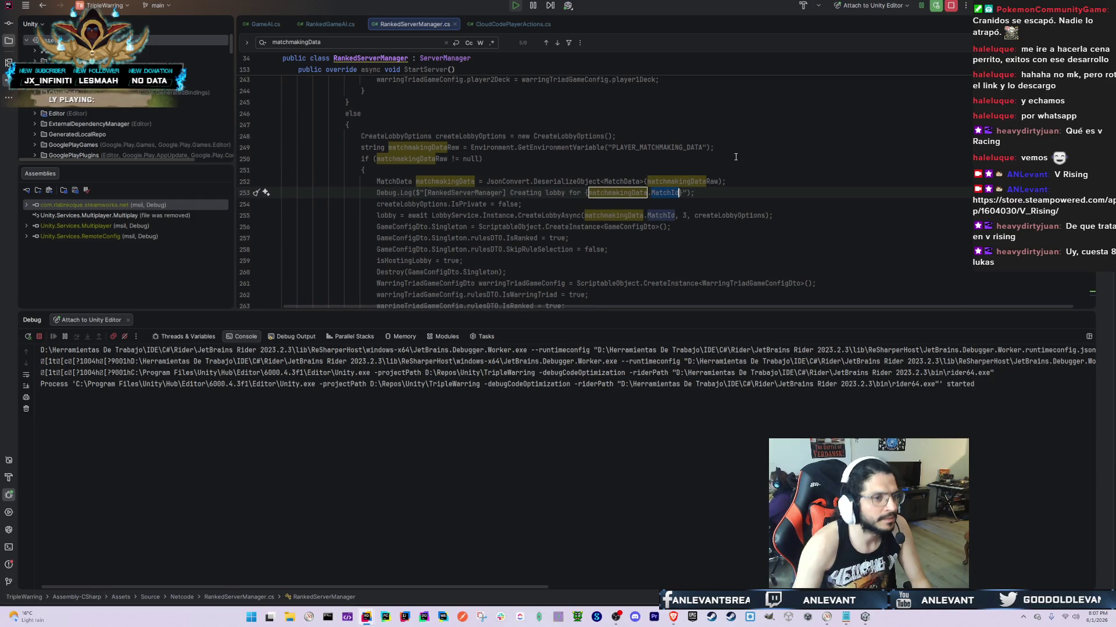
pyautogui.press('BackSpace')
pyautogui.press('BackSpace')
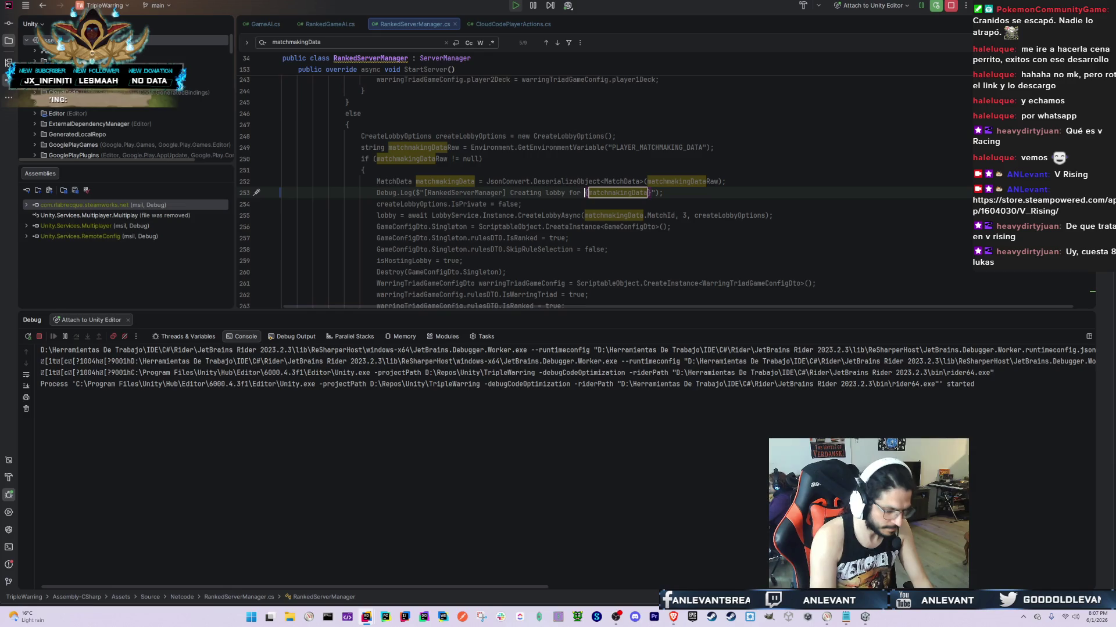
pyautogui.write('match:')
pyautogui.scroll(7, 726, 197)
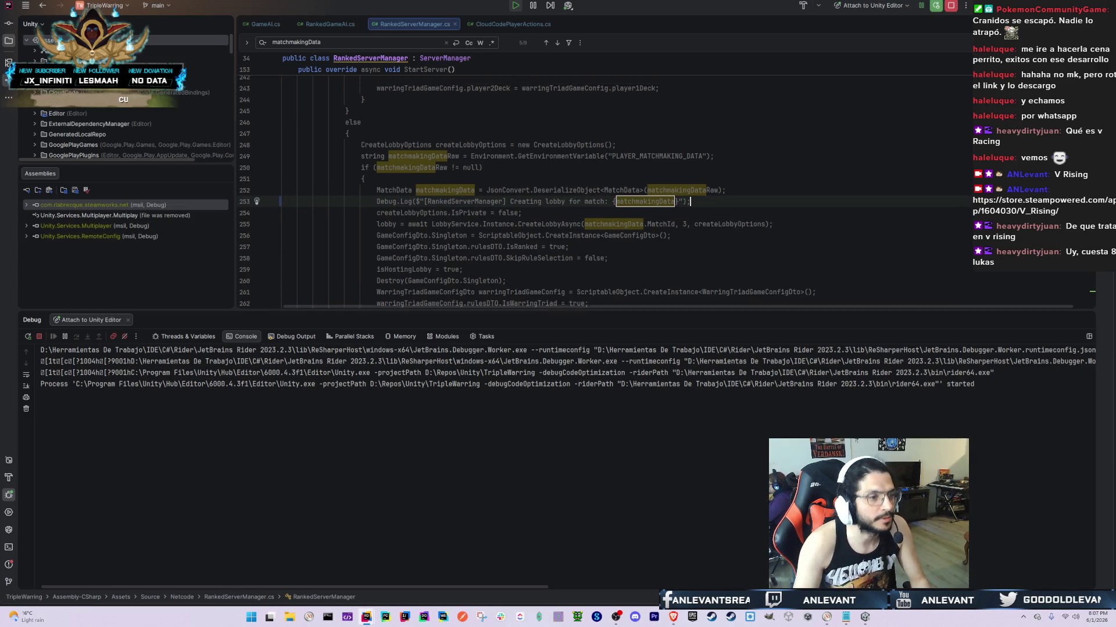
pyautogui.scroll(-3, 727, 197)
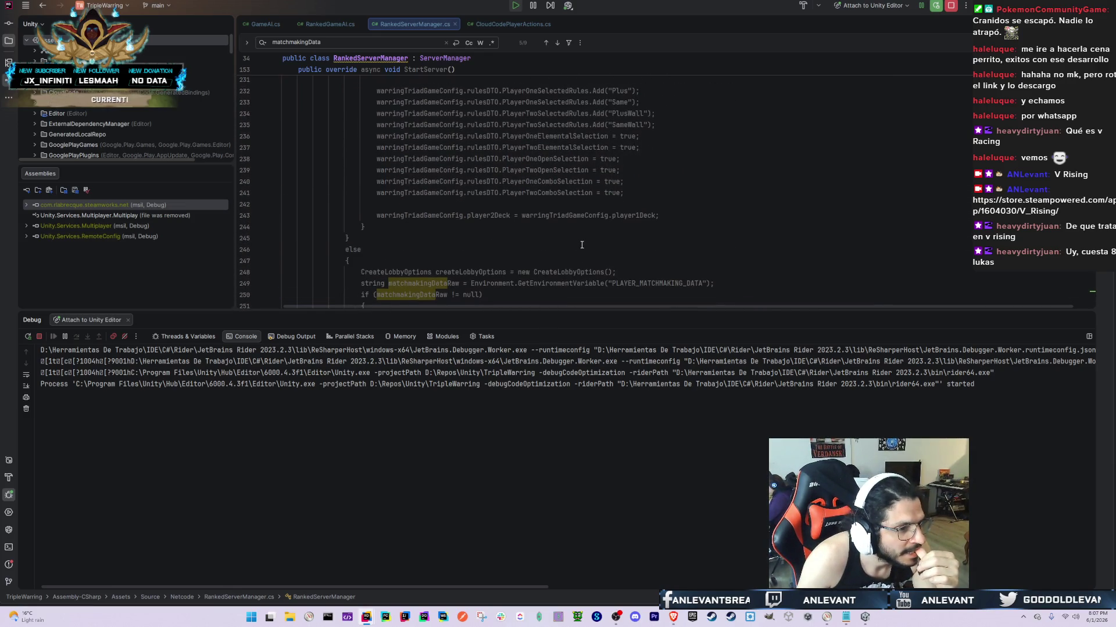
pyautogui.scroll(-2, 630, 214)
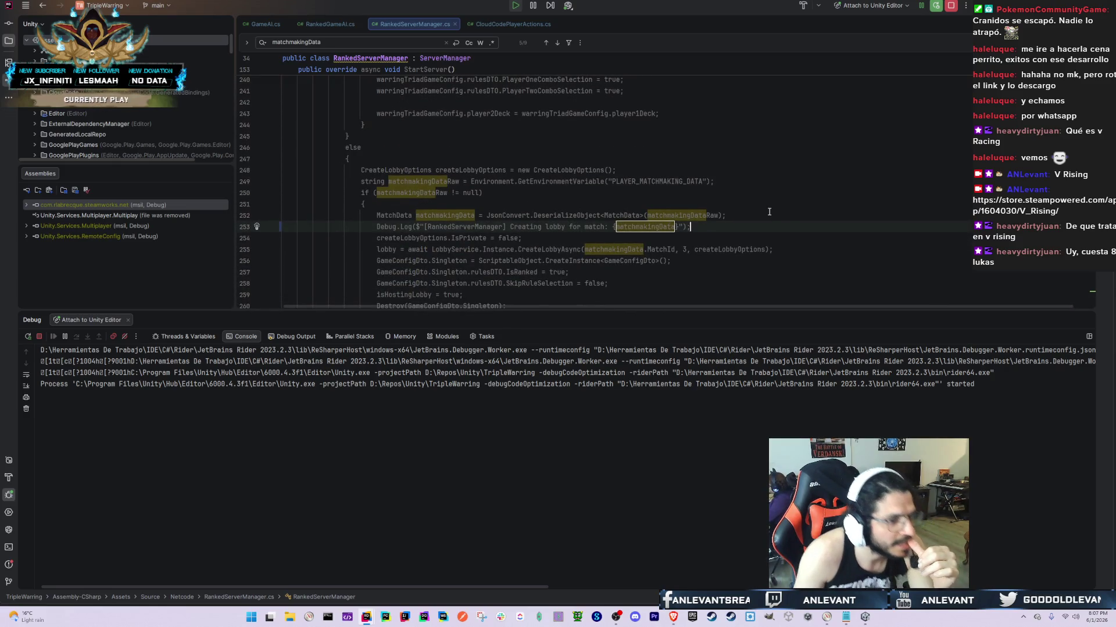
# Step: Review the edited lobby log line and the lobby config creation code in StartServer
pyautogui.hotkey('shift', 'Home')
pyautogui.hotkey('shift', 'Home')
pyautogui.scroll(13, 707, 201)
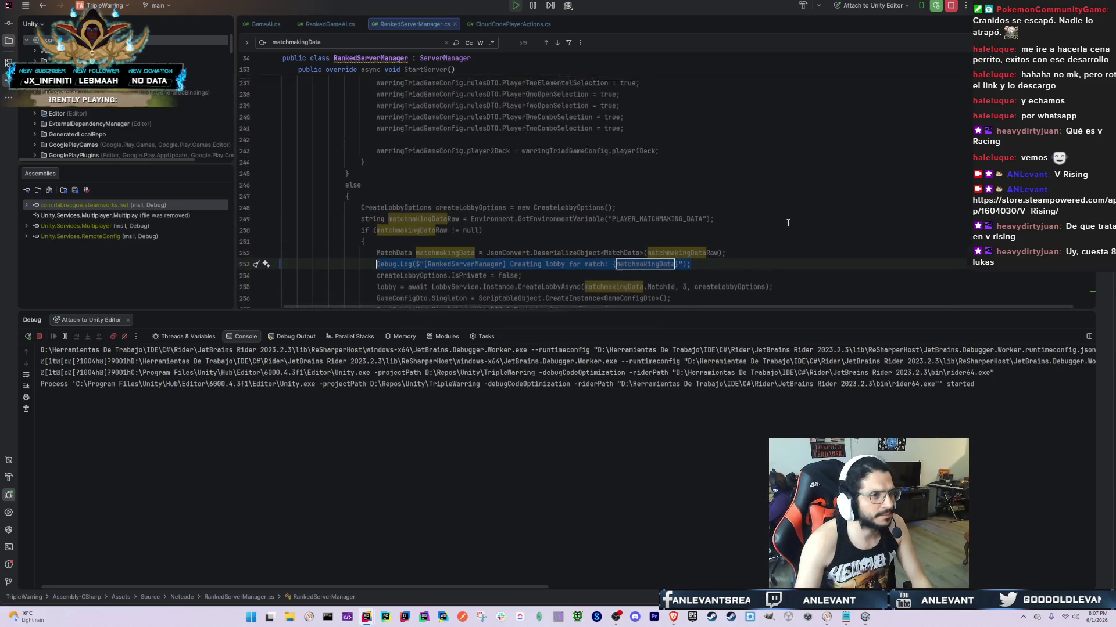
pyautogui.scroll(2, 707, 201)
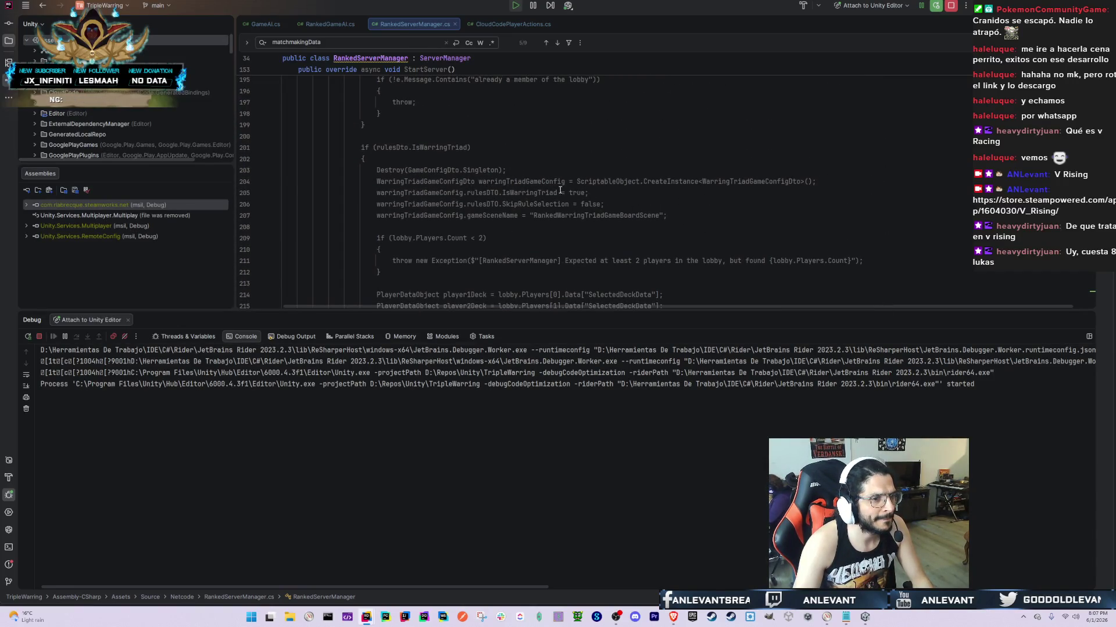
pyautogui.scroll(-8, 466, 219)
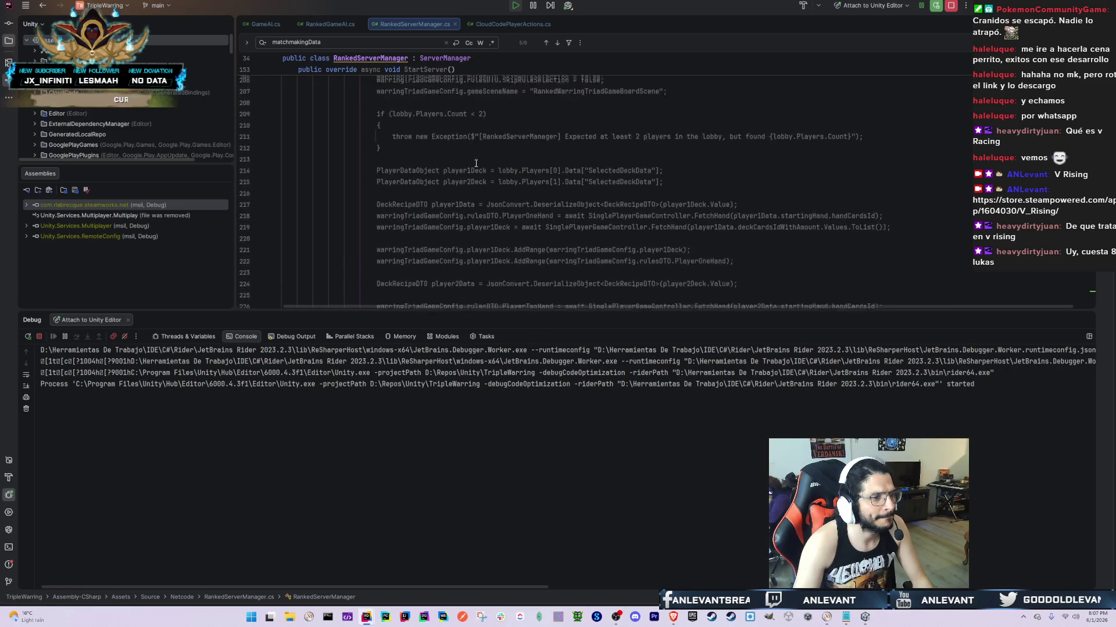
pyautogui.scroll(-6, 465, 219)
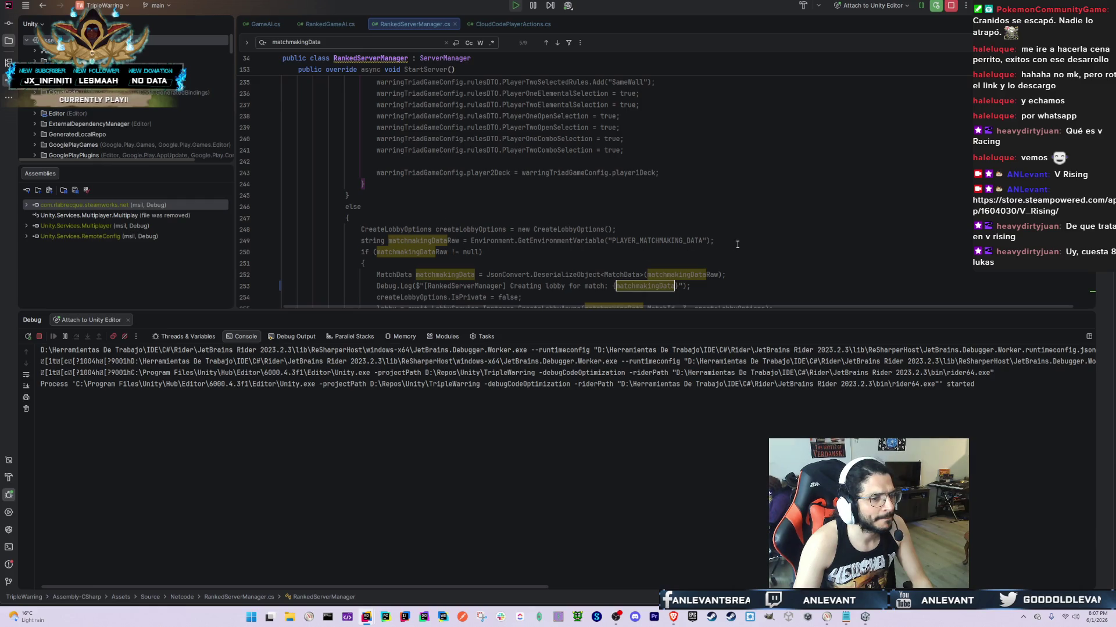
pyautogui.scroll(14, 739, 244)
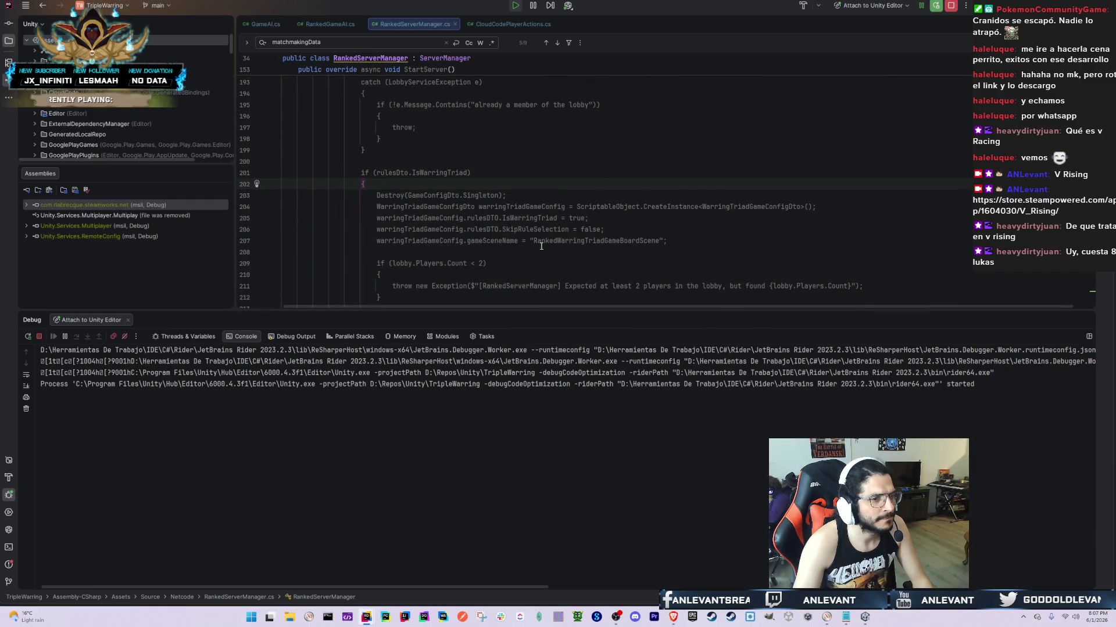
pyautogui.click(504, 217)
pyautogui.click(682, 206)
pyautogui.scroll(-1, 535, 216)
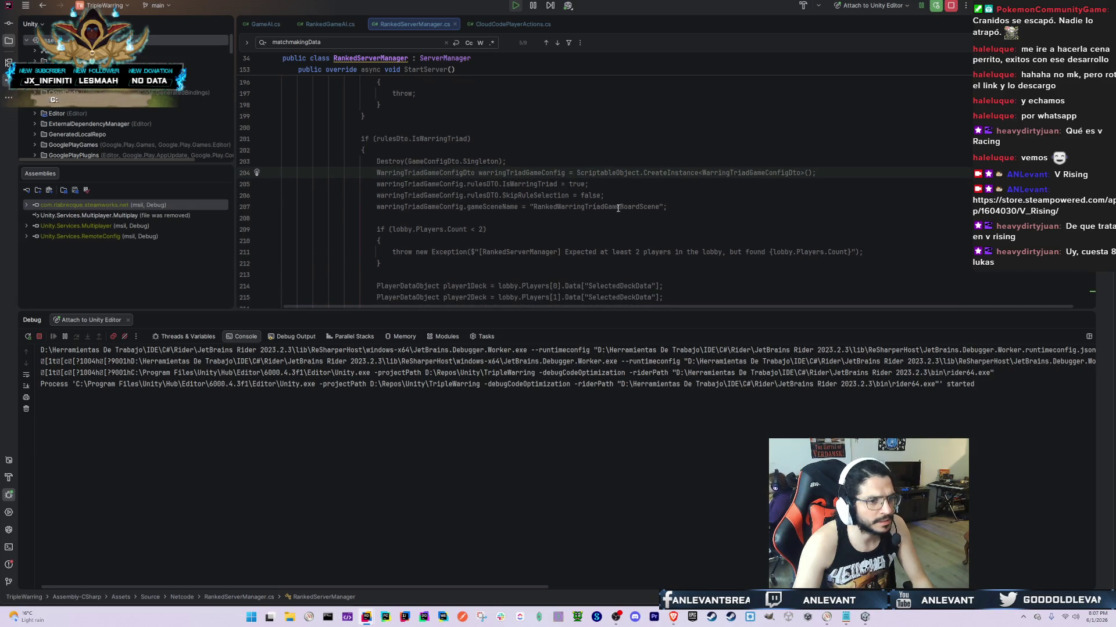
pyautogui.scroll(-3, 528, 221)
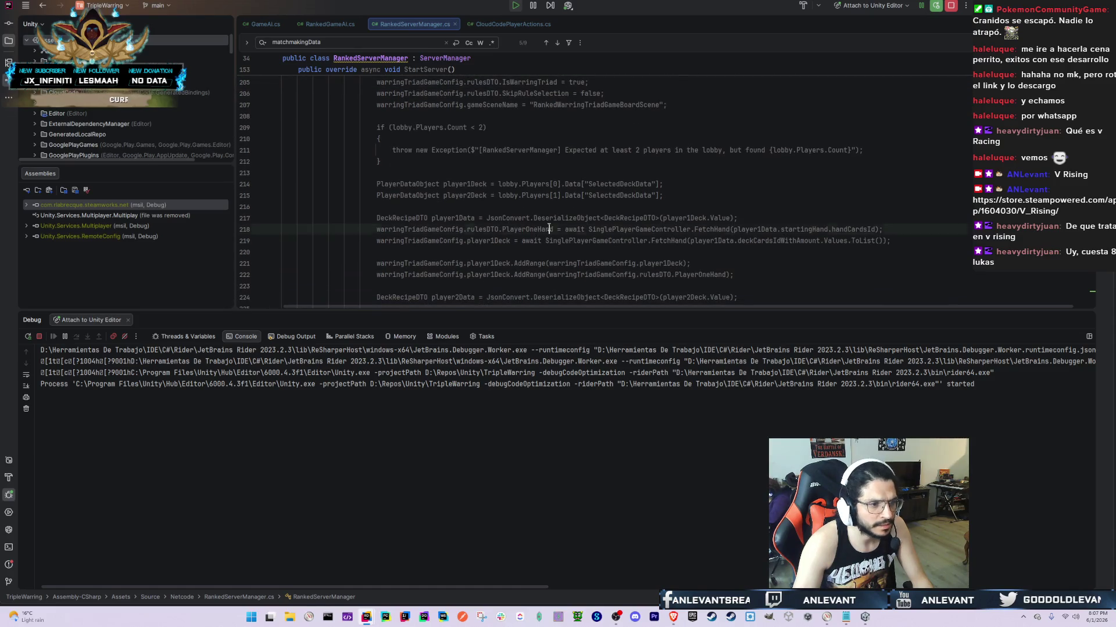
# Step: Inspect the SelectedDeckData keys on lines 214–215 and the uses of the lobby Players
pyautogui.doubleClick(610, 182)
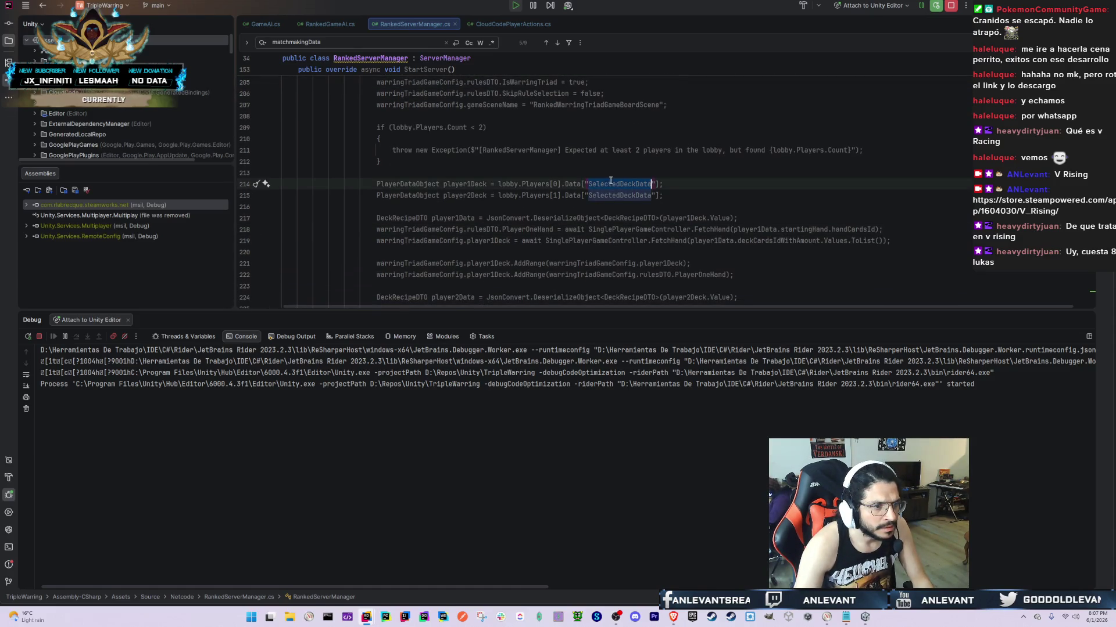
pyautogui.click(548, 184)
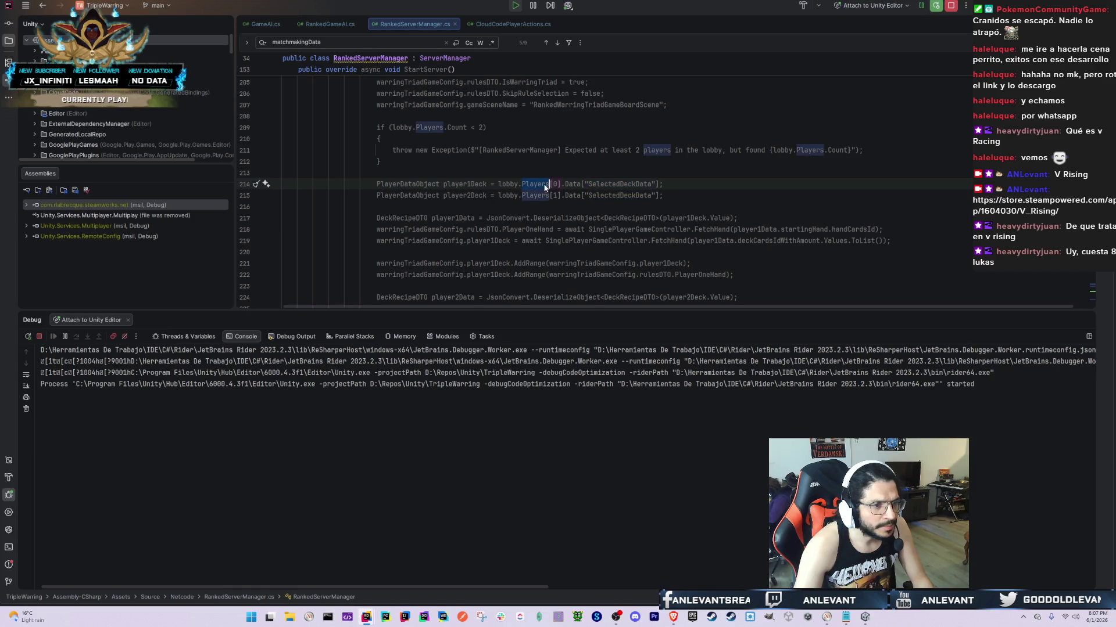
pyautogui.doubleClick(628, 196)
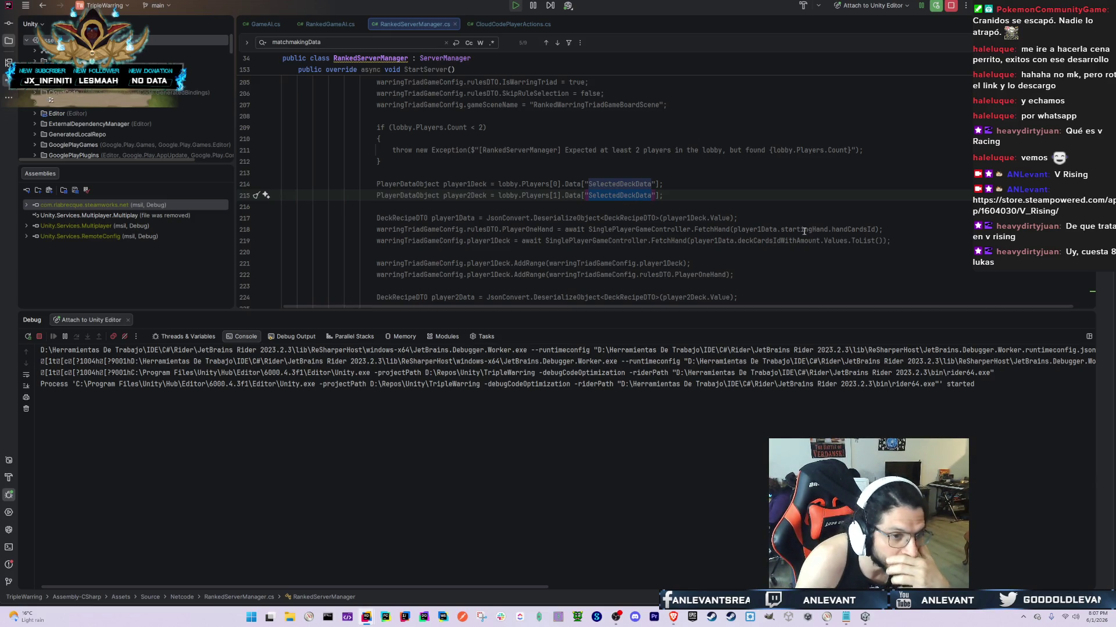
pyautogui.scroll(-10, 811, 232)
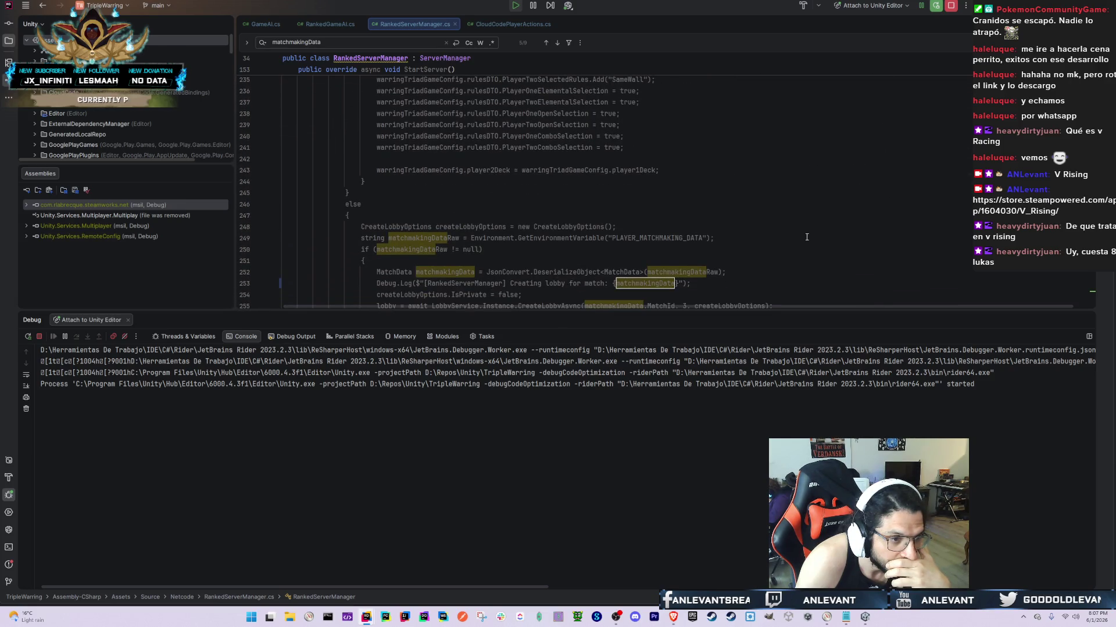
pyautogui.scroll(12, 806, 237)
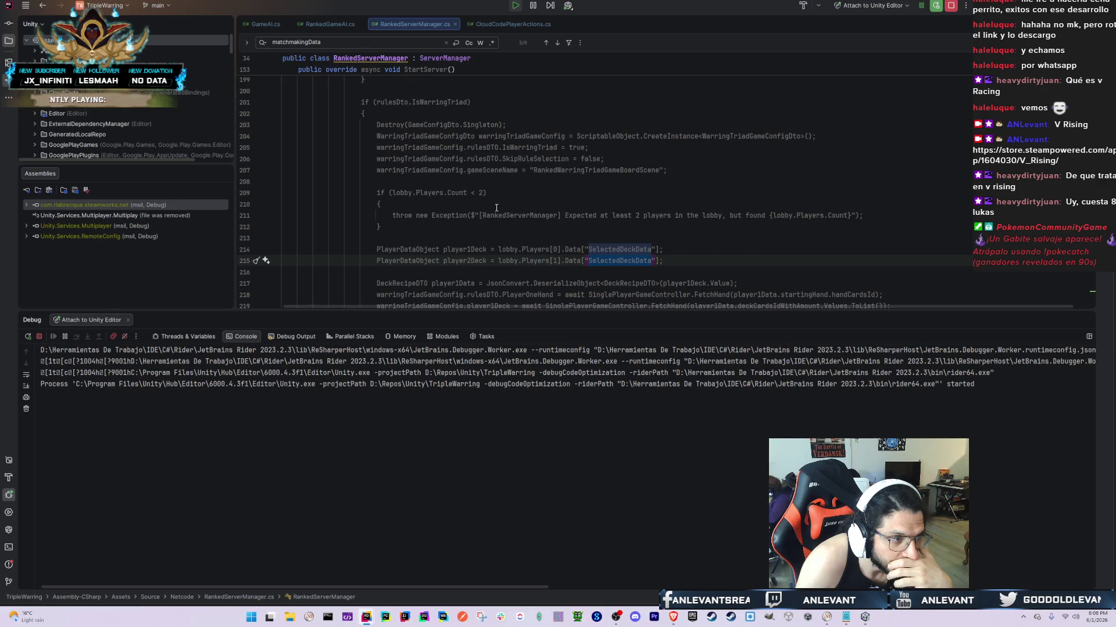
pyautogui.scroll(-1, 470, 216)
# Step: Review the exception thrown on line 211 and the PLAYER_MATCHMAKING_DATA read on line 249
pyautogui.click(882, 179)
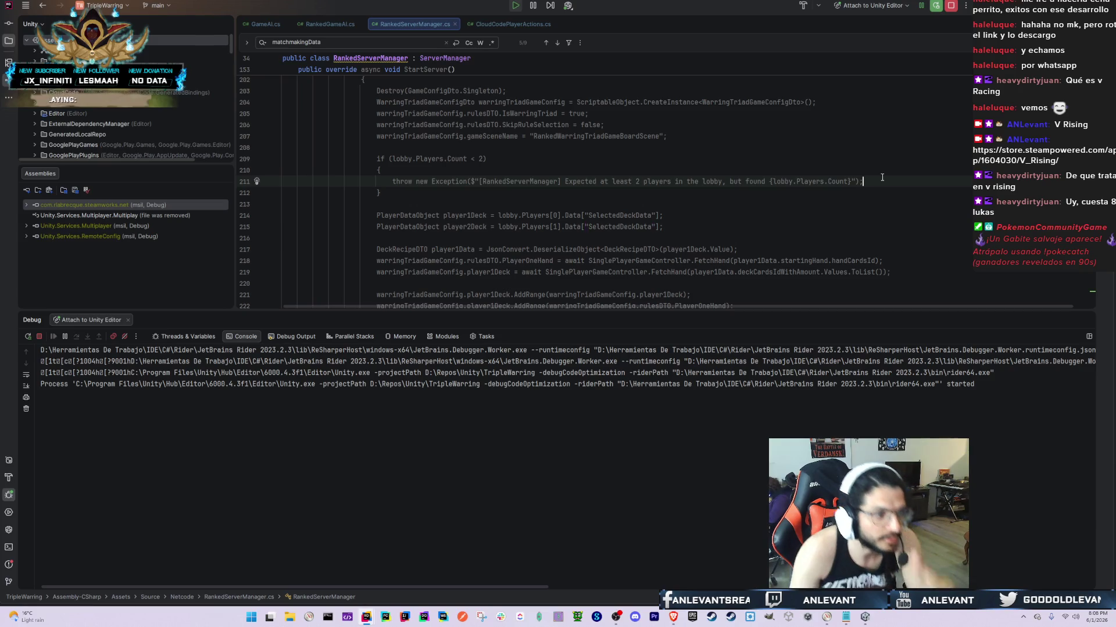
pyautogui.hotkey('shift', 'Home')
pyautogui.hotkey('ctrl', 'shift', 'Right')
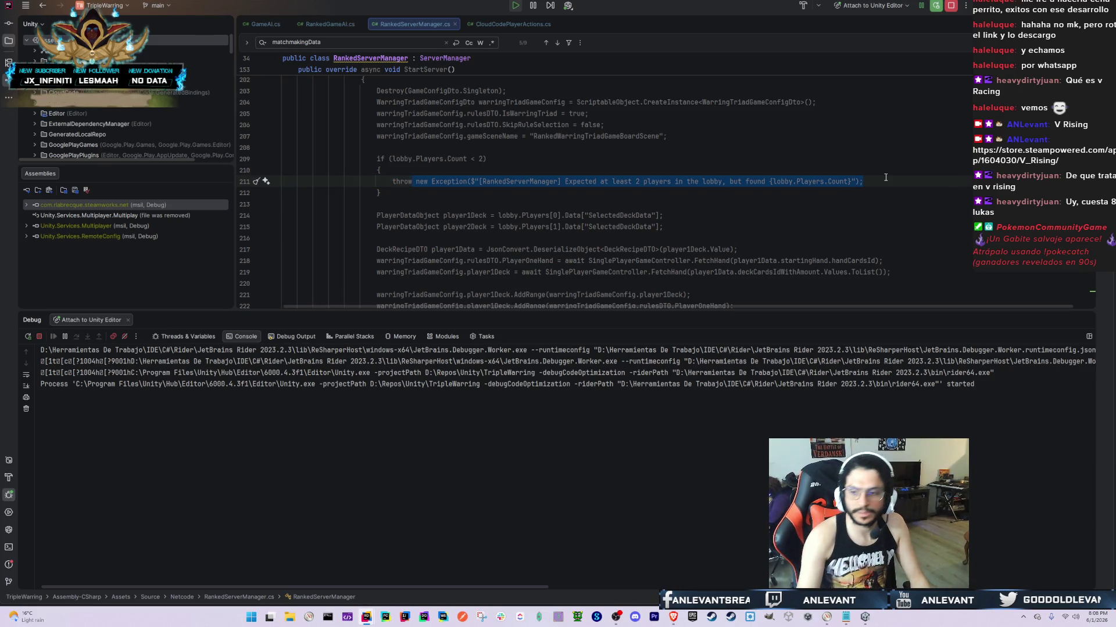
pyautogui.scroll(-6, 885, 178)
pyautogui.scroll(-1, 862, 190)
pyautogui.click(680, 192)
pyautogui.scroll(-2, 680, 193)
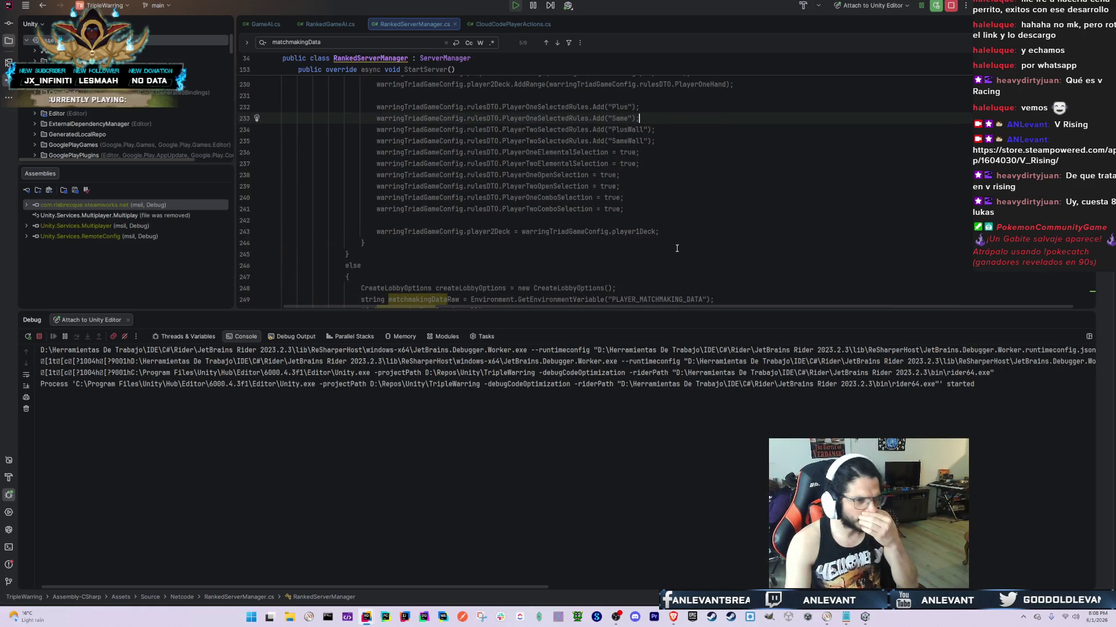
pyautogui.scroll(-2, 671, 292)
pyautogui.click(746, 232)
pyautogui.hotkey('shift', 'Home')
pyautogui.scroll(2, 698, 233)
pyautogui.scroll(-2, 668, 235)
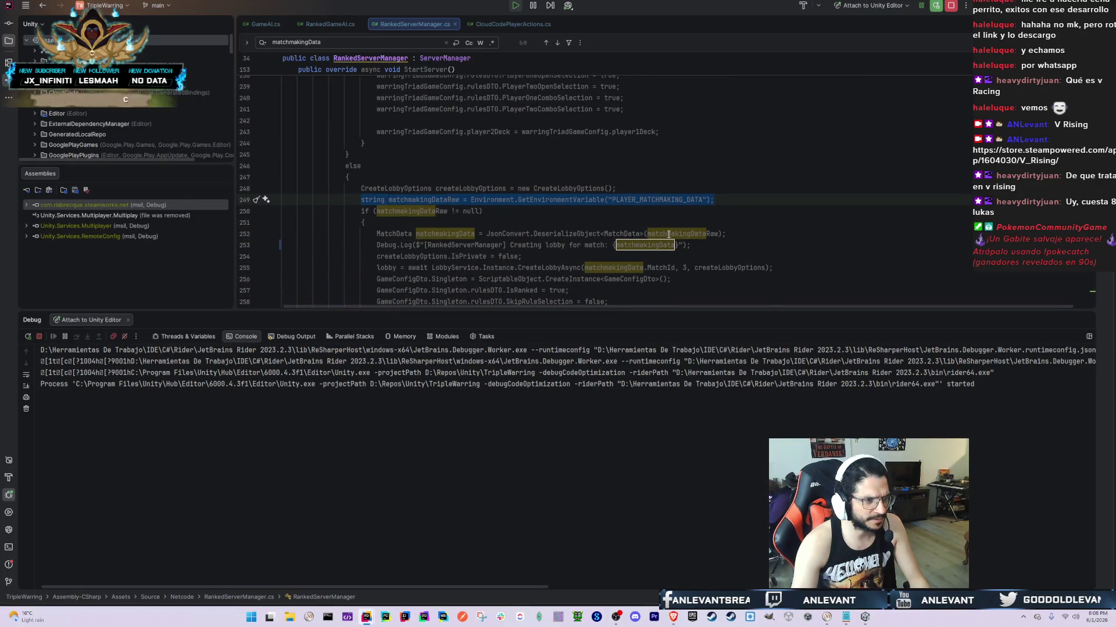
# Step: Select and copy the 'Creating lobby for match' Debug.Log line on line 253
pyautogui.press('Down')
pyautogui.press('Down')
pyautogui.press('Down')
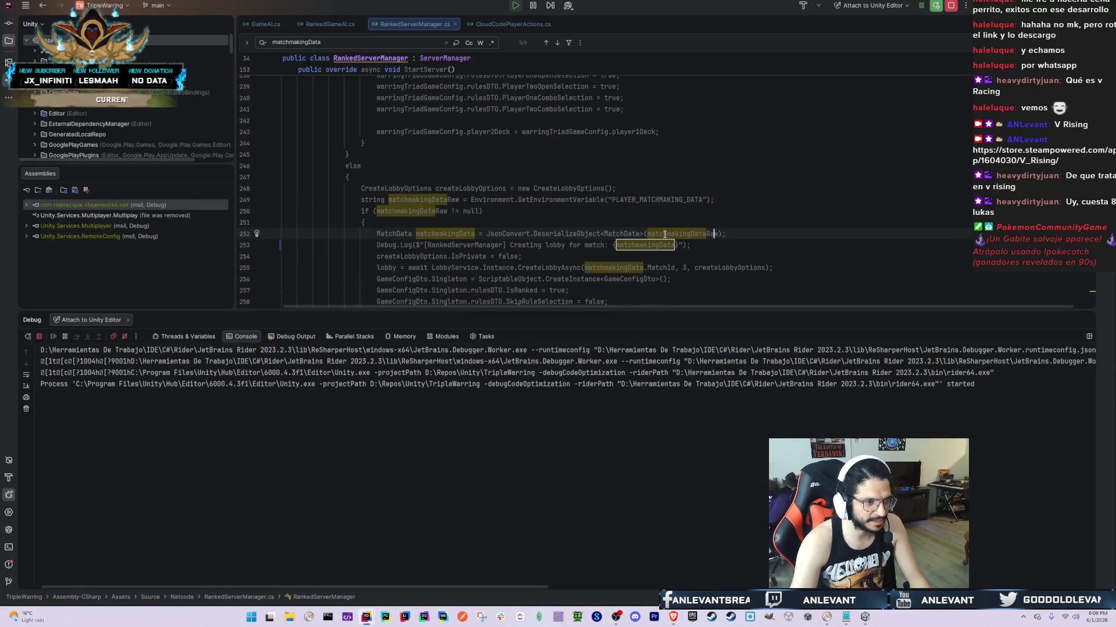
pyautogui.hotkey('ctrl', 'Right')
pyautogui.hotkey('shift', 'End')
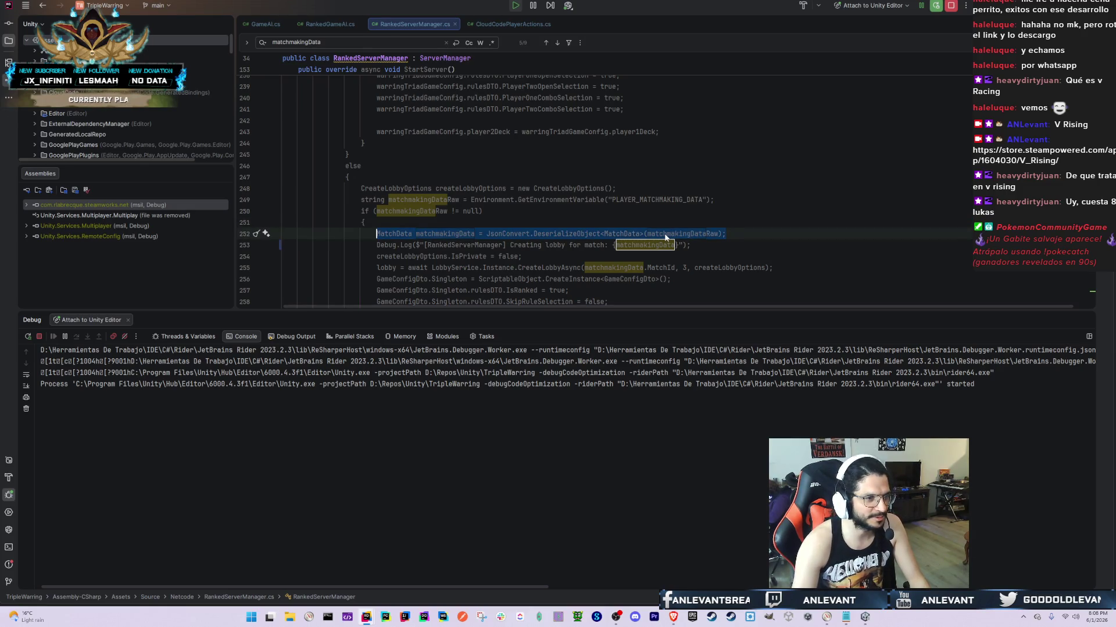
pyautogui.press('Down')
pyautogui.press('Home')
pyautogui.press('Home')
pyautogui.hotkey('shift', 'Down')
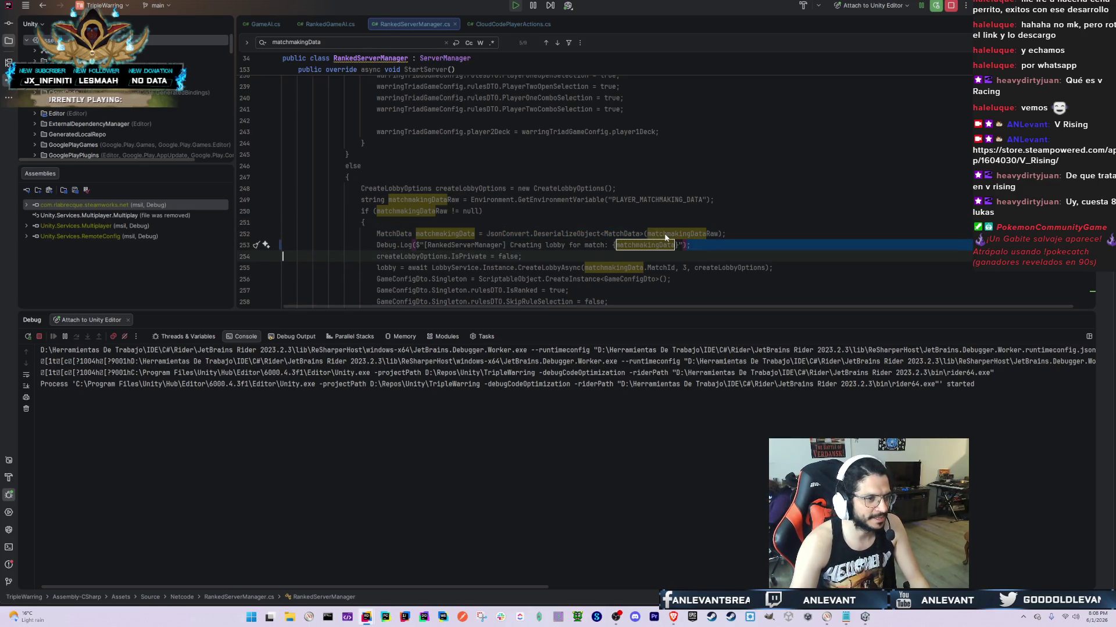
pyautogui.hotkey('shift', 'Left')
pyautogui.press('Escape')
pyautogui.hotkey('shift', 'Home')
pyautogui.hotkey('ctrl', 'c')
# Step: Paste the log line as a new, indented line after line 207 in the IsWarringTriad branch
pyautogui.scroll(10, 589, 232)
pyautogui.scroll(3, 589, 231)
pyautogui.click(707, 166)
pyautogui.press('Return')
pyautogui.press('Return')
pyautogui.hotkey('ctrl', 'v')
pyautogui.press('Tab')
pyautogui.press('Tab')
pyautogui.press('Tab')
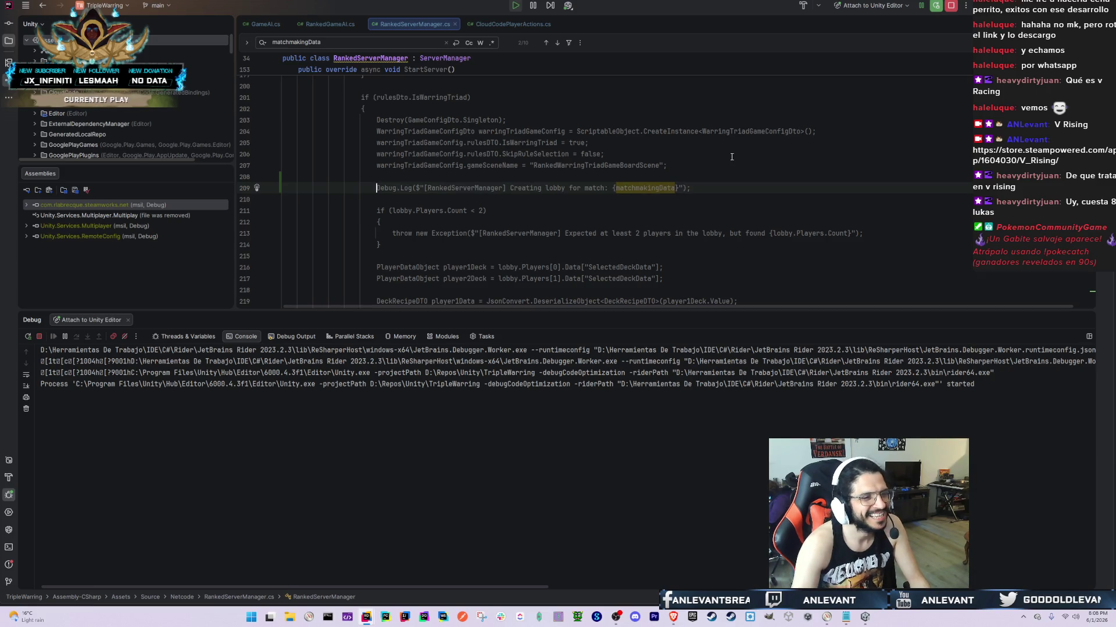
# Step: Scroll through StartServer and highlight every use of createLobbyOptions
pyautogui.scroll(1, 560, 173)
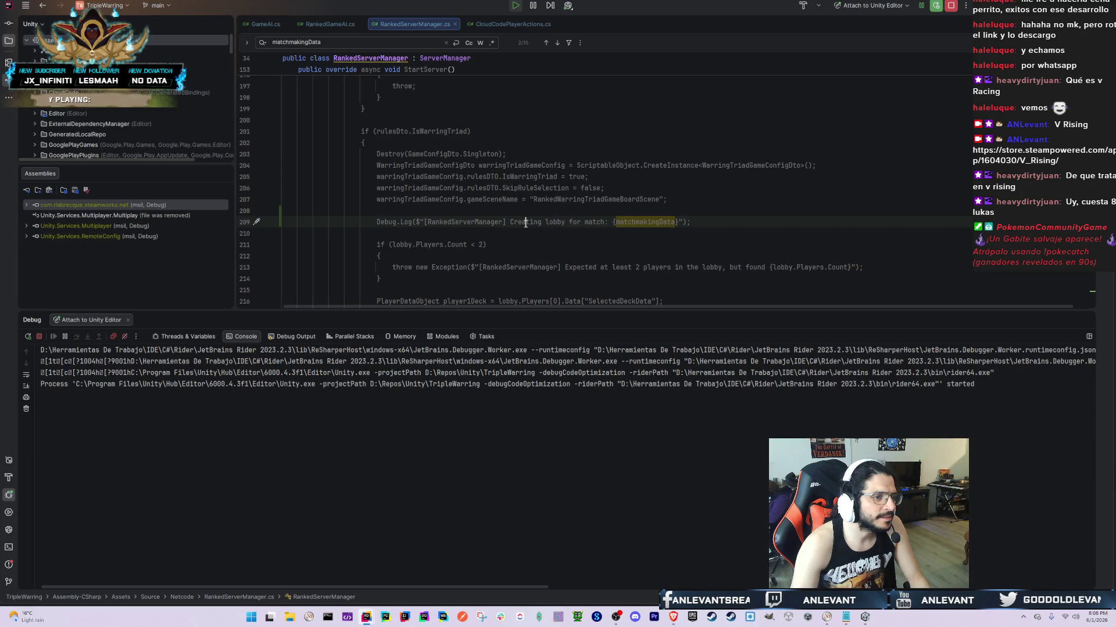
pyautogui.scroll(-12, 526, 224)
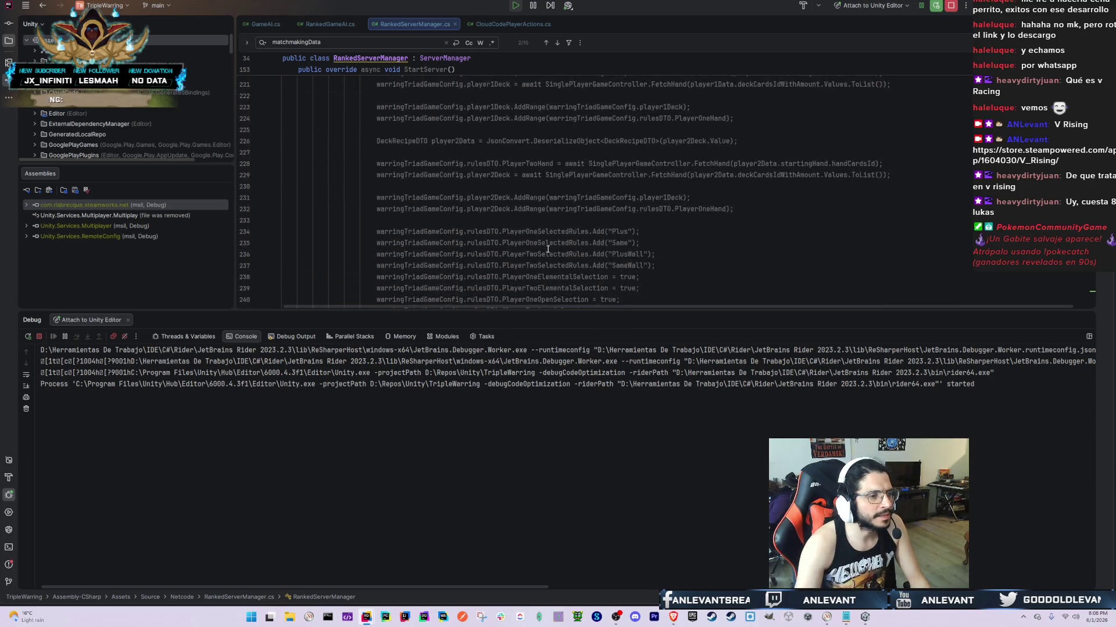
pyautogui.scroll(7, 547, 249)
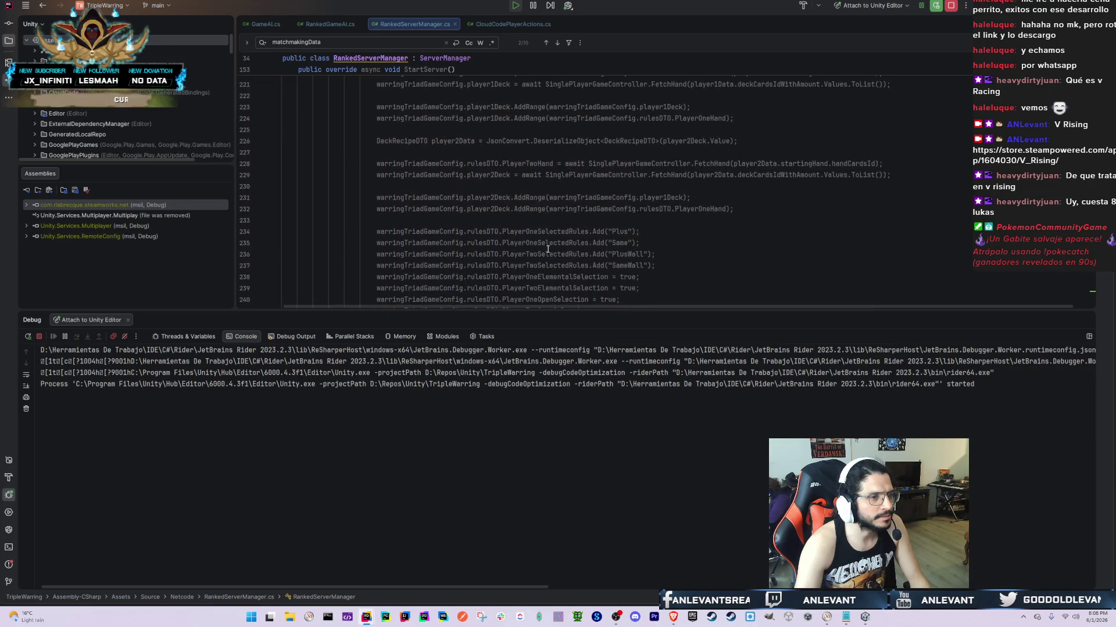
pyautogui.scroll(4, 547, 248)
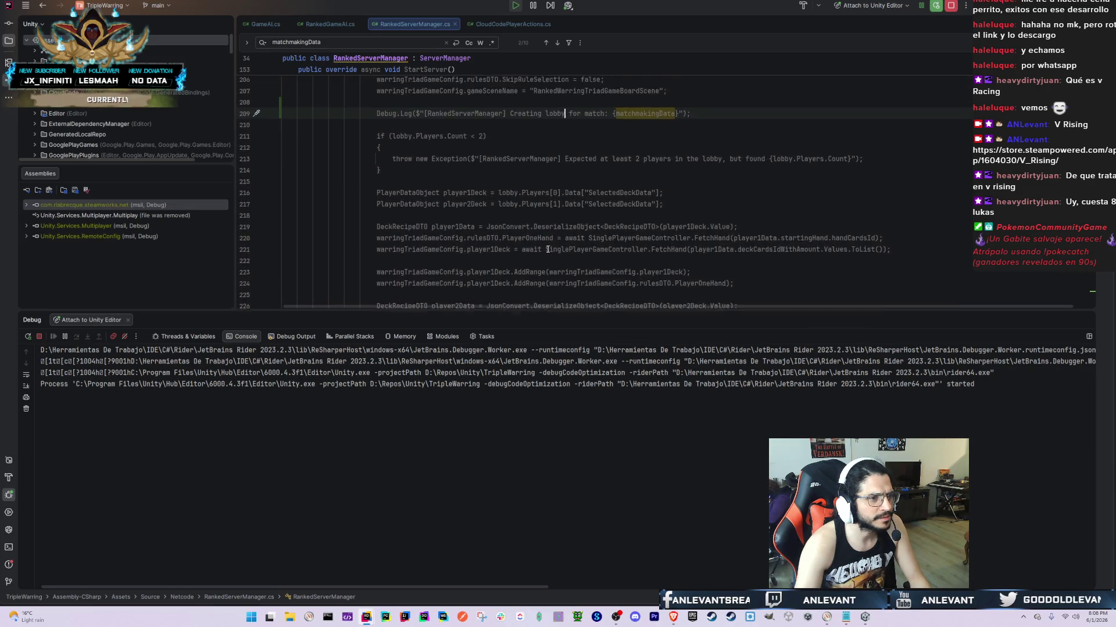
pyautogui.scroll(-15, 467, 123)
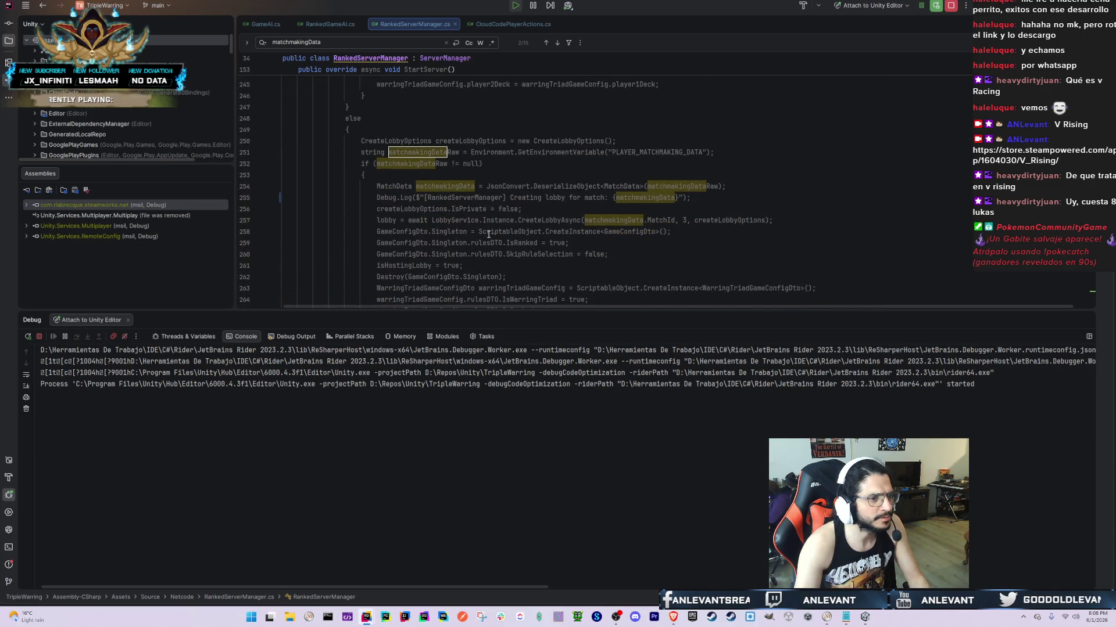
pyautogui.scroll(-5, 488, 234)
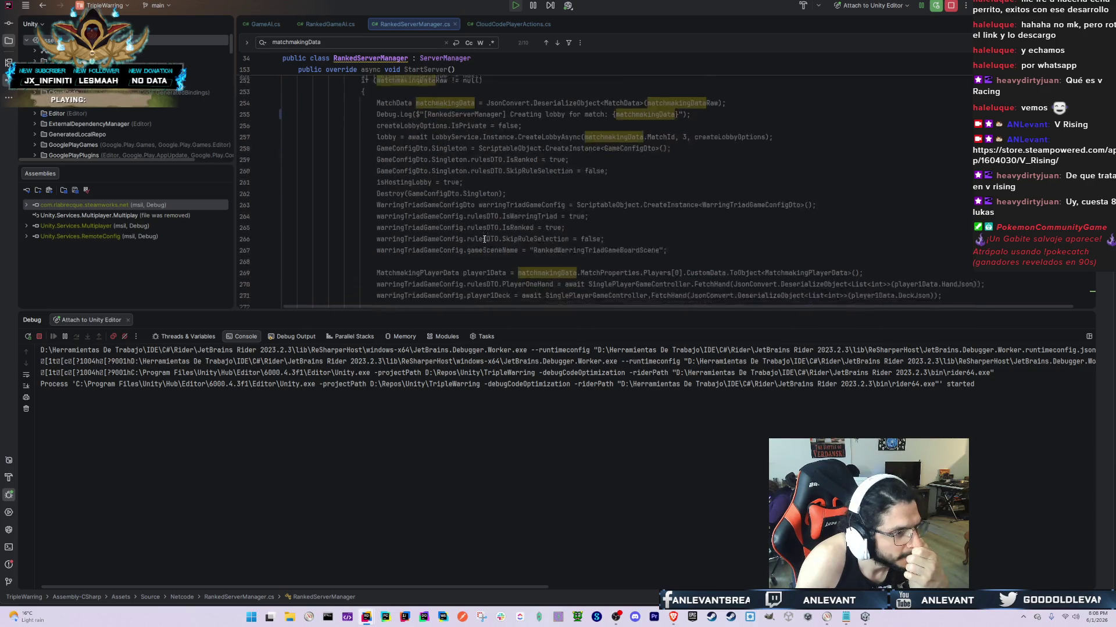
pyautogui.scroll(4, 482, 239)
pyautogui.scroll(2, 482, 239)
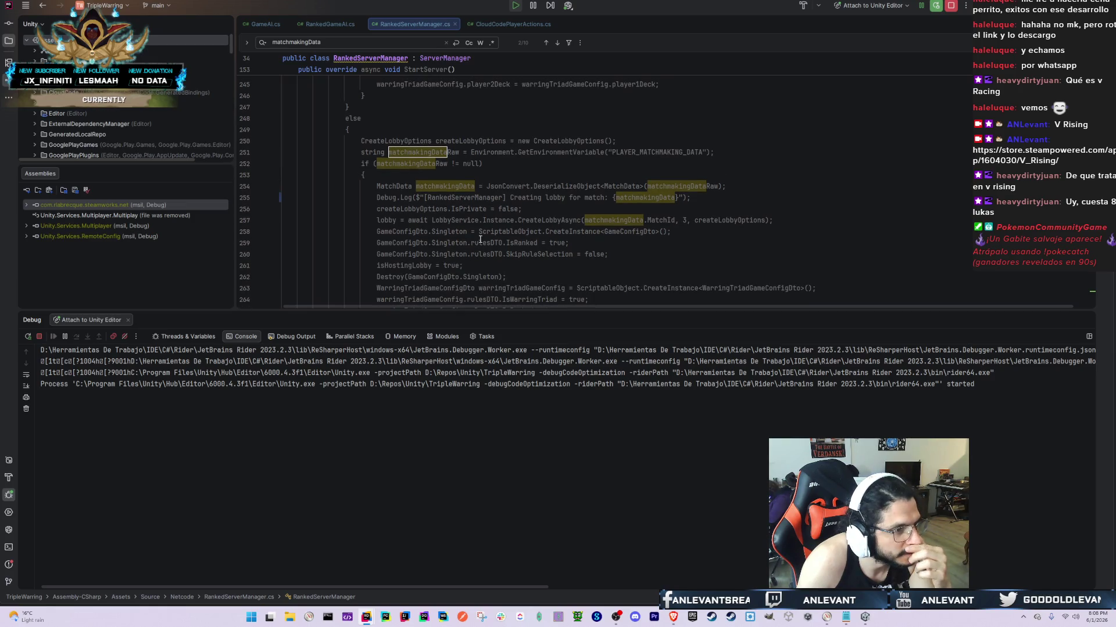
pyautogui.doubleClick(444, 141)
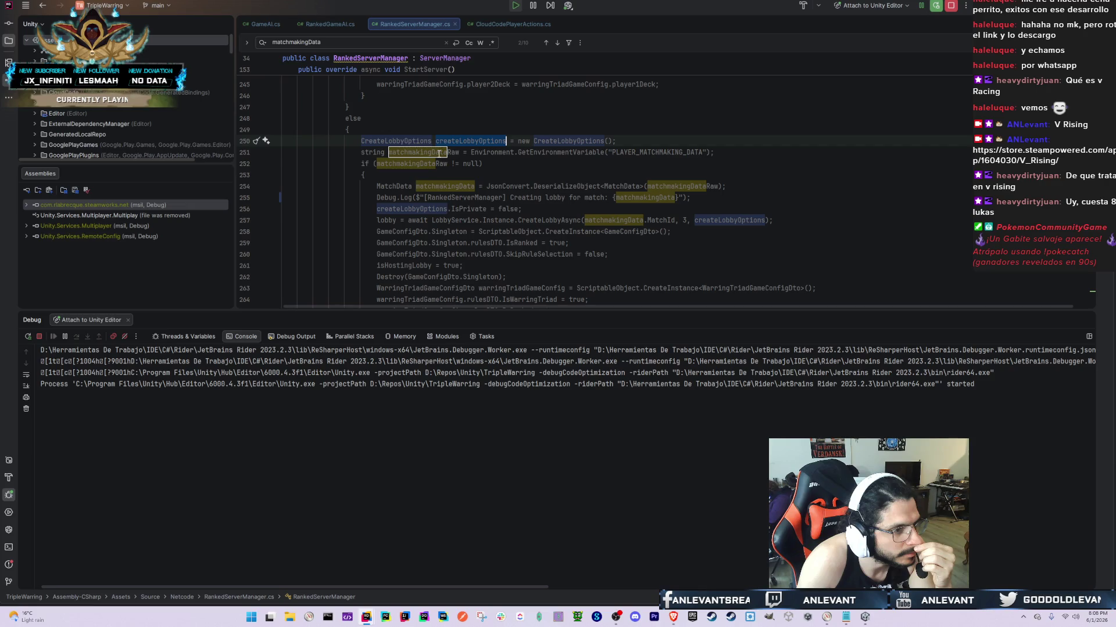
# Step: Inspect the DEPLOYMENT_RULES_DTO variable and the uses of payloadJson in the startup code
pyautogui.scroll(10, 514, 221)
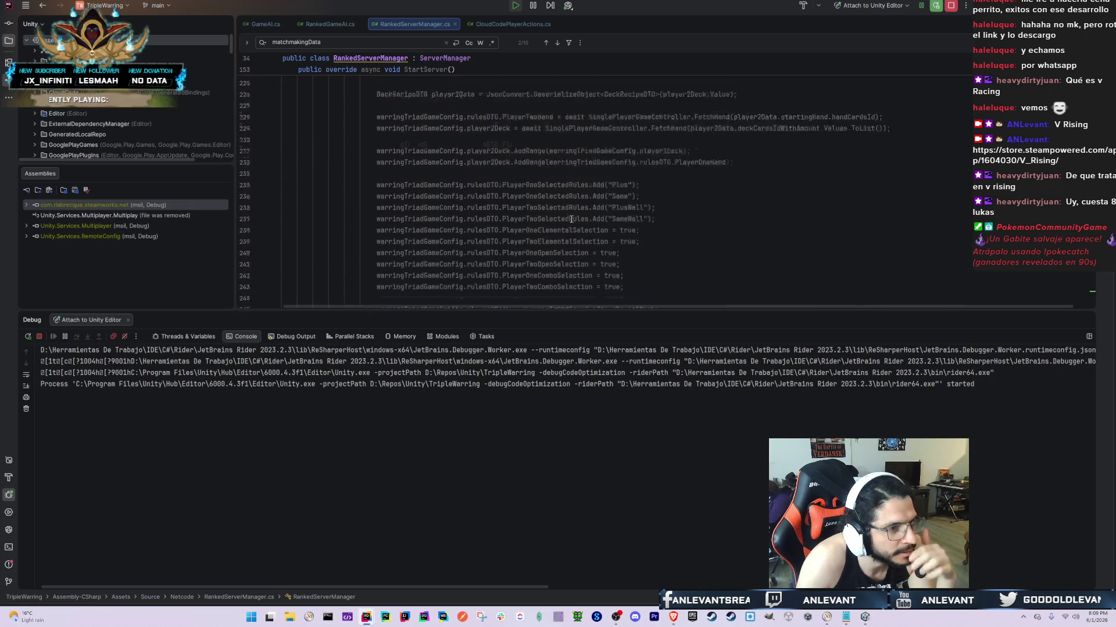
pyautogui.scroll(7, 569, 220)
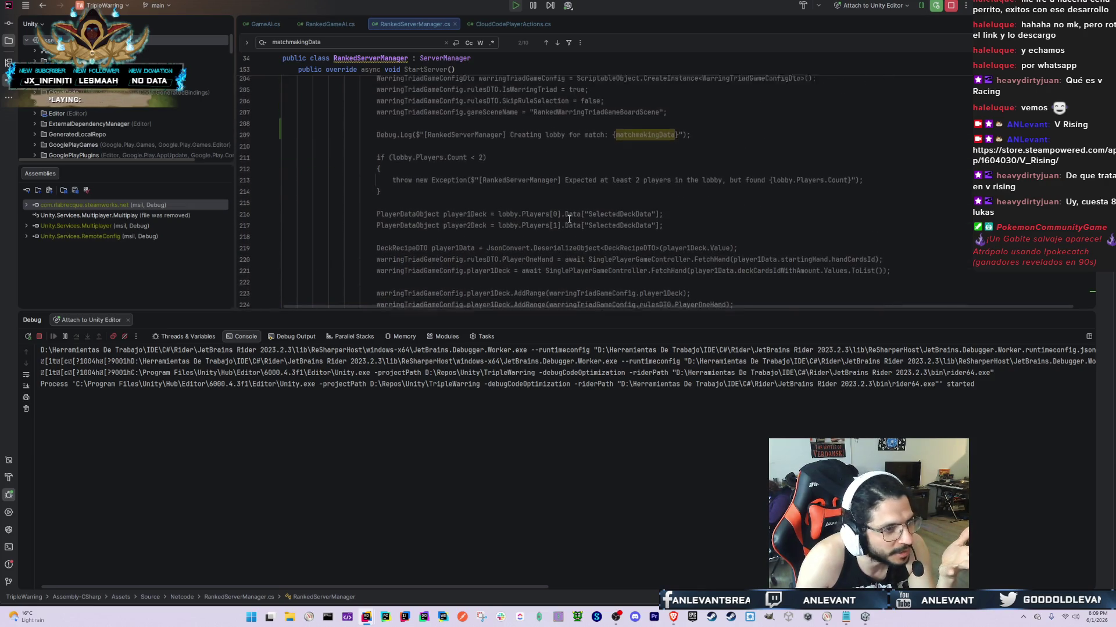
pyautogui.scroll(3, 569, 219)
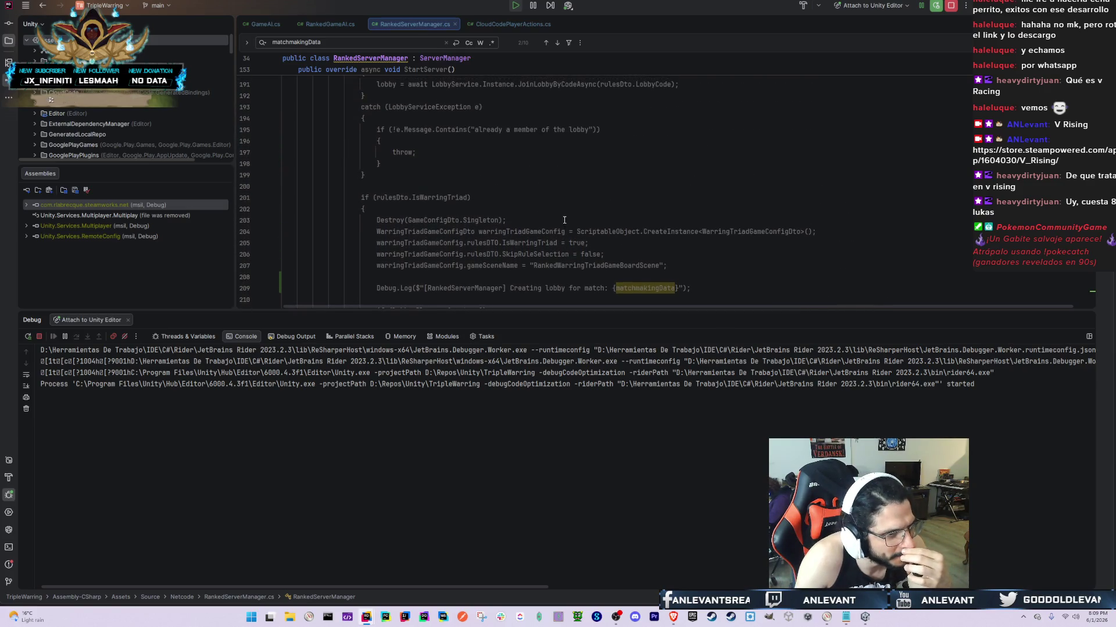
pyautogui.scroll(9, 646, 232)
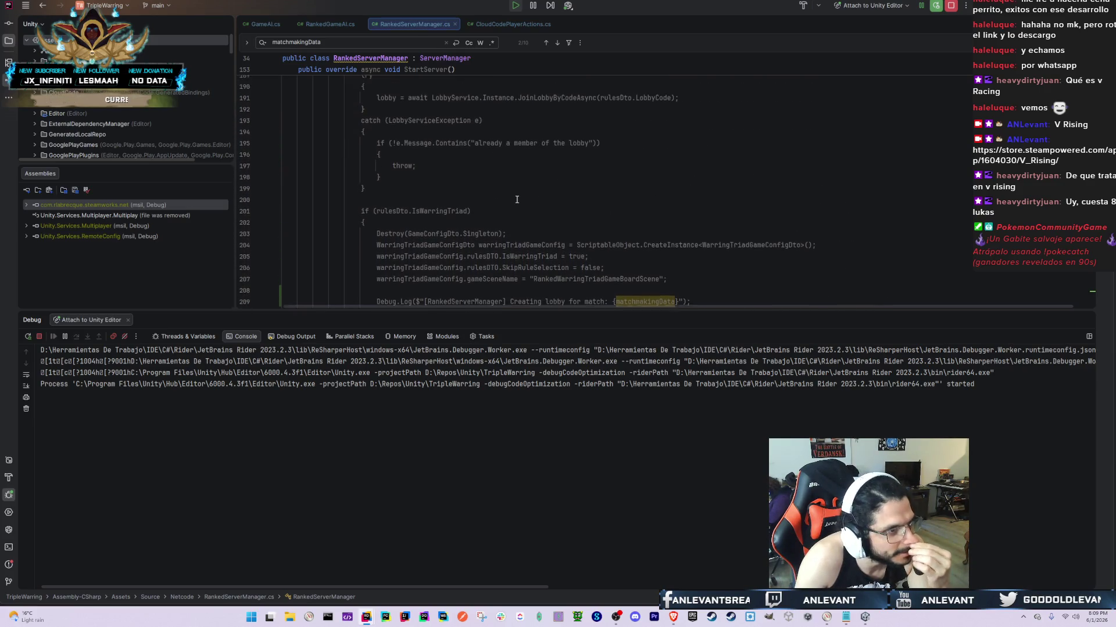
pyautogui.scroll(-2, 515, 187)
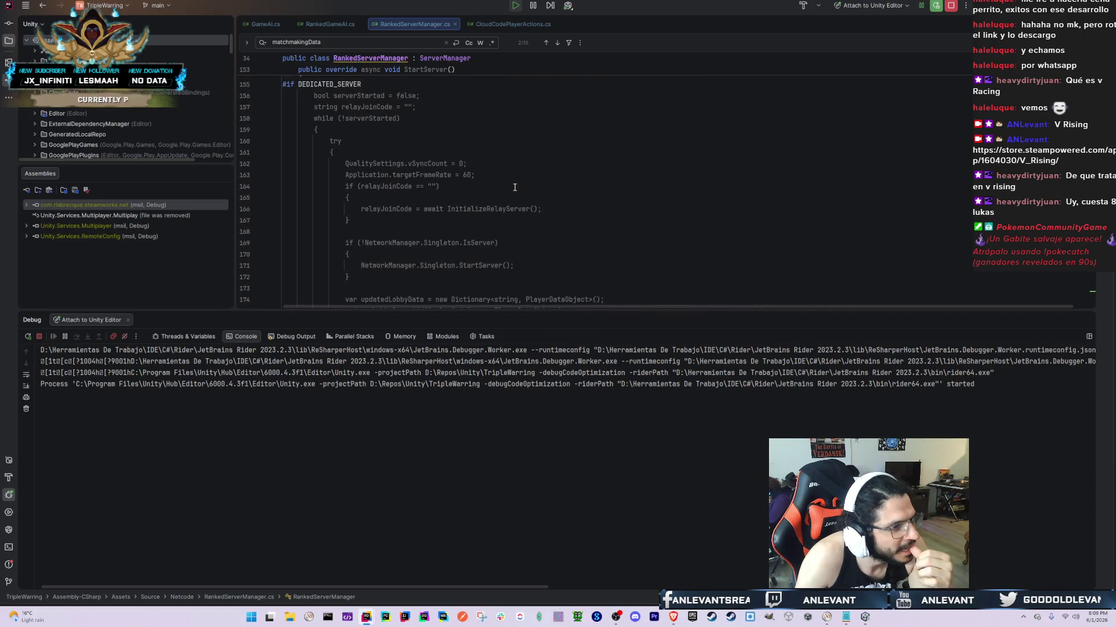
pyautogui.doubleClick(607, 186)
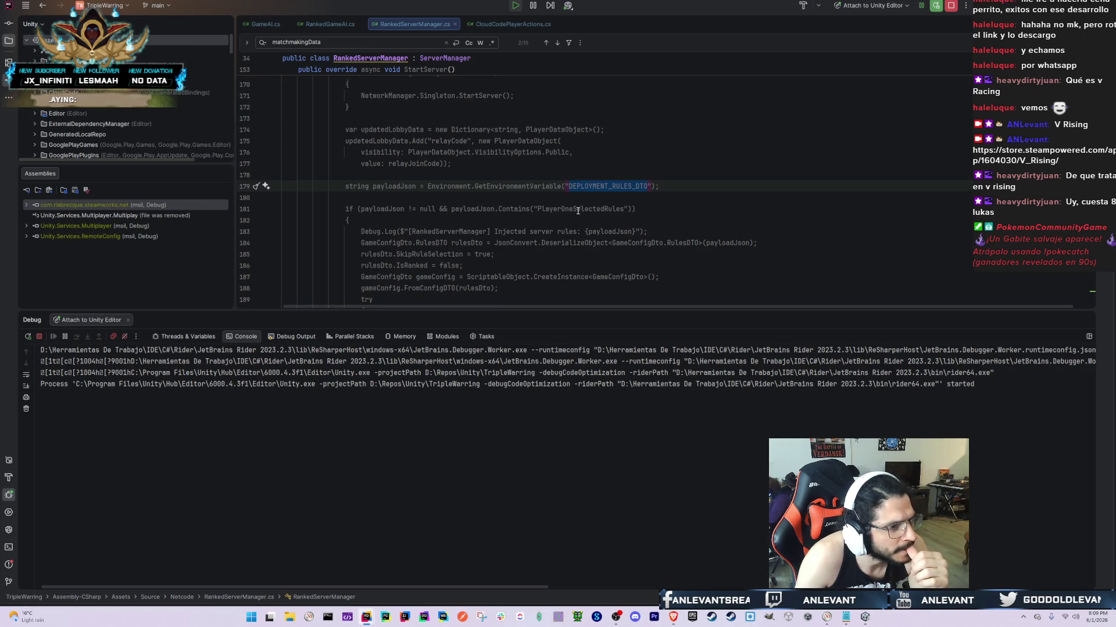
pyautogui.scroll(-1, 578, 211)
pyautogui.click(381, 153)
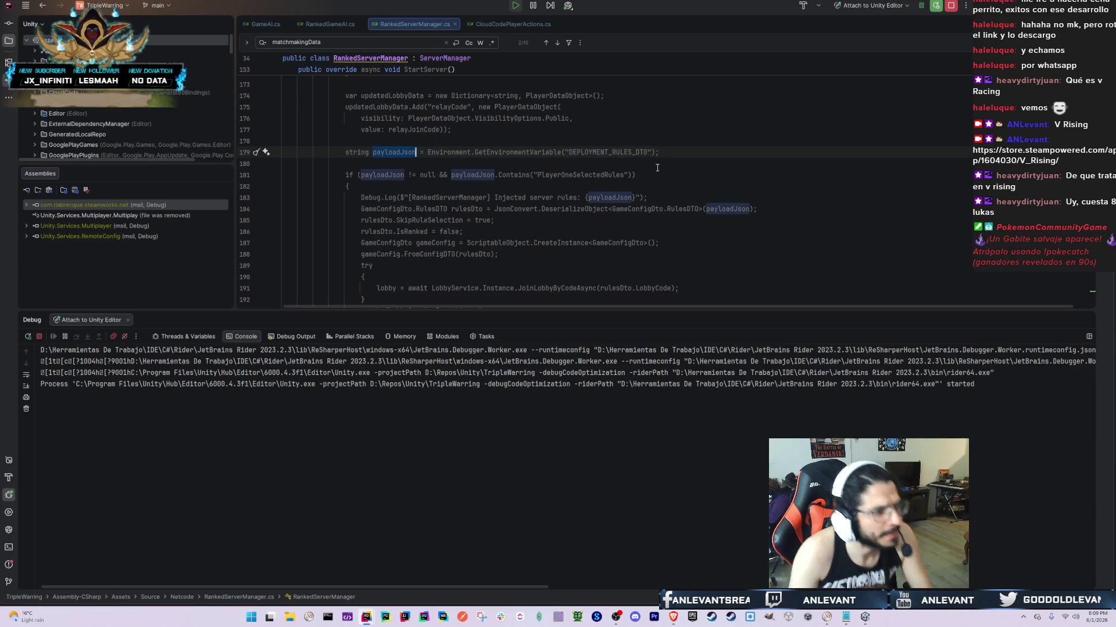
# Step: Copy the 'Injected server rules:' log message text on line 183
pyautogui.scroll(-2, 684, 185)
pyautogui.scroll(-18, 684, 185)
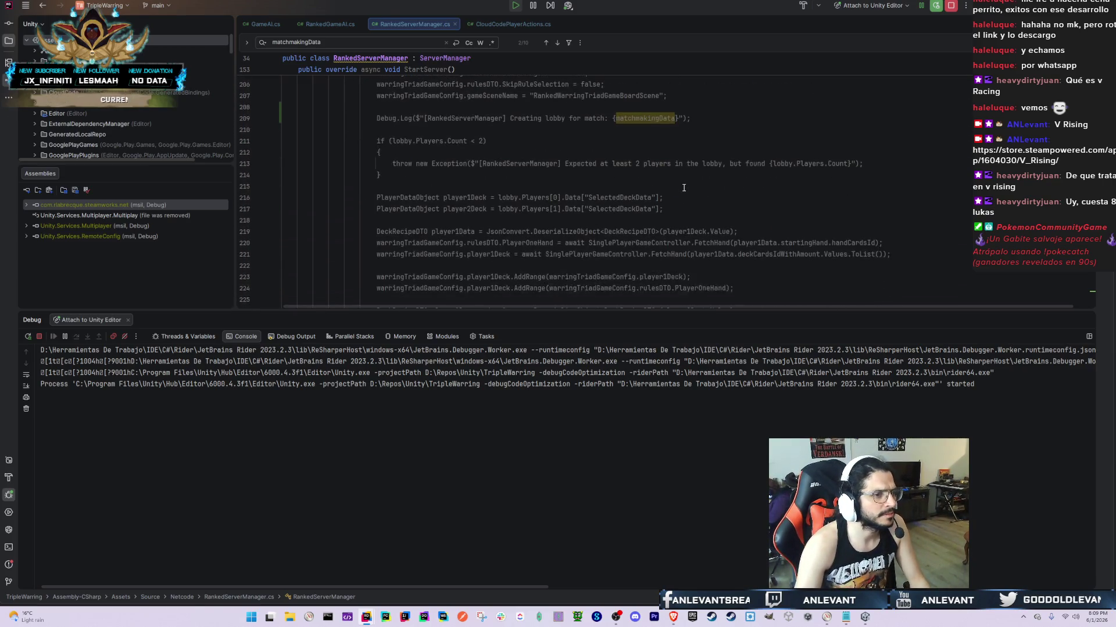
pyautogui.scroll(15, 679, 189)
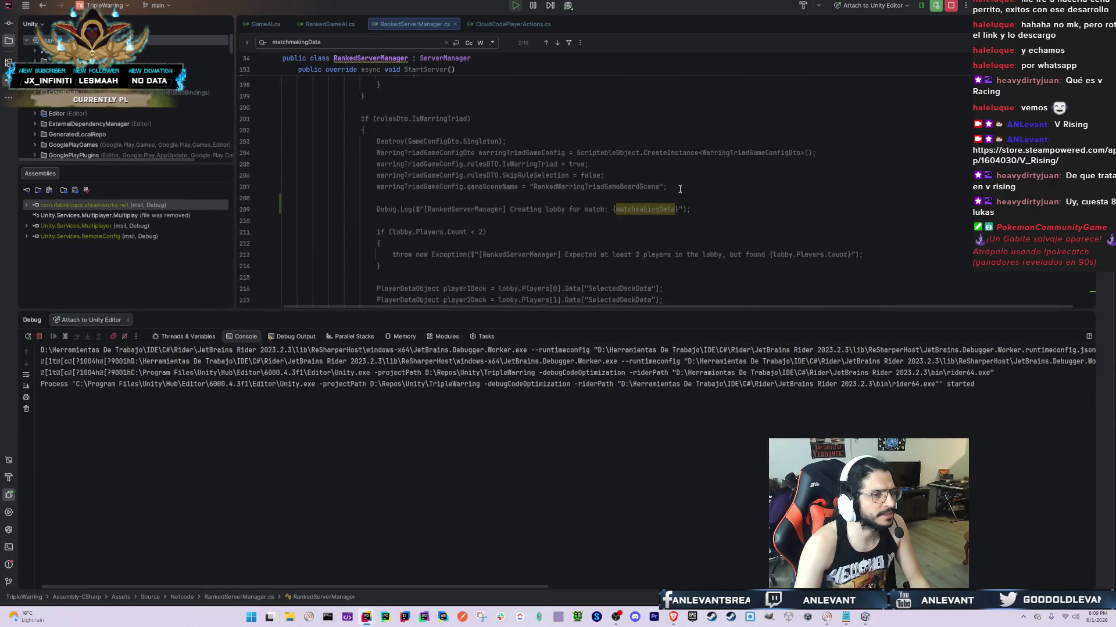
pyautogui.scroll(3, 680, 189)
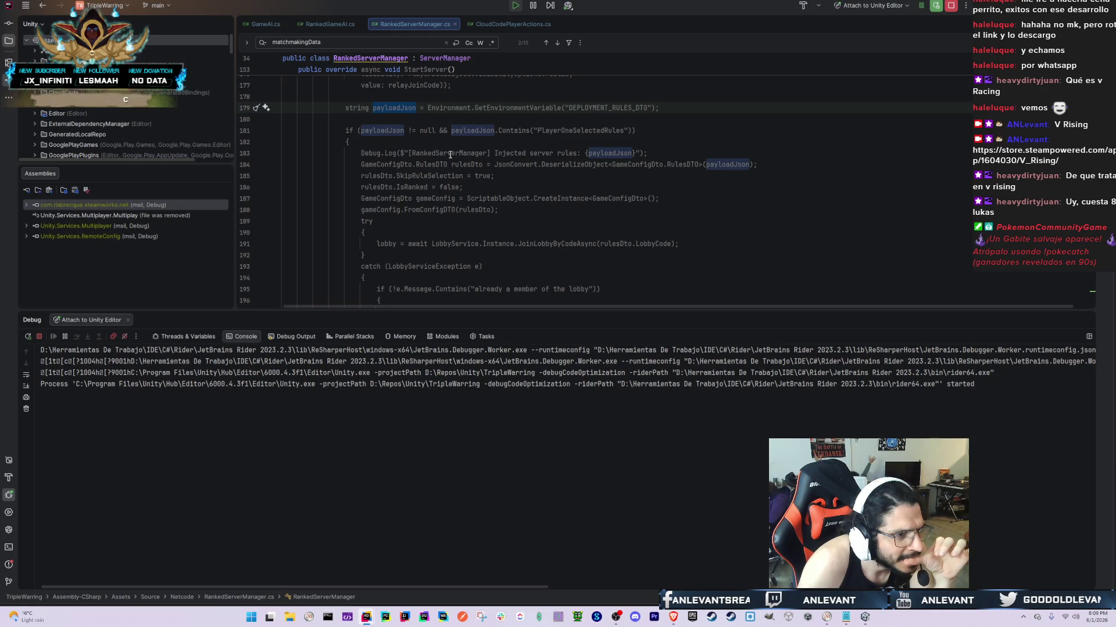
pyautogui.moveTo(579, 152); pyautogui.dragTo(410, 154)
pyautogui.hotkey('ctrl', 'c')
pyautogui.hotkey('alt', 'Tab')
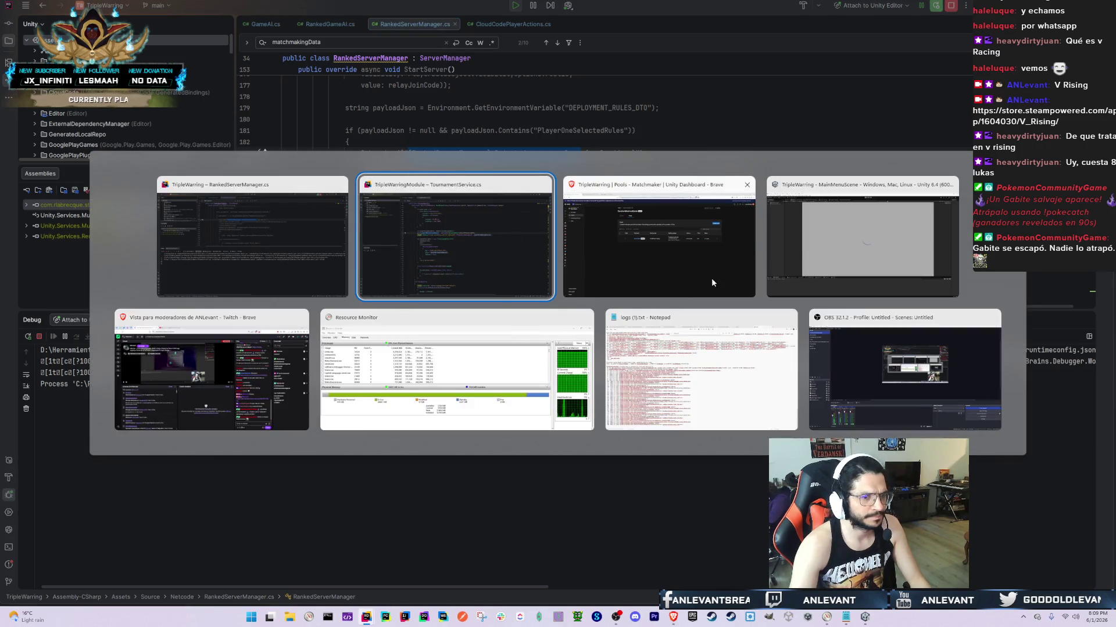
# Step: Search logs (1).txt for the 'Injected server rules' message and find no match
pyautogui.click(735, 359)
pyautogui.hotkey('ctrl', 'f')
pyautogui.hotkey('ctrl', 'v')
pyautogui.press('Return')
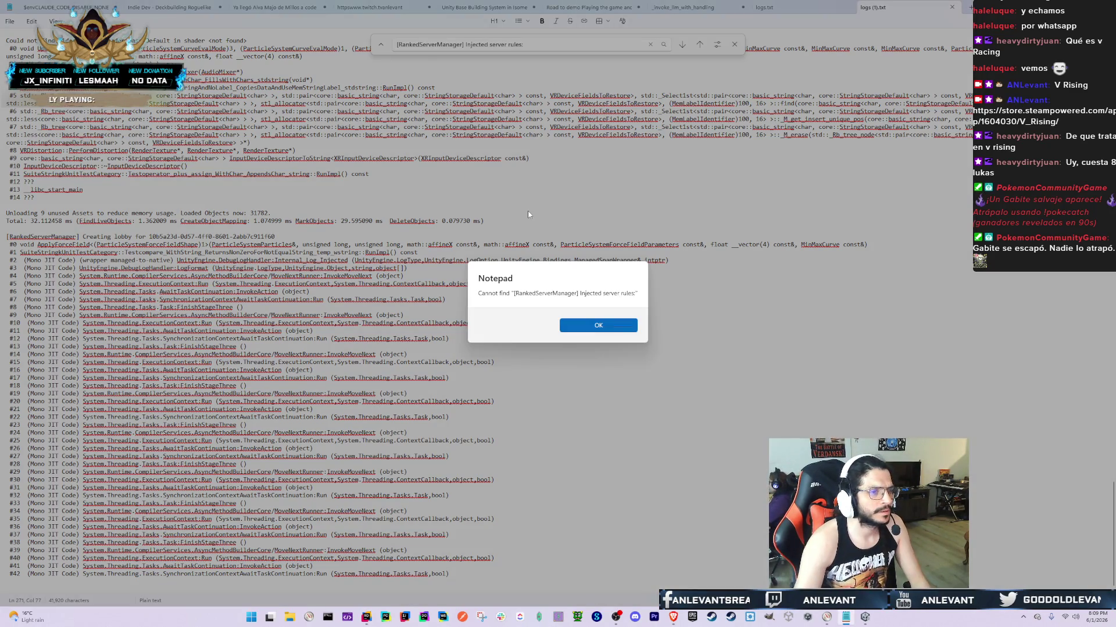
pyautogui.press('Return')
# Step: Find and select the RankedServerManager 'Creating lobby for' entry in the log
pyautogui.scroll(15, 594, 302)
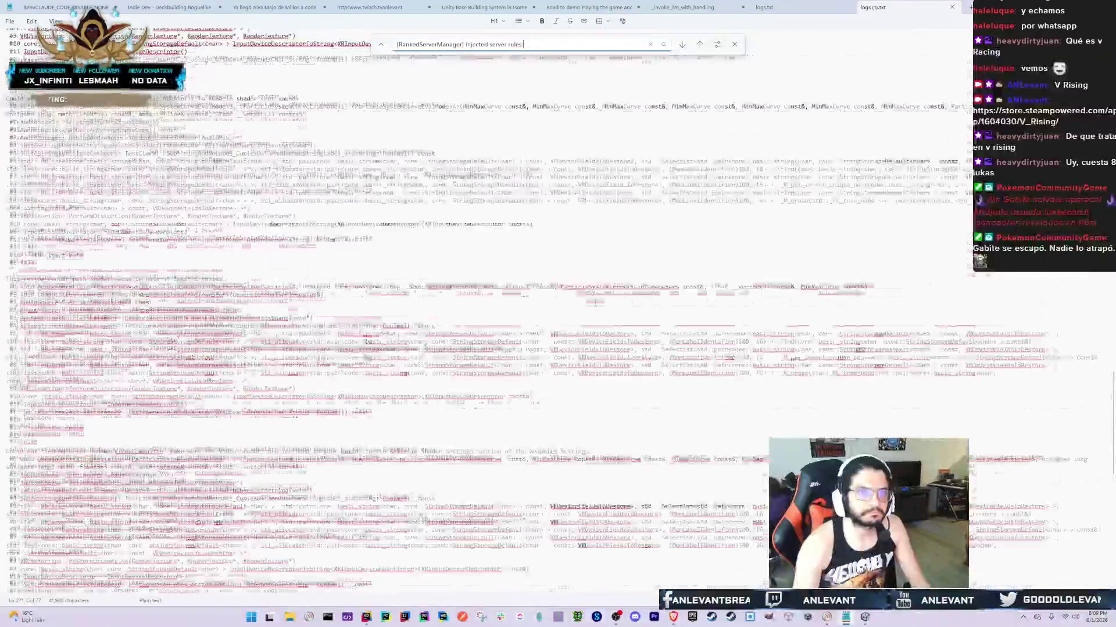
pyautogui.scroll(10, 595, 302)
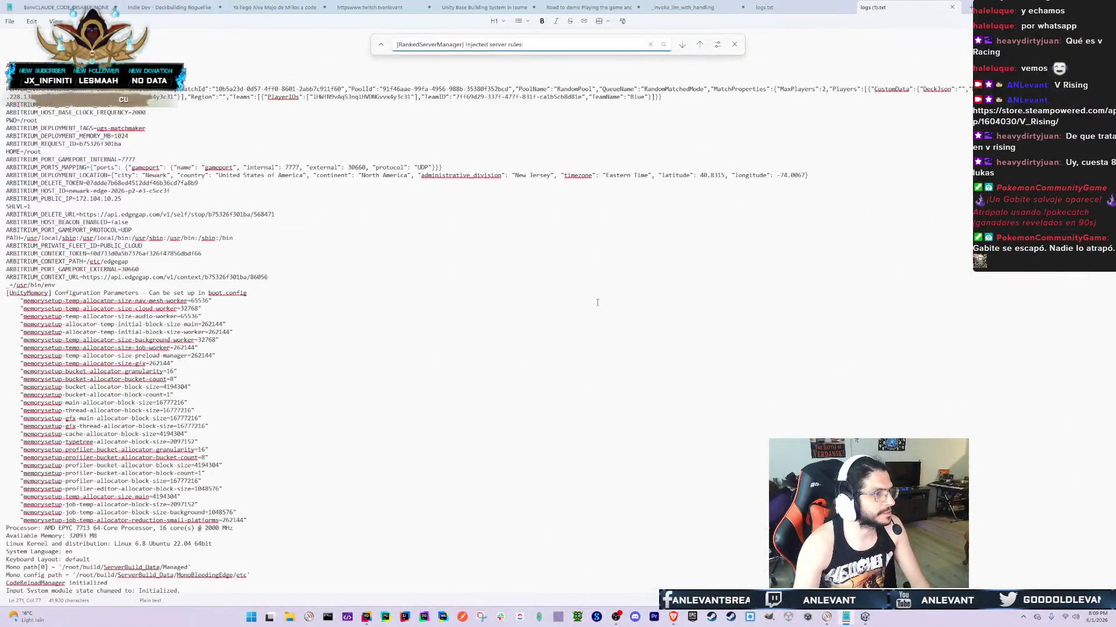
pyautogui.scroll(-15, 595, 301)
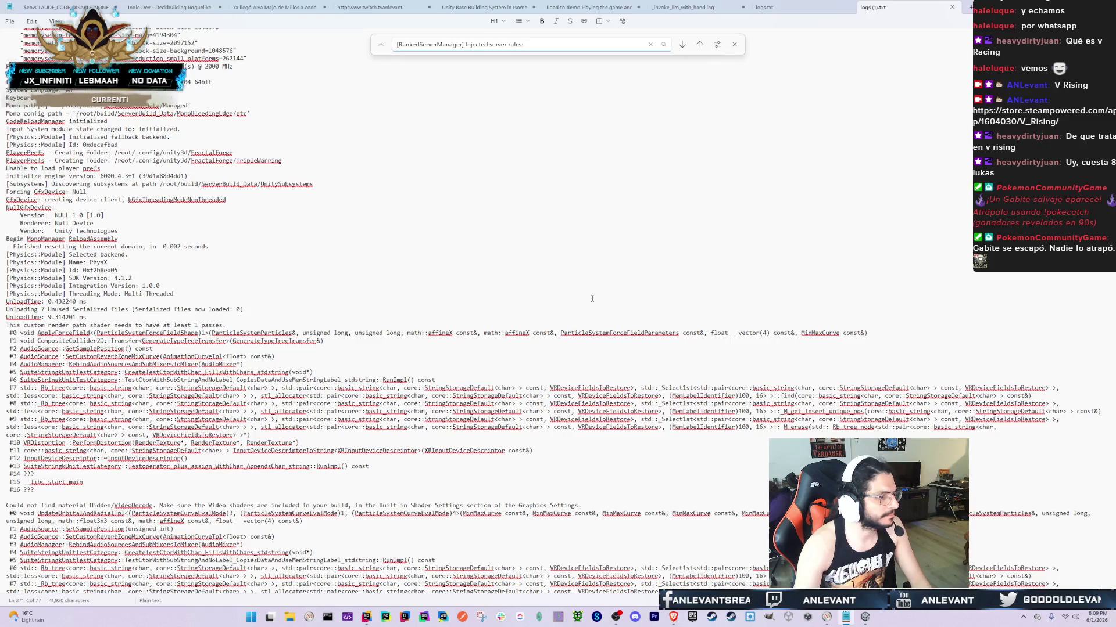
pyautogui.scroll(-10, 540, 313)
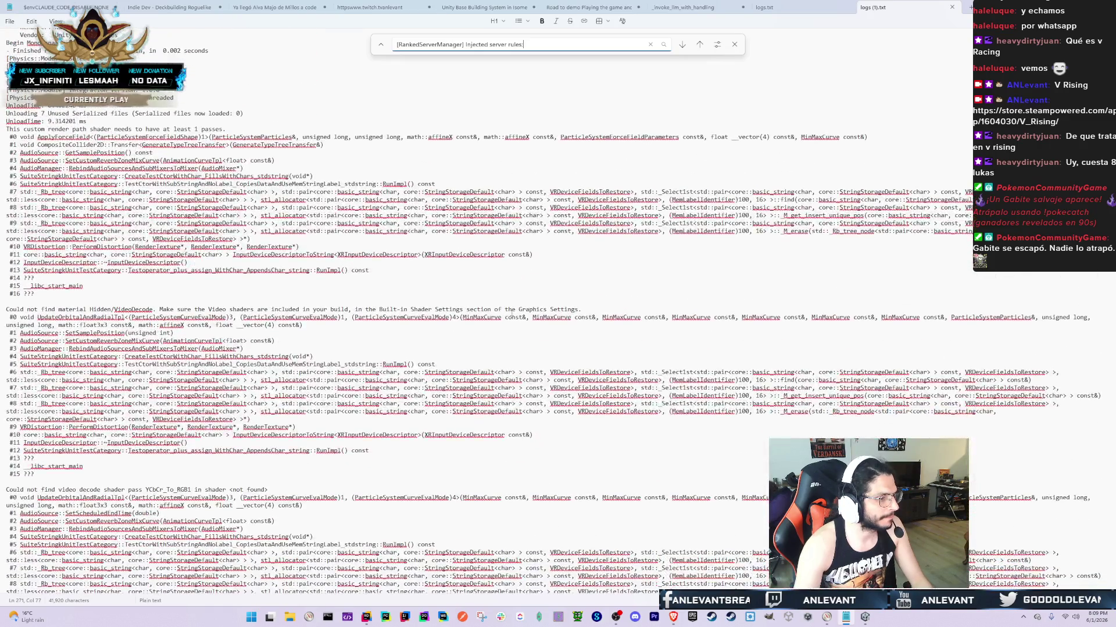
pyautogui.scroll(-15, 511, 312)
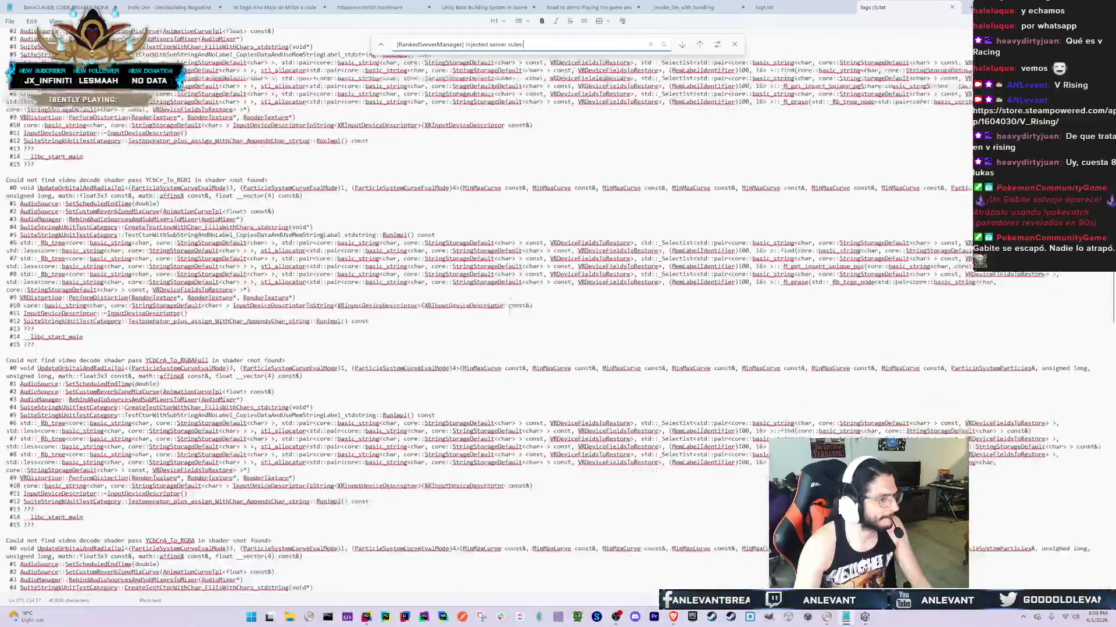
pyautogui.scroll(-15, 509, 312)
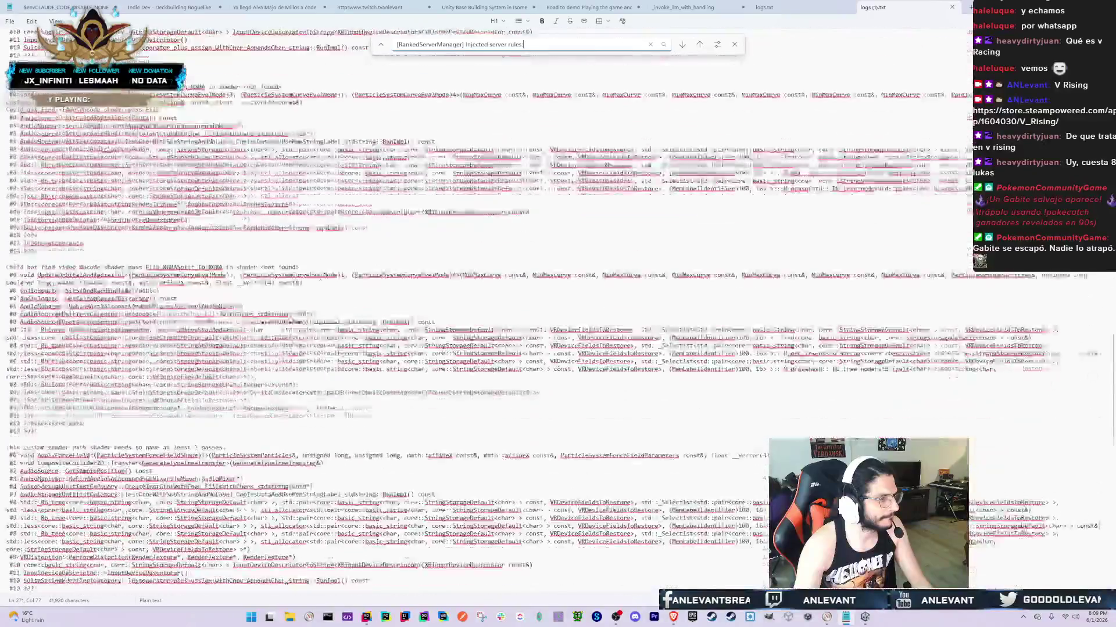
pyautogui.scroll(-15, 509, 312)
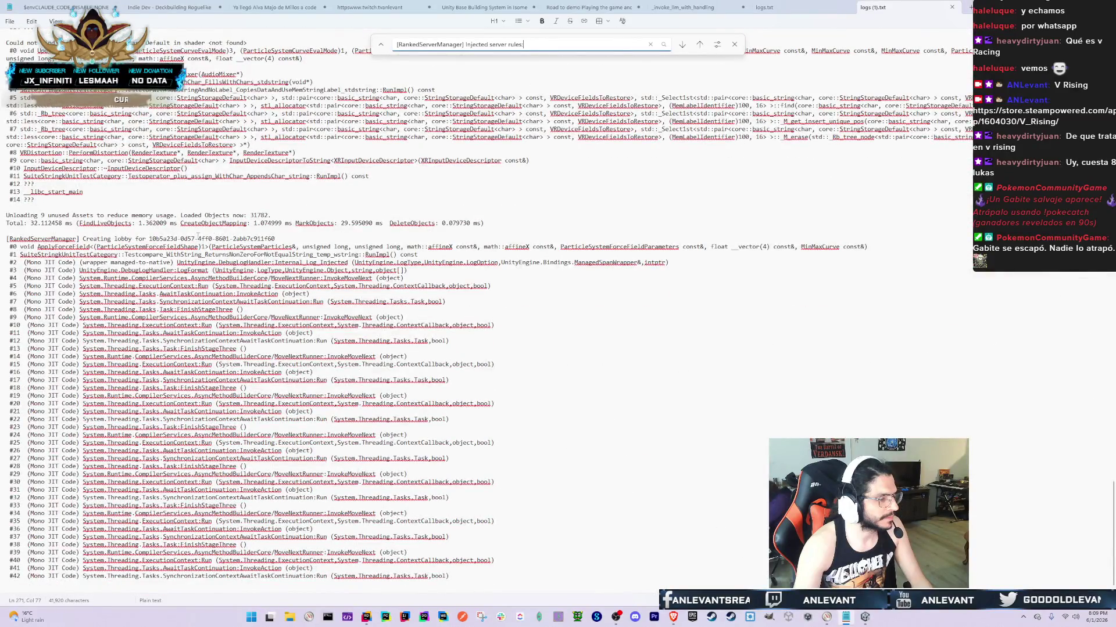
pyautogui.moveTo(148, 239); pyautogui.dragTo(3, 240)
# Step: Shorten the search text to [RankedServerManager], then switch to the Unity Editor
pyautogui.click(536, 41)
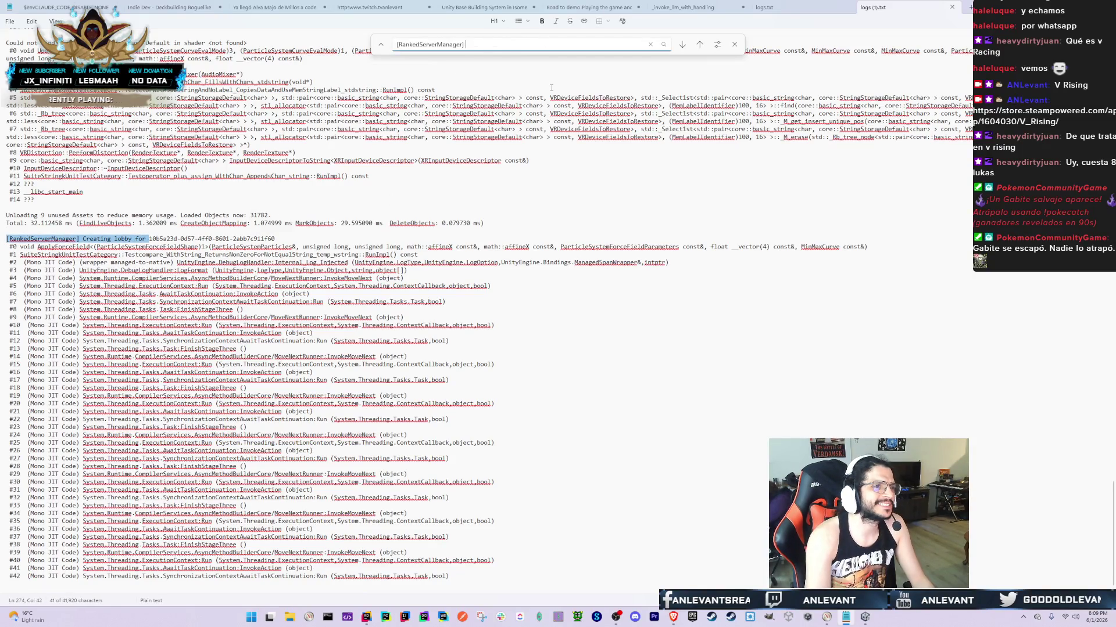
pyautogui.hotkey('alt', 'Tab')
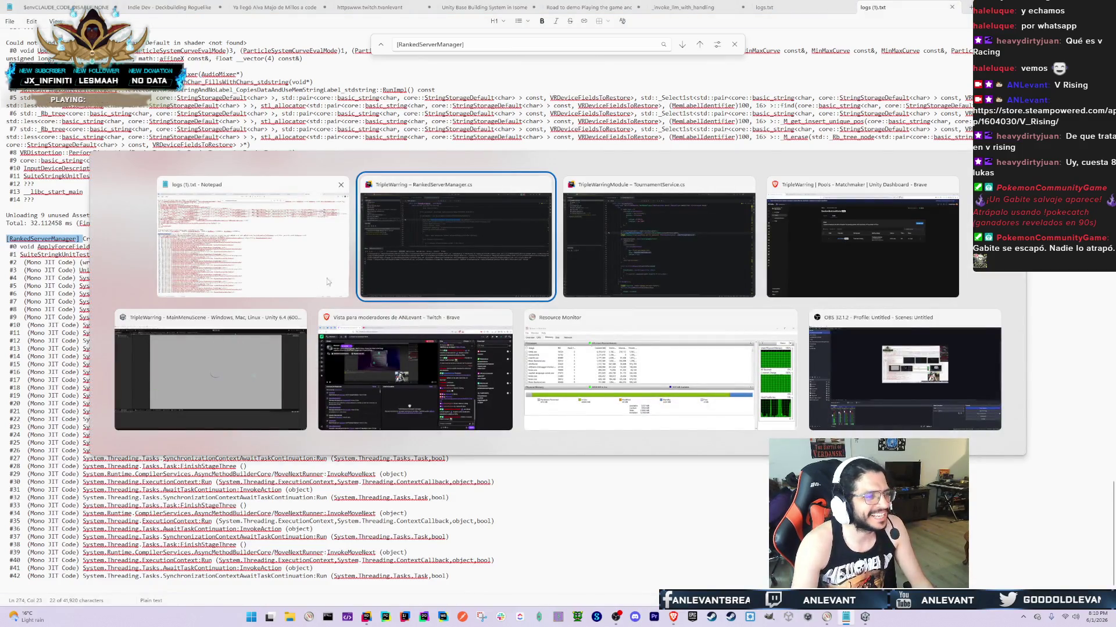
pyautogui.press('Escape')
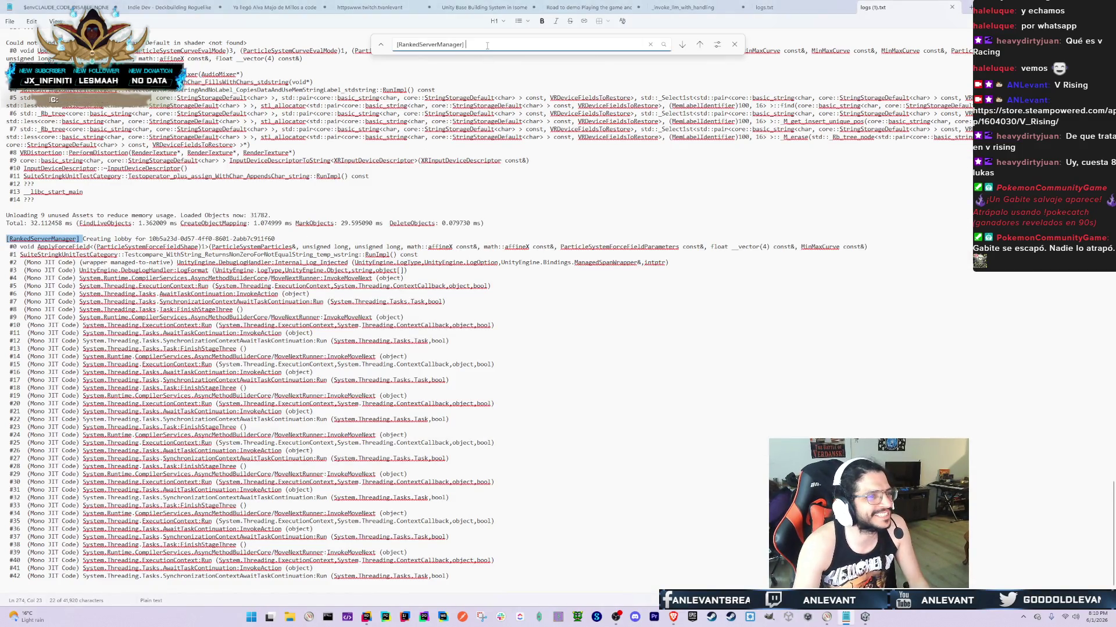
pyautogui.hotkey('alt', 'Tab')
pyautogui.hotkey('alt', 'Tab')
pyautogui.hotkey('alt', 'Tab')
pyautogui.hotkey('alt', 'Tab')
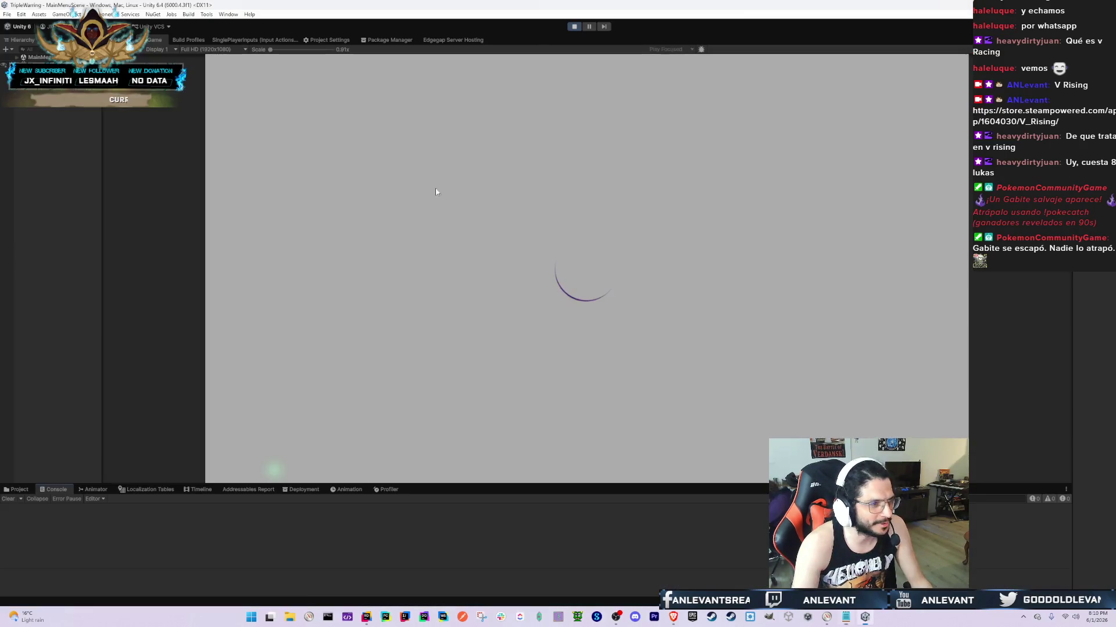
# Step: Switch from Unity Editor to the Rider window showing RankedServerManager.cs
pyautogui.hotkey('alt', 'Tab')
pyautogui.press('Escape')
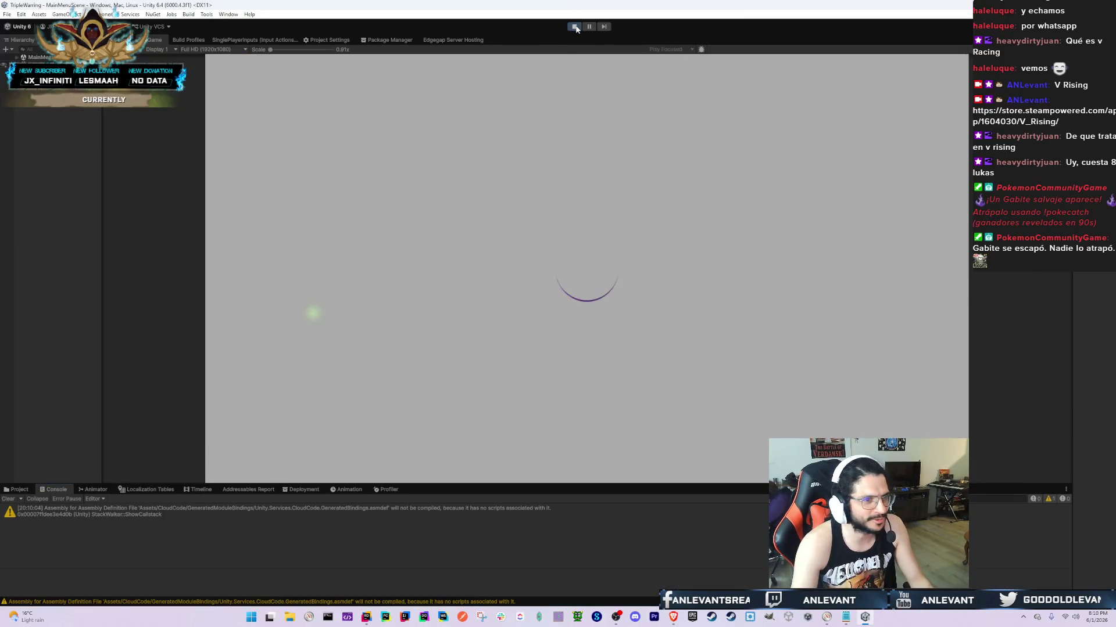
pyautogui.hotkey('alt', 'Tab')
pyautogui.hotkey('alt', 'Tab')
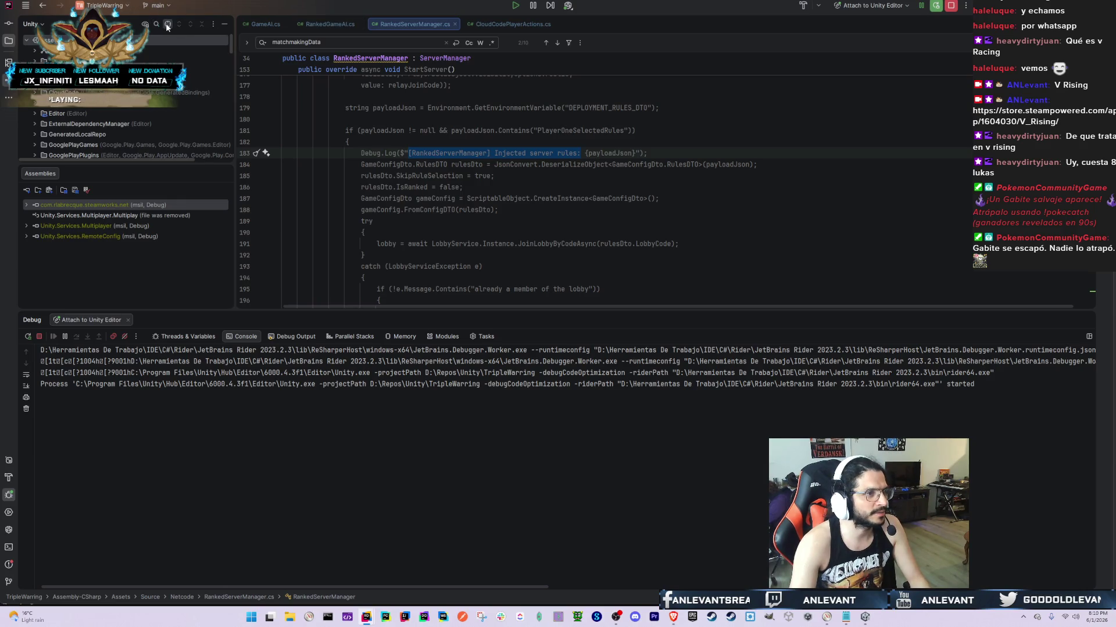
# Step: Reveal RankedServerManager.cs in the project tree and select its base class file ServerManager.cs
pyautogui.scroll(20, 355, 87)
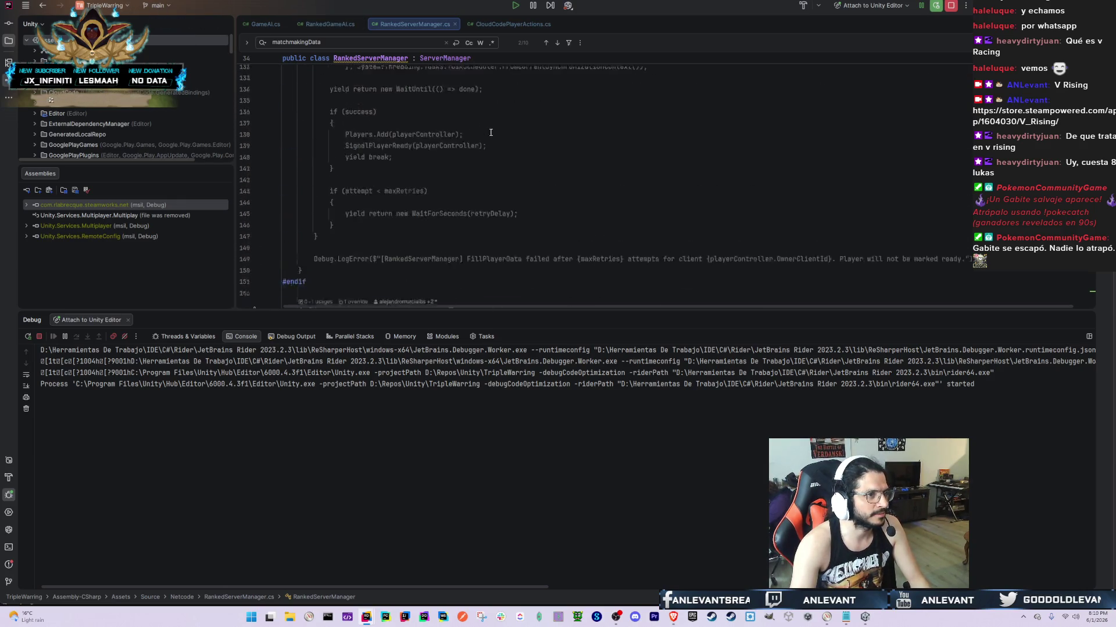
pyautogui.click(420, 136)
pyautogui.press('shift')
pyautogui.press('shift')
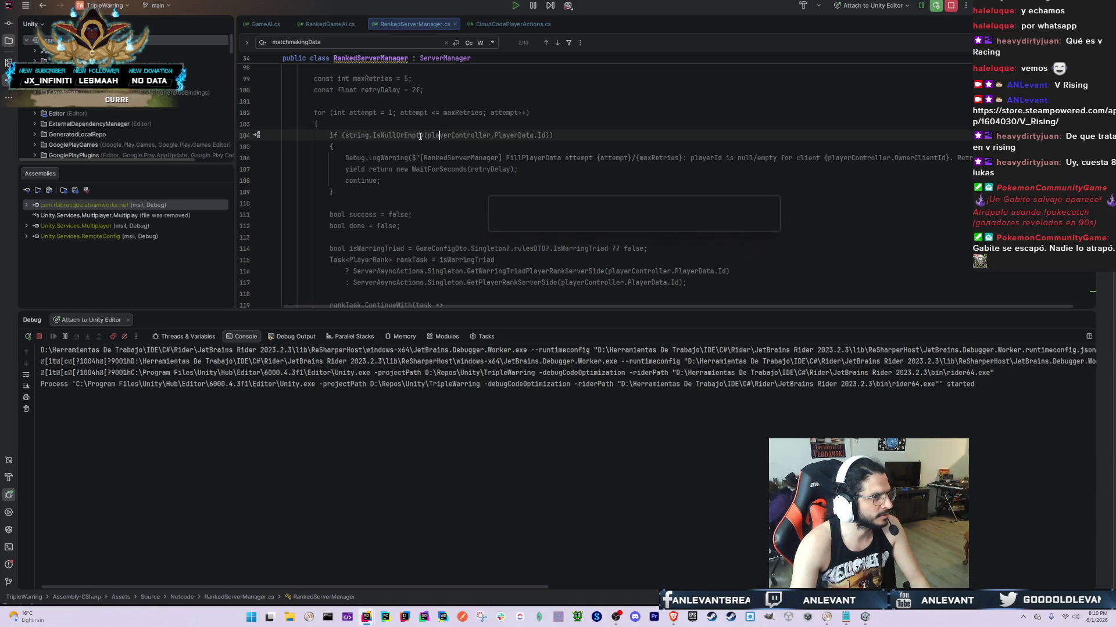
pyautogui.write('RankedS')
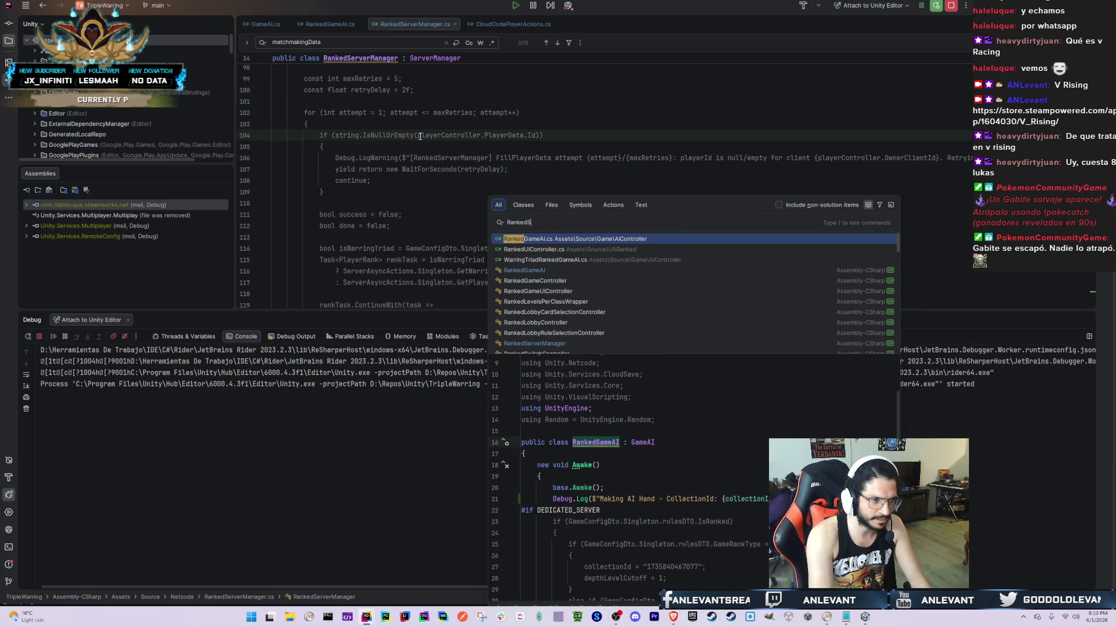
pyautogui.press('Escape')
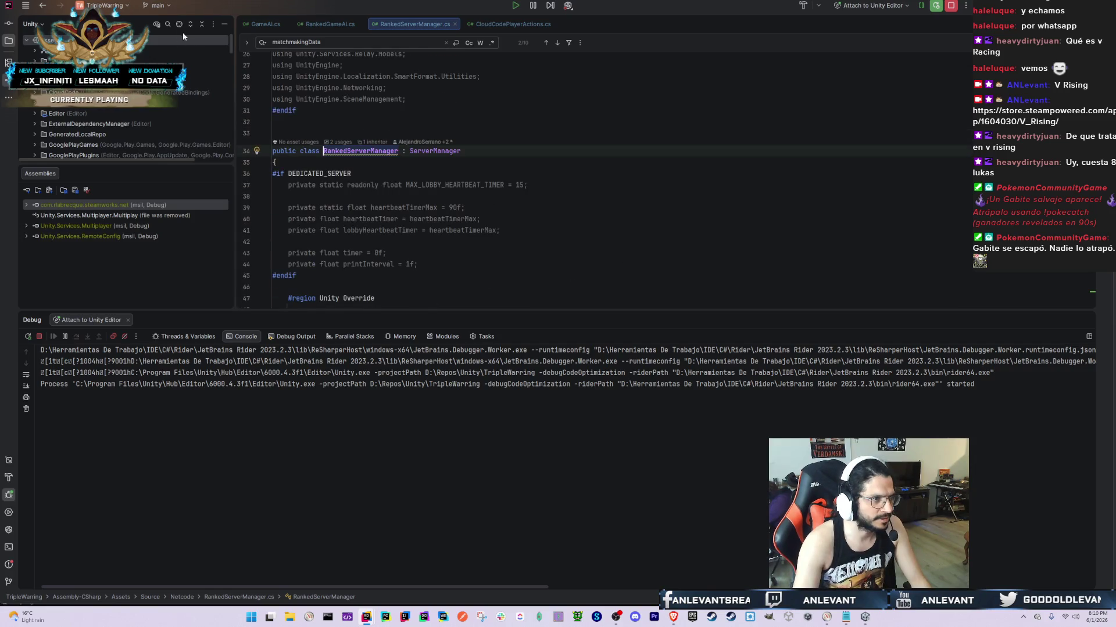
pyautogui.click(177, 23)
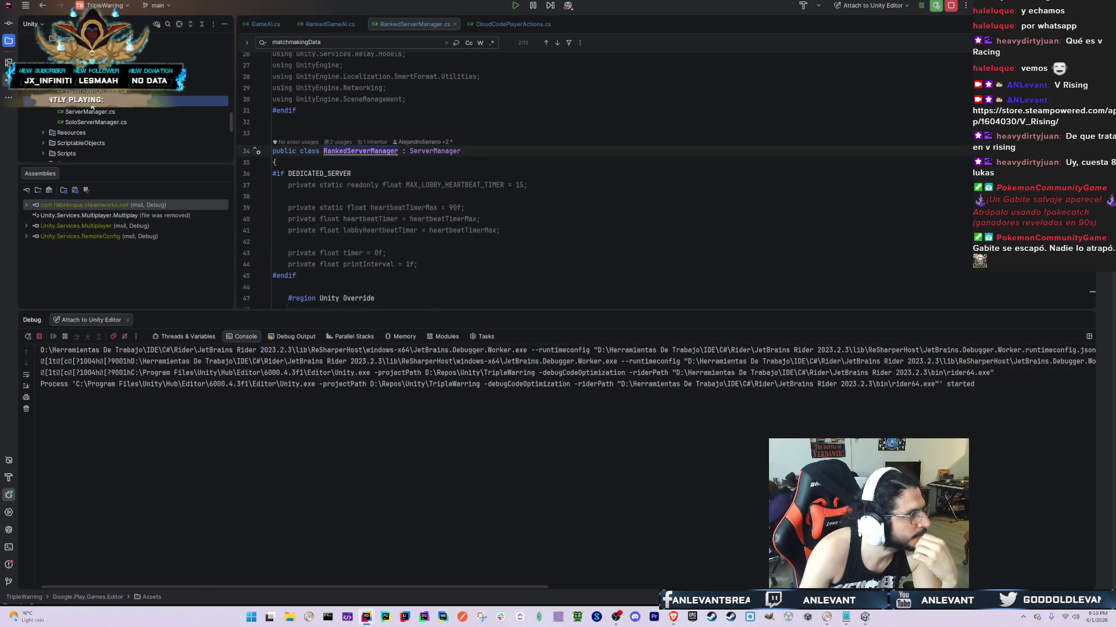
pyautogui.click(115, 111)
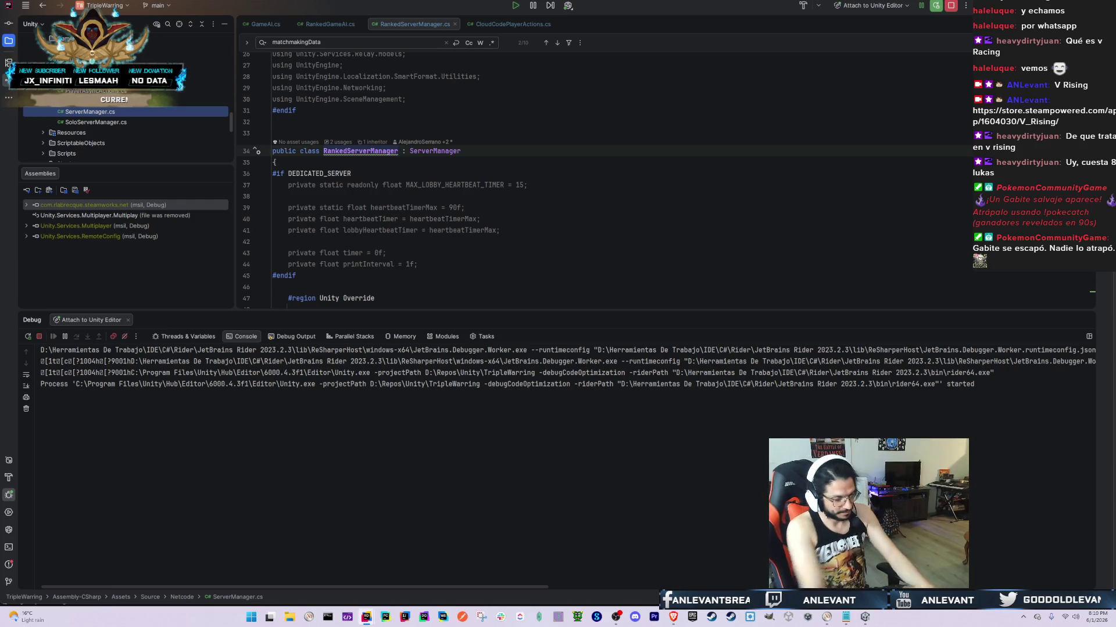
pyautogui.hotkey('alt', 'Tab')
pyautogui.hotkey('alt', 'Tab')
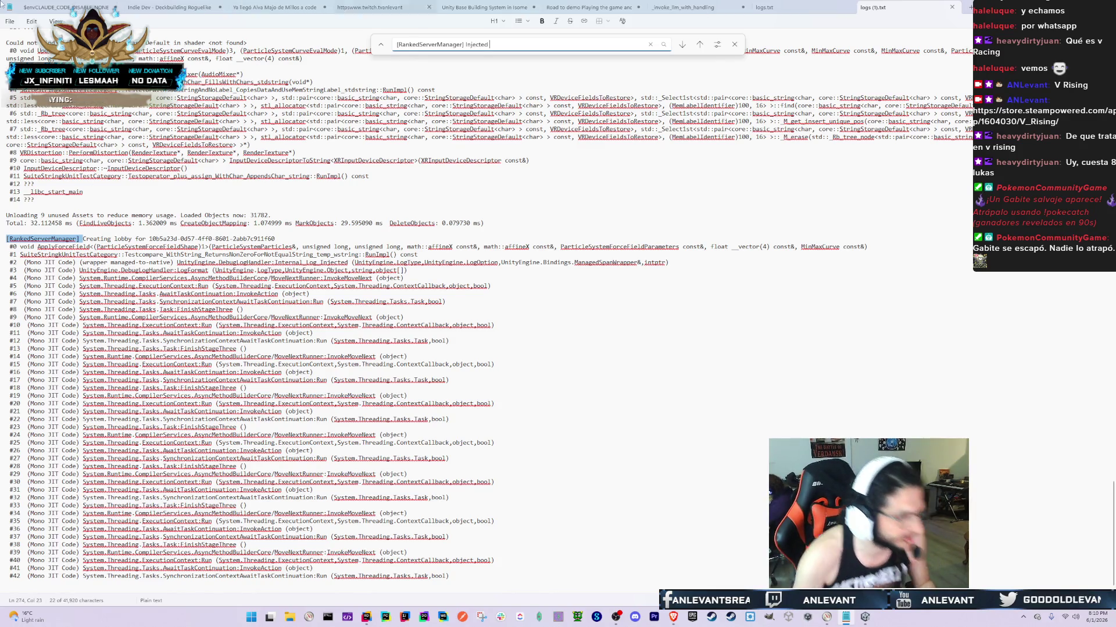
# Step: Bring Unity Editor forward and enter Play mode from the login scene
pyautogui.hotkey('alt', 'Tab')
pyautogui.press('Tab')
pyautogui.press('Tab')
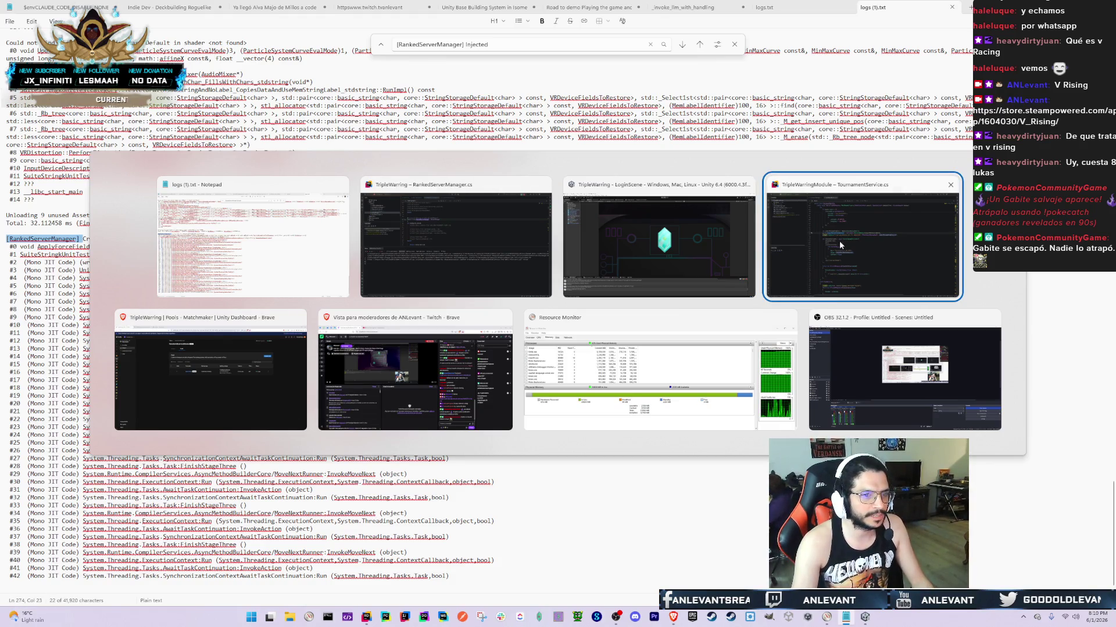
pyautogui.click(572, 286)
pyautogui.hotkey('alt', 'Tab')
pyautogui.press('Escape')
pyautogui.hotkey('alt', 'Tab')
pyautogui.click(231, 289)
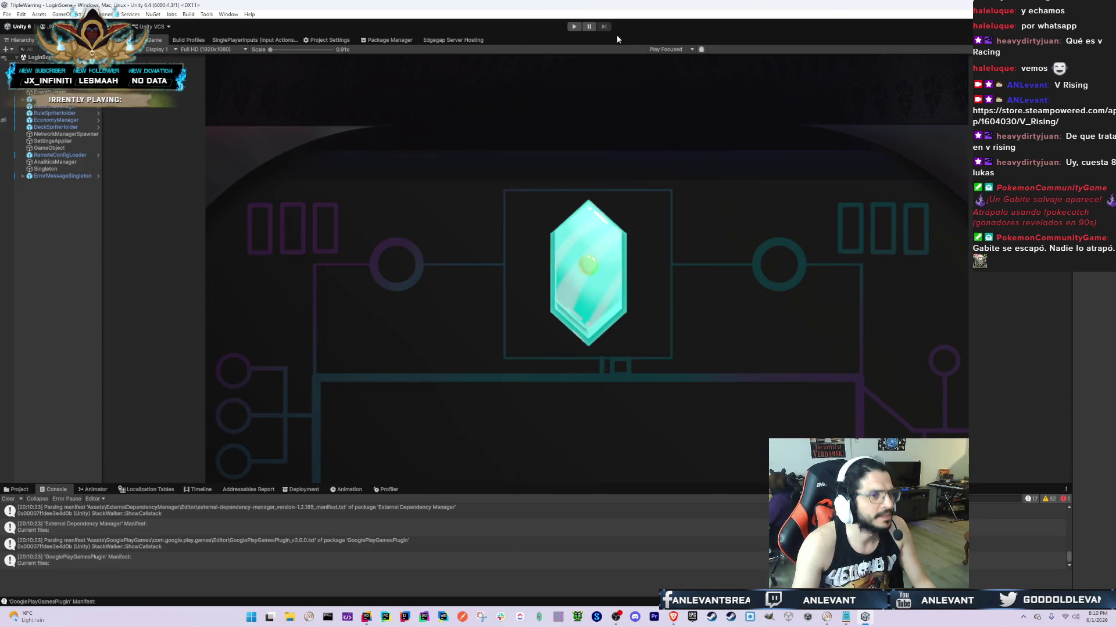
pyautogui.click(574, 27)
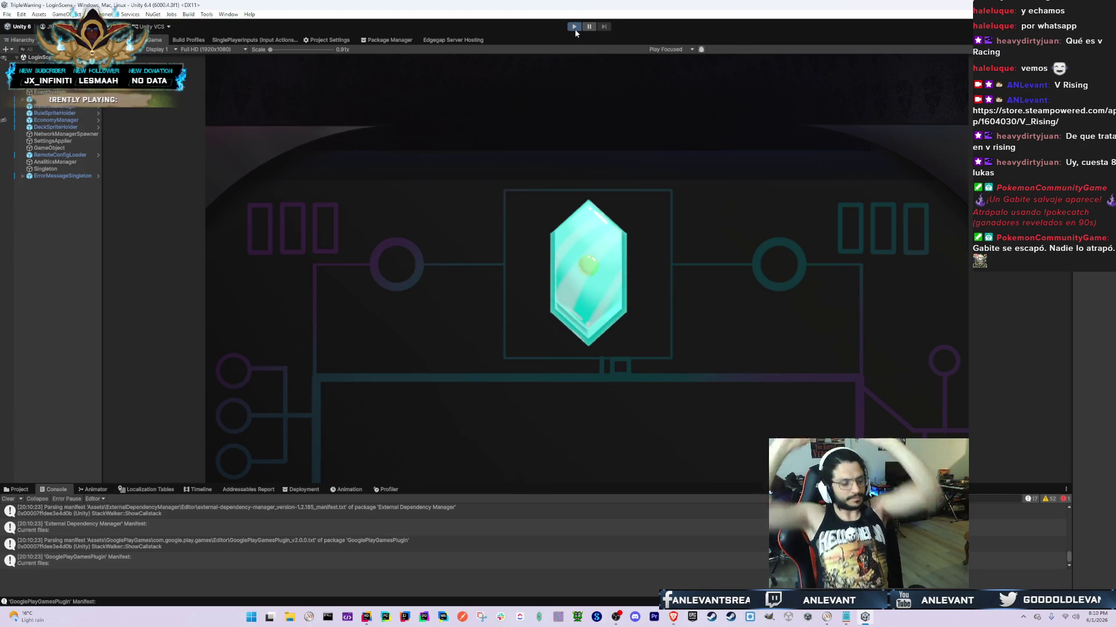
pyautogui.hotkey('alt', 'Tab')
pyautogui.hotkey('alt', 'Tab')
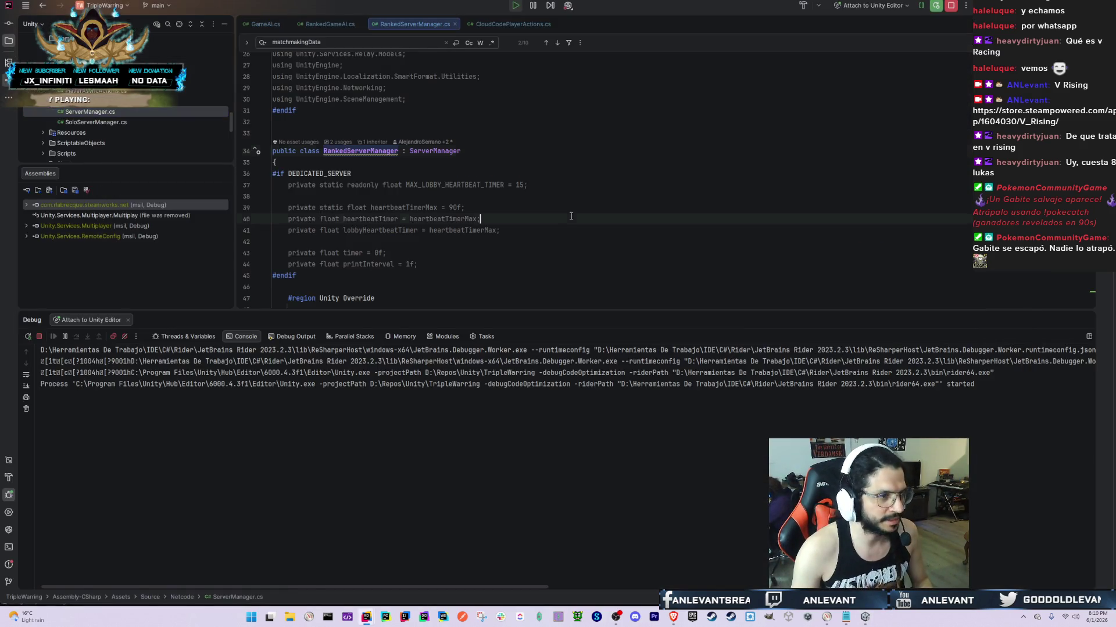
# Step: Change the Unity Services environment on CloudCodePlayerActions.cs line 321 from 'development' to 'production'
pyautogui.hotkey('ctrl', 'shift', 'f')
pyautogui.write('develop')
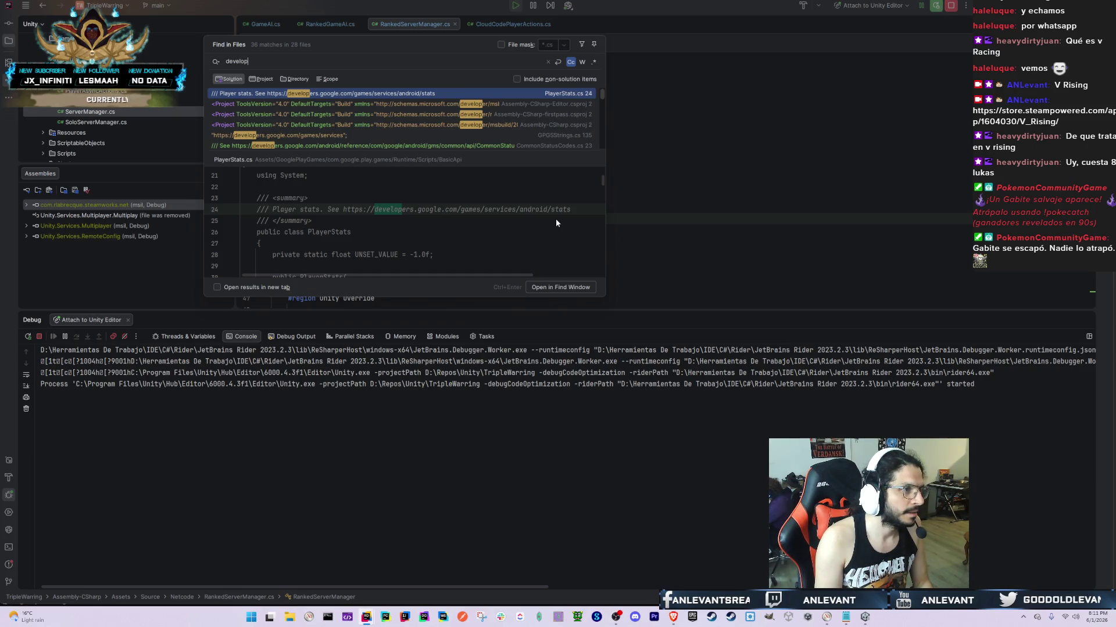
pyautogui.write('ment')
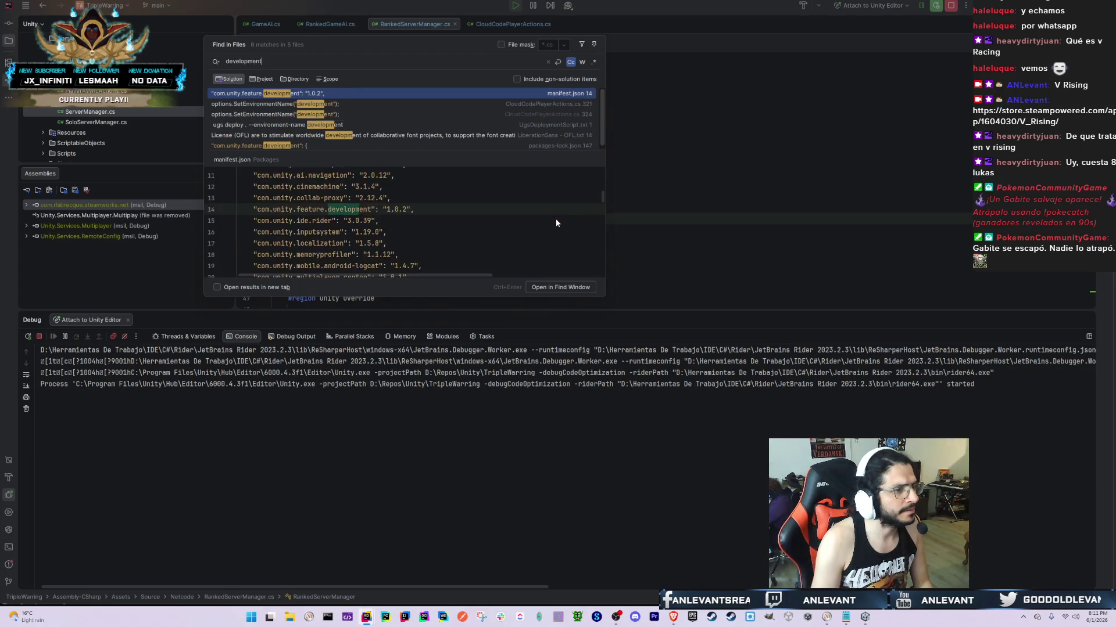
pyautogui.press('Down')
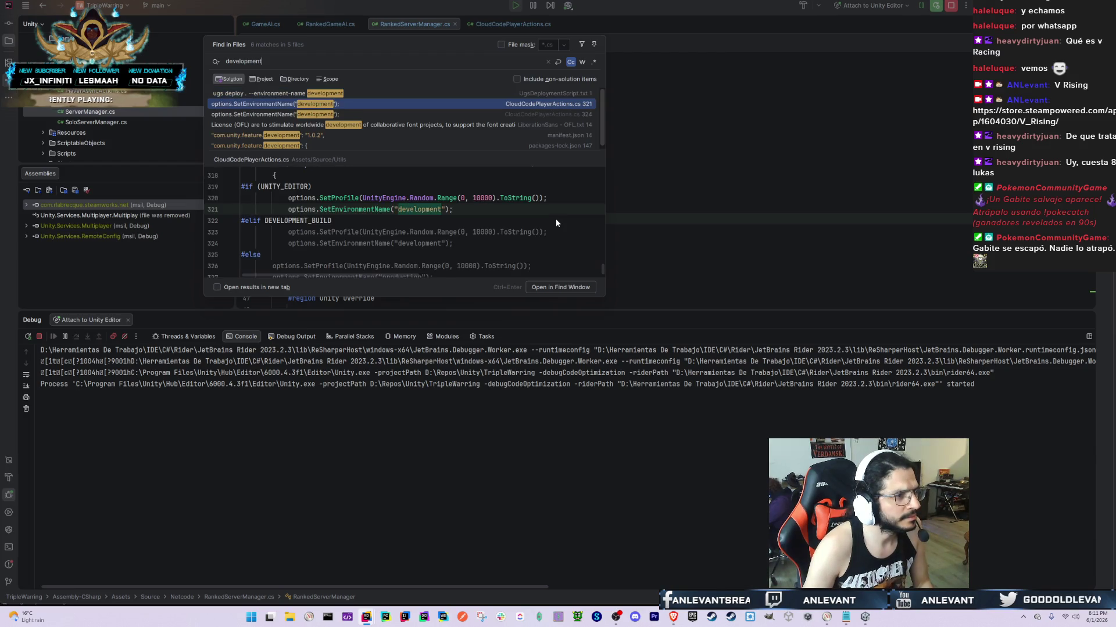
pyautogui.press('Return')
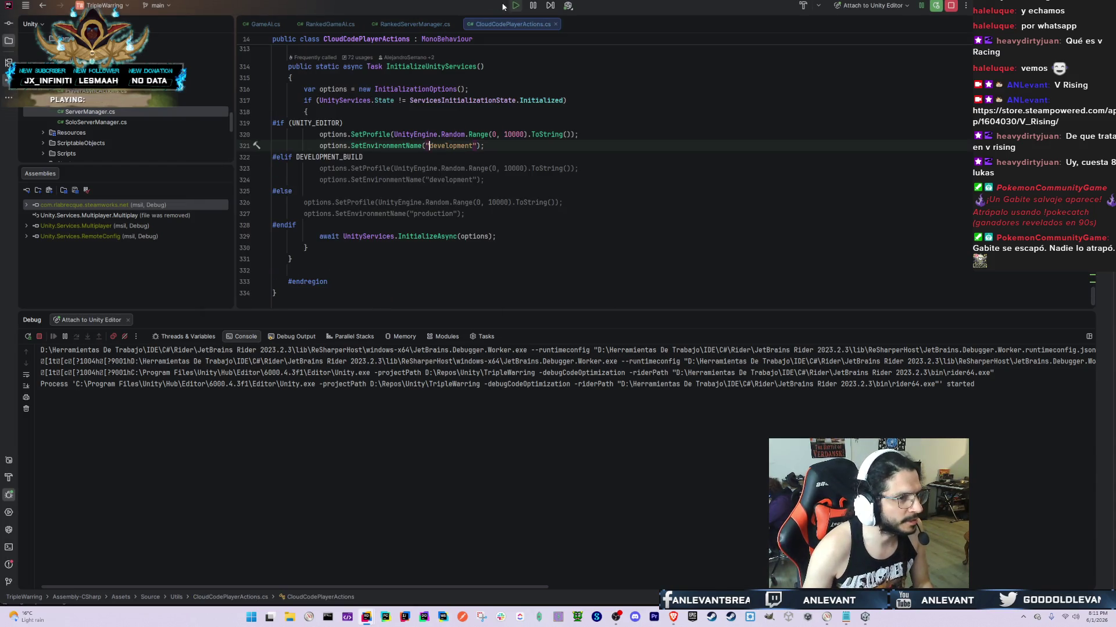
pyautogui.click(471, 146)
pyautogui.press('Down')
pyautogui.press('Down')
pyautogui.press('Down')
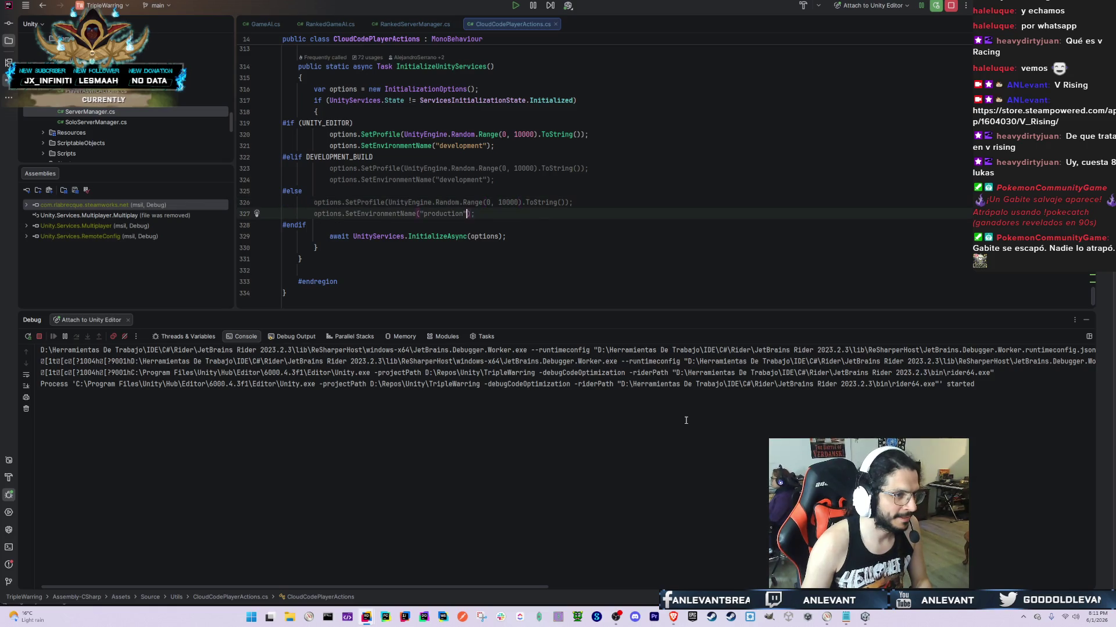
pyautogui.press('Up')
pyautogui.press('Up')
pyautogui.press('Up')
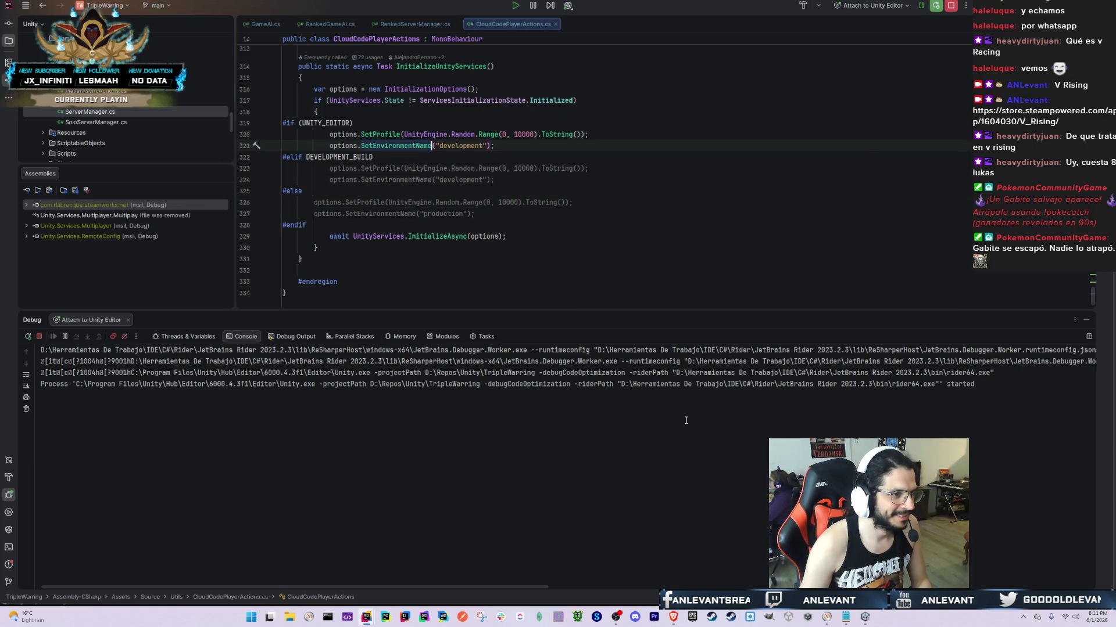
pyautogui.hotkey('ctrl', 'shift', 'Right')
pyautogui.write('production')
pyautogui.hotkey('alt', 'Tab')
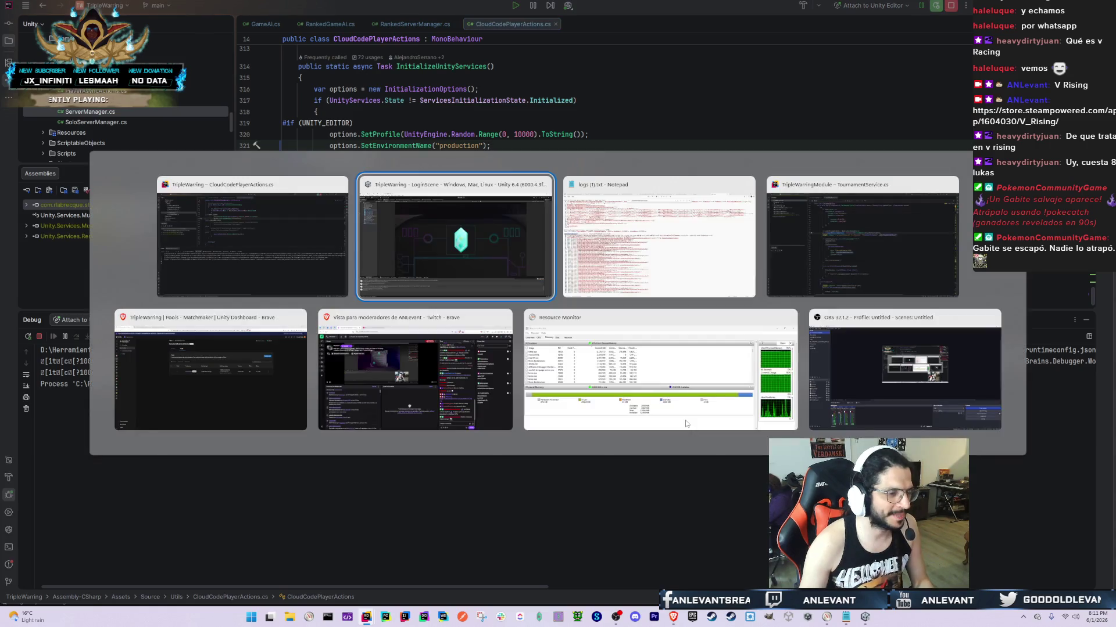
pyautogui.click(496, 261)
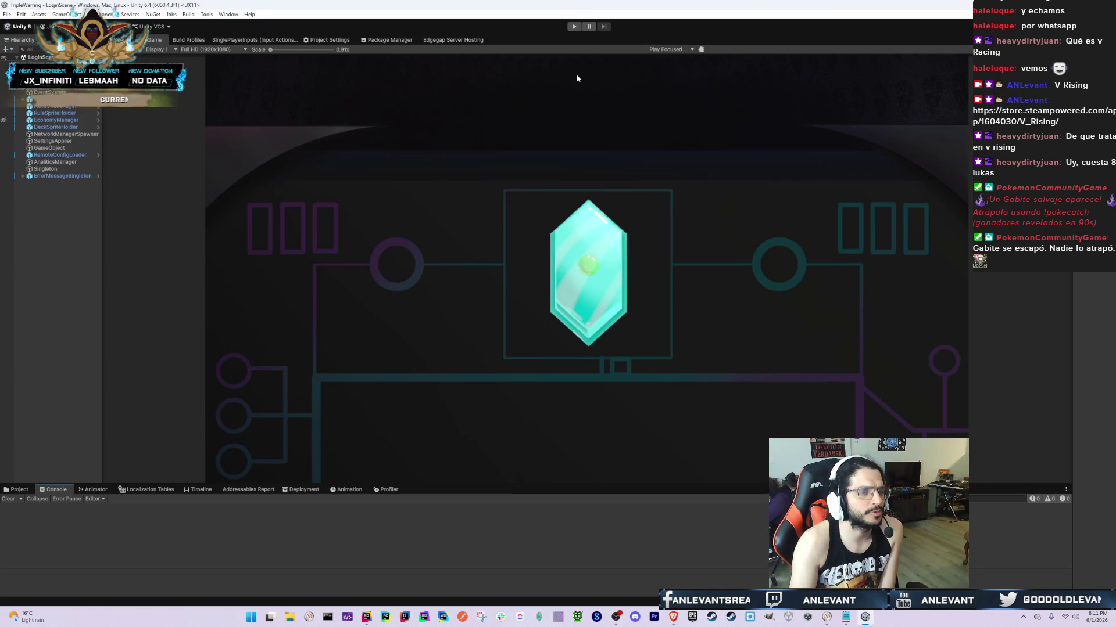
# Step: Start play mode, clear the Console, and log in with the account's username and password
pyautogui.click(572, 27)
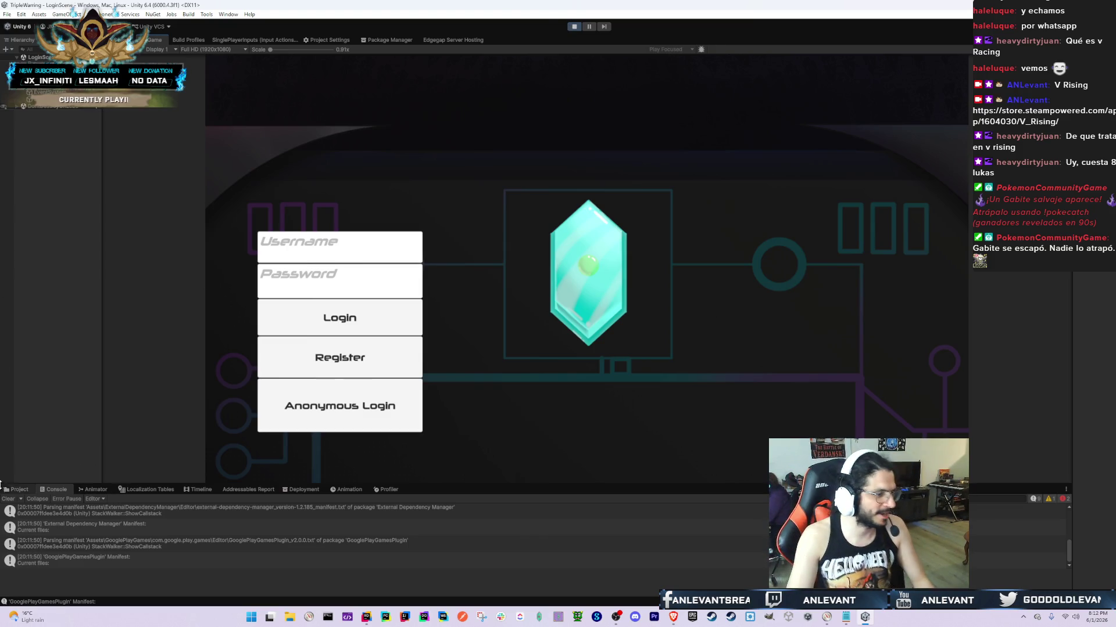
pyautogui.click(12, 499)
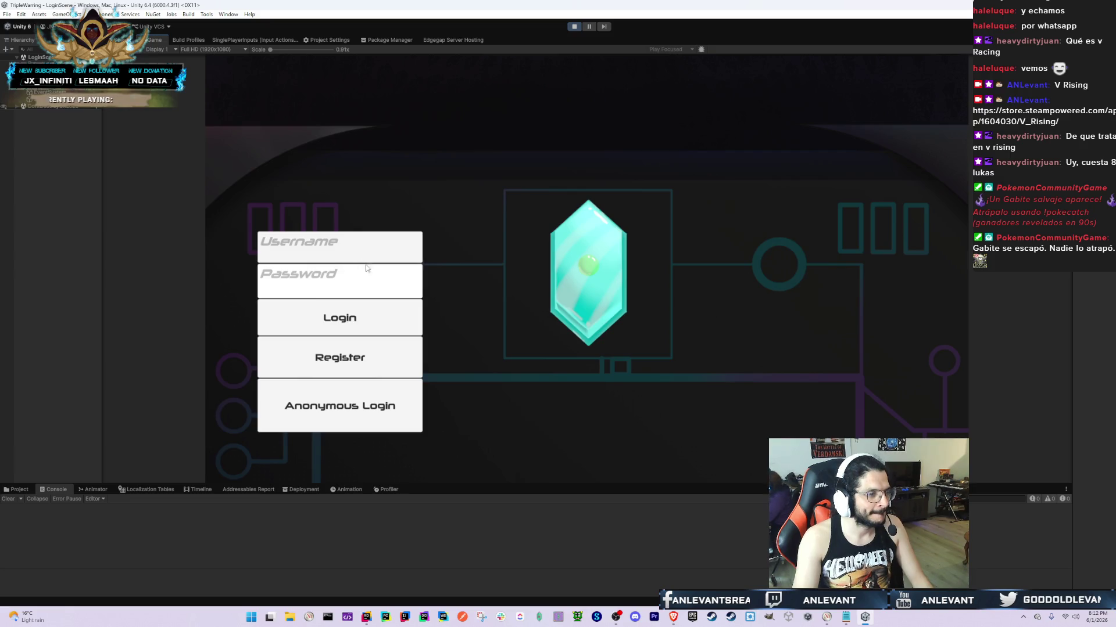
pyautogui.click(399, 286)
pyautogui.write('a')
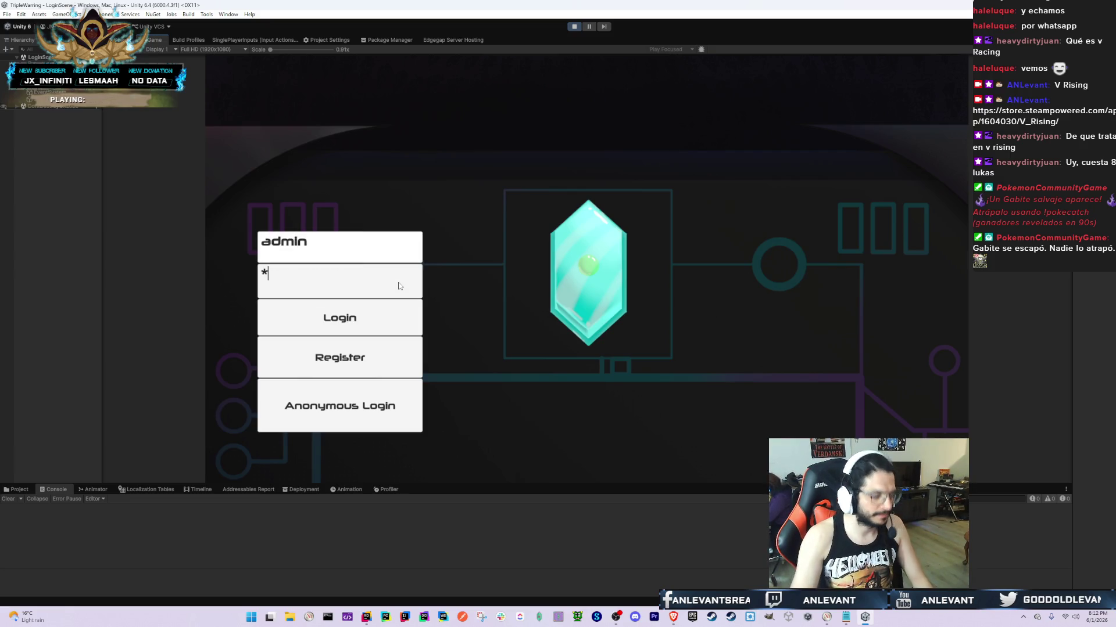
pyautogui.press('BackSpace')
pyautogui.press('BackSpace')
pyautogui.press('BackSpace')
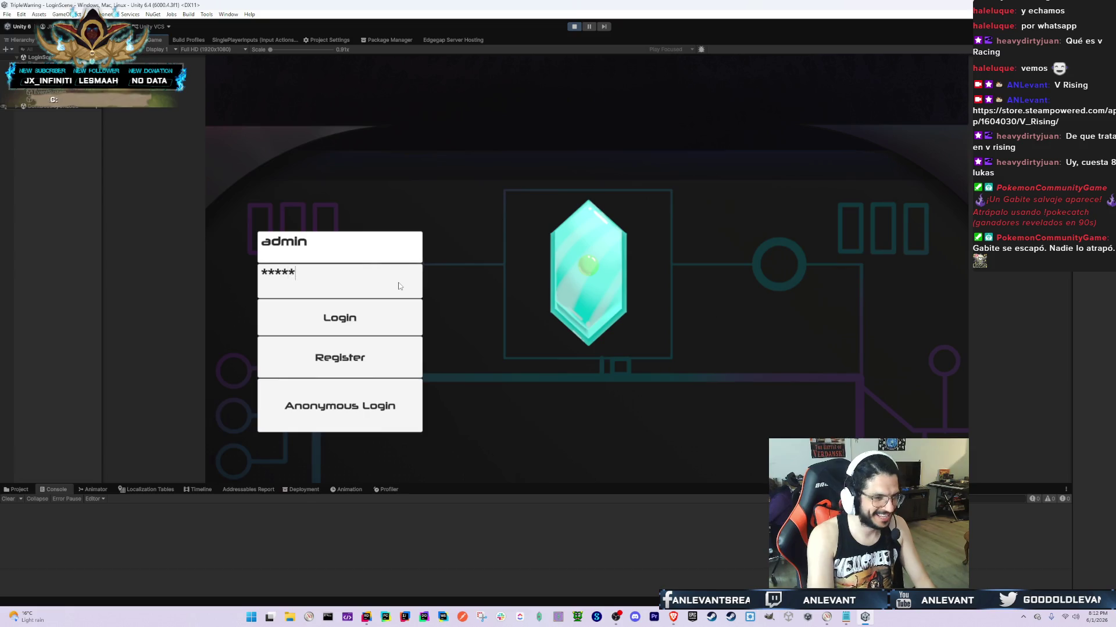
pyautogui.click(391, 315)
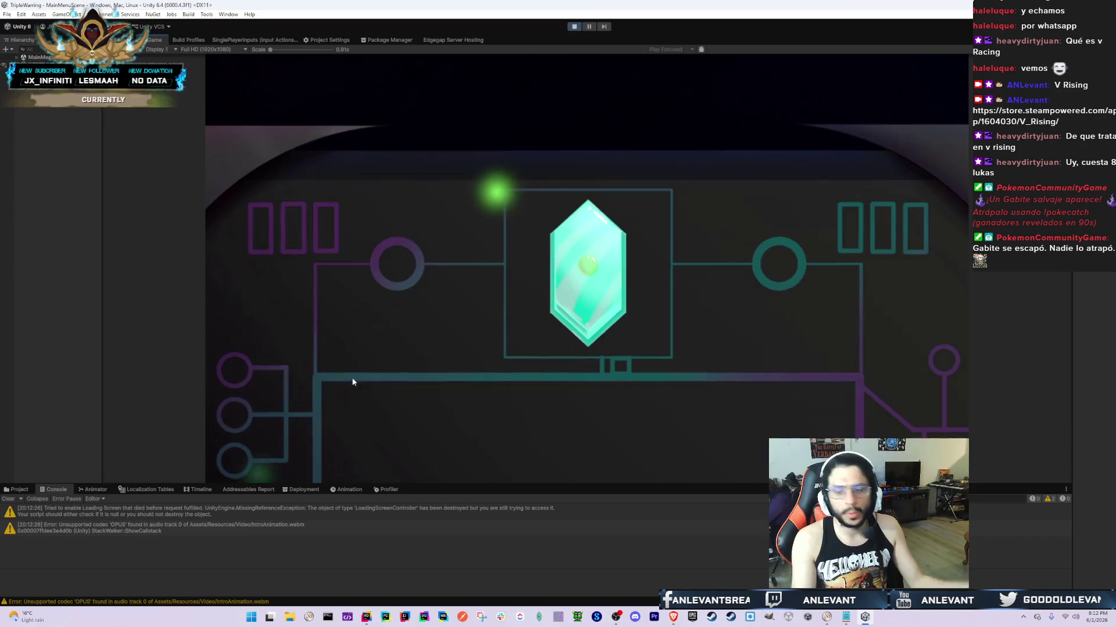
# Step: Clear the Console warnings and queue for a Classic Ranked Match until Waiting For Opponent appears
pyautogui.click(8, 499)
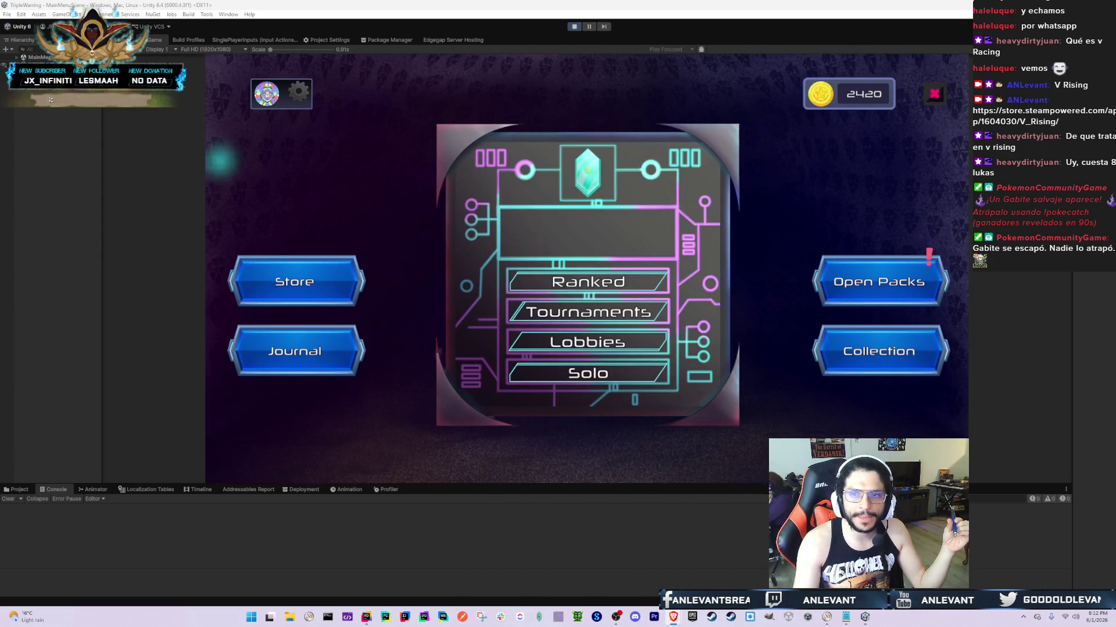
pyautogui.click(588, 281)
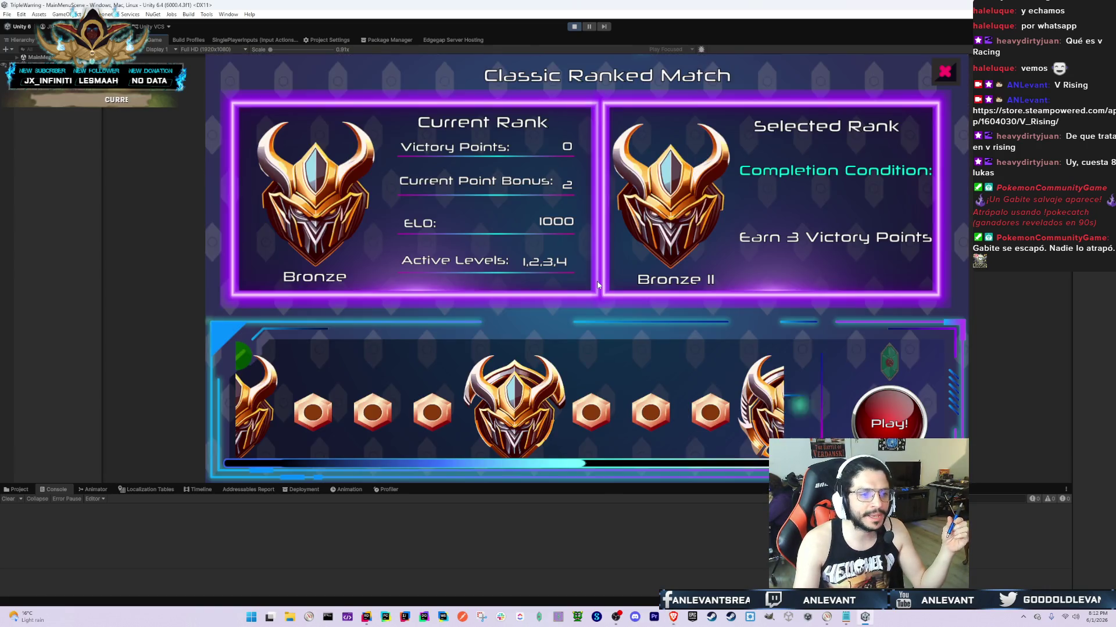
pyautogui.click(887, 417)
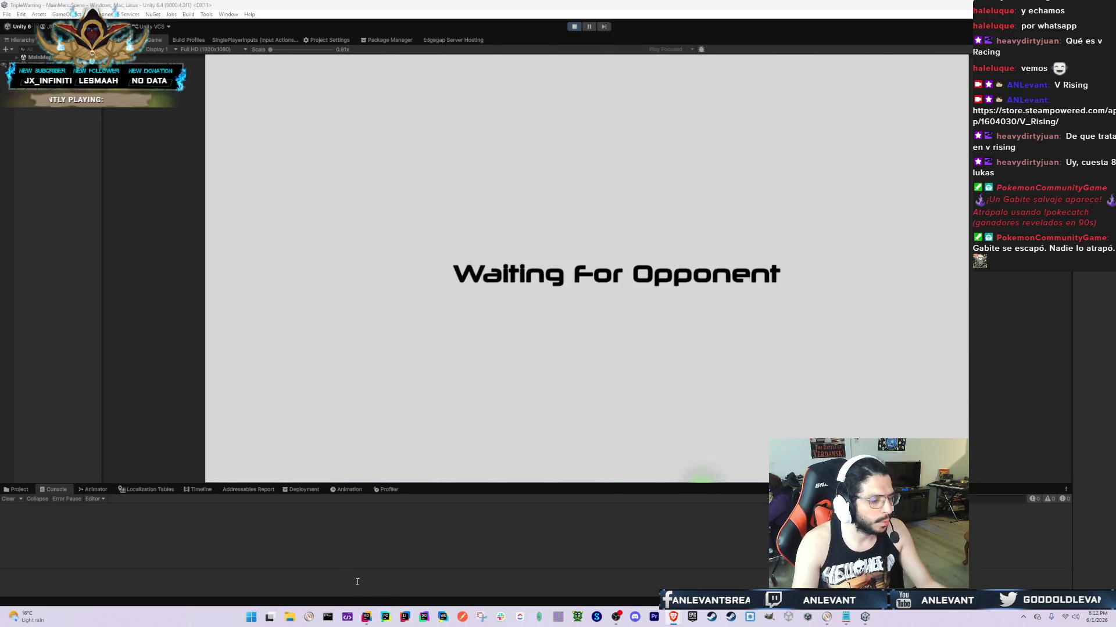
pyautogui.hotkey('alt', 'Tab')
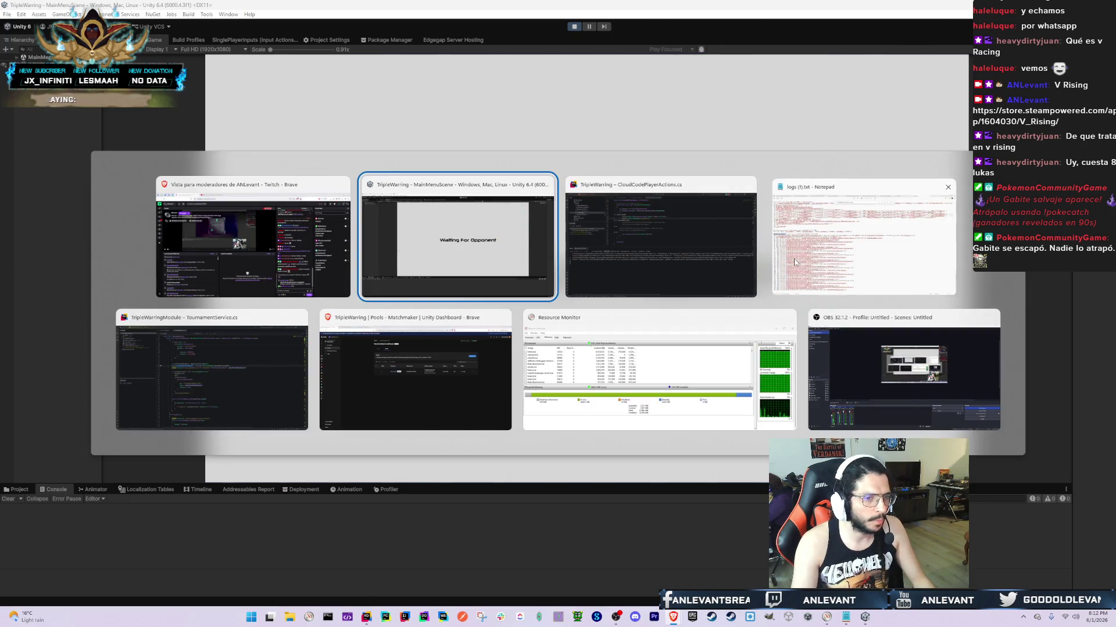
# Step: Delete the old logs (1).txt from the Downloads folder, then return to the waiting Unity game
pyautogui.click(825, 290)
pyautogui.scroll(3, 717, 190)
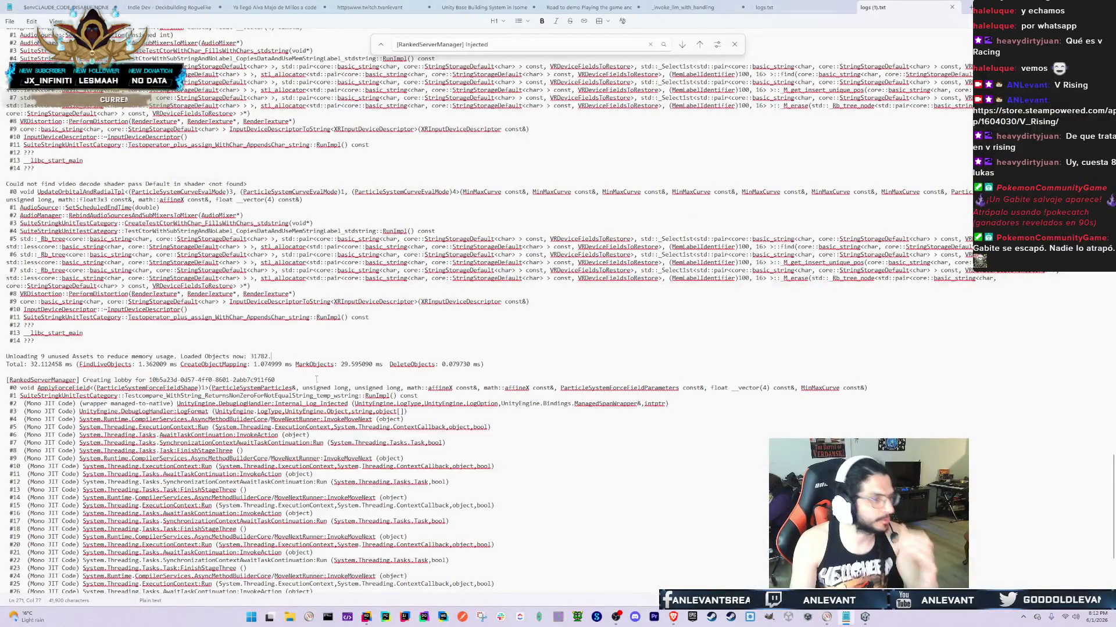
pyautogui.press('super+e')
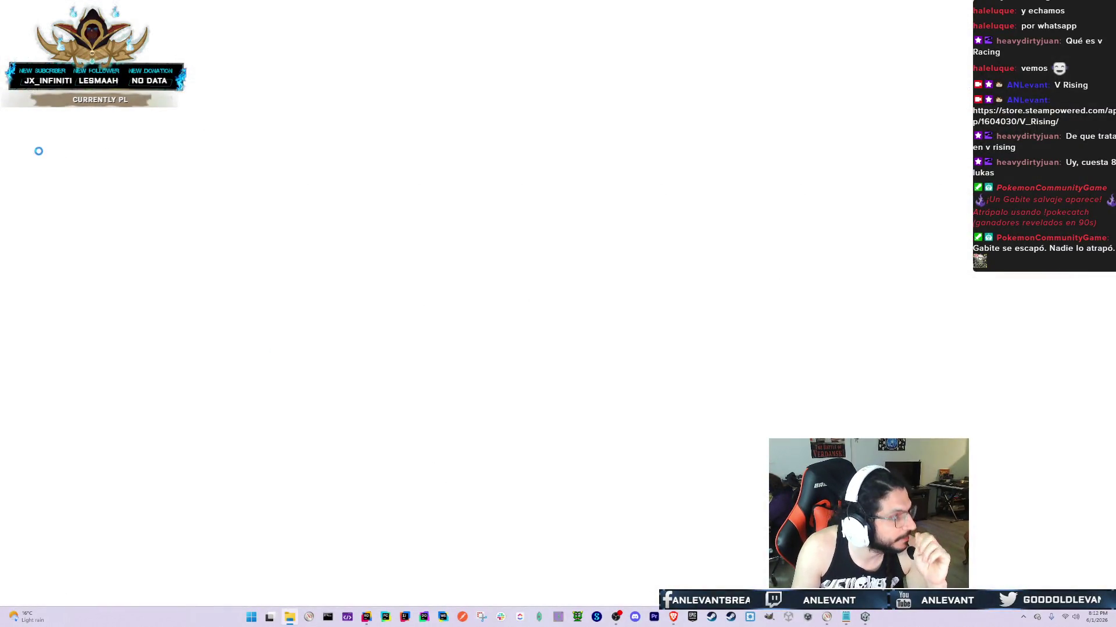
pyautogui.click(37, 135)
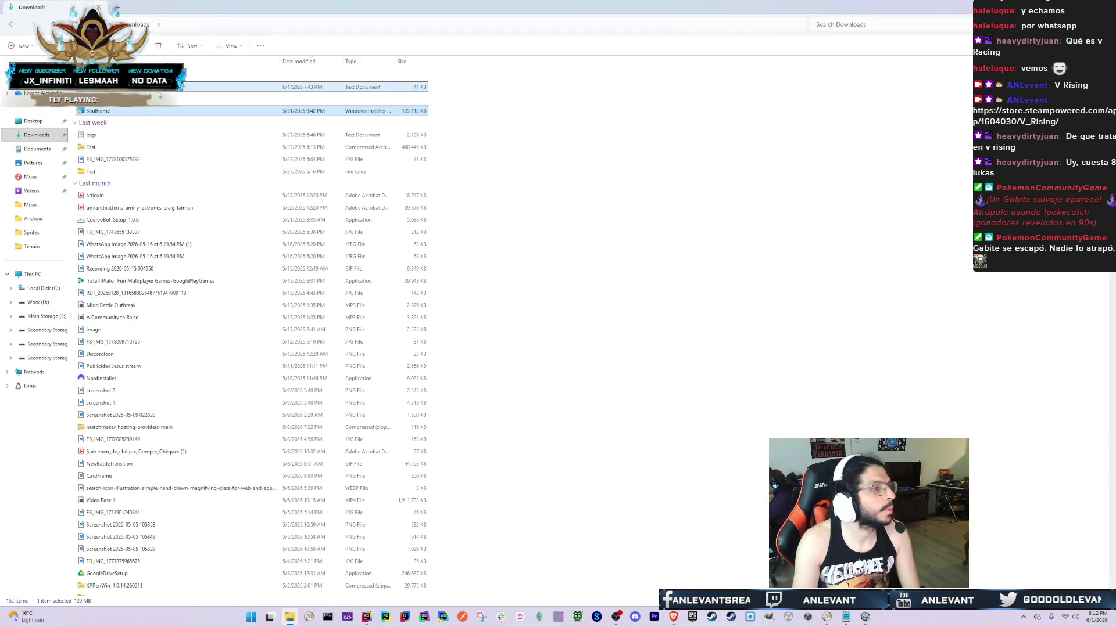
pyautogui.hotkey('alt', 'Tab')
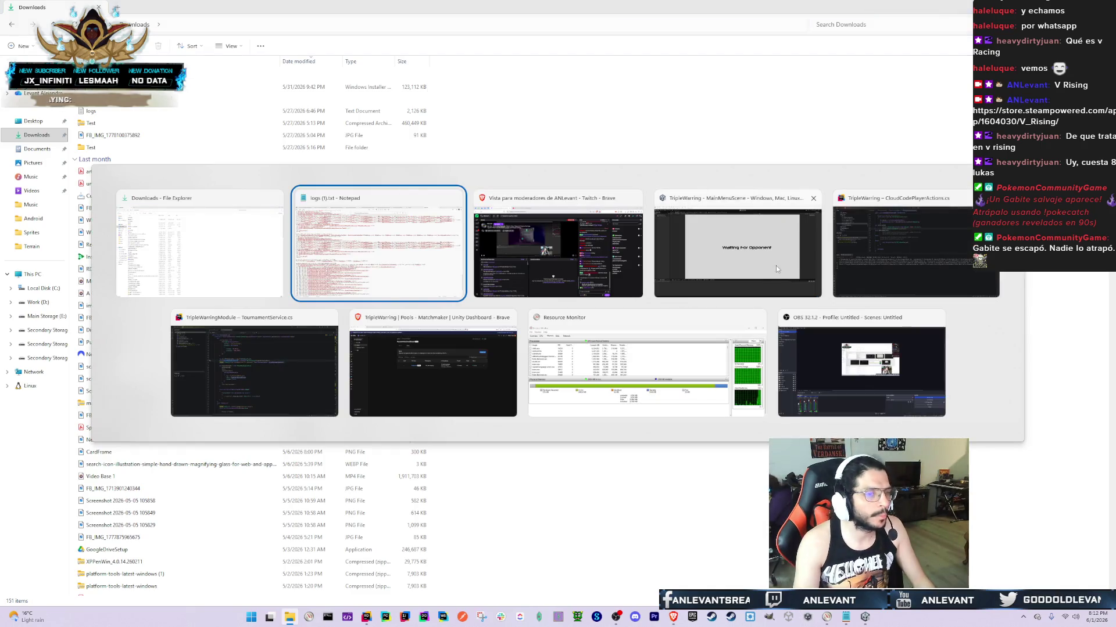
pyautogui.click(775, 272)
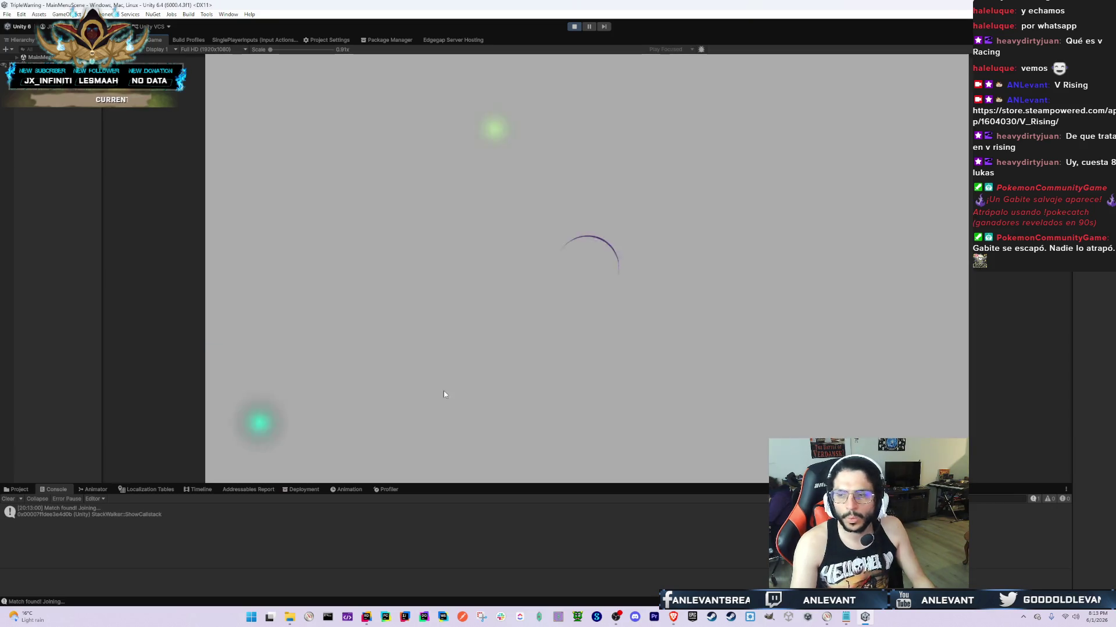
# Step: As the match loads, inspect a red Netcode NetworkObject Invalid Destroy error in Unity's Console
pyautogui.hotkey('alt', 'Tab')
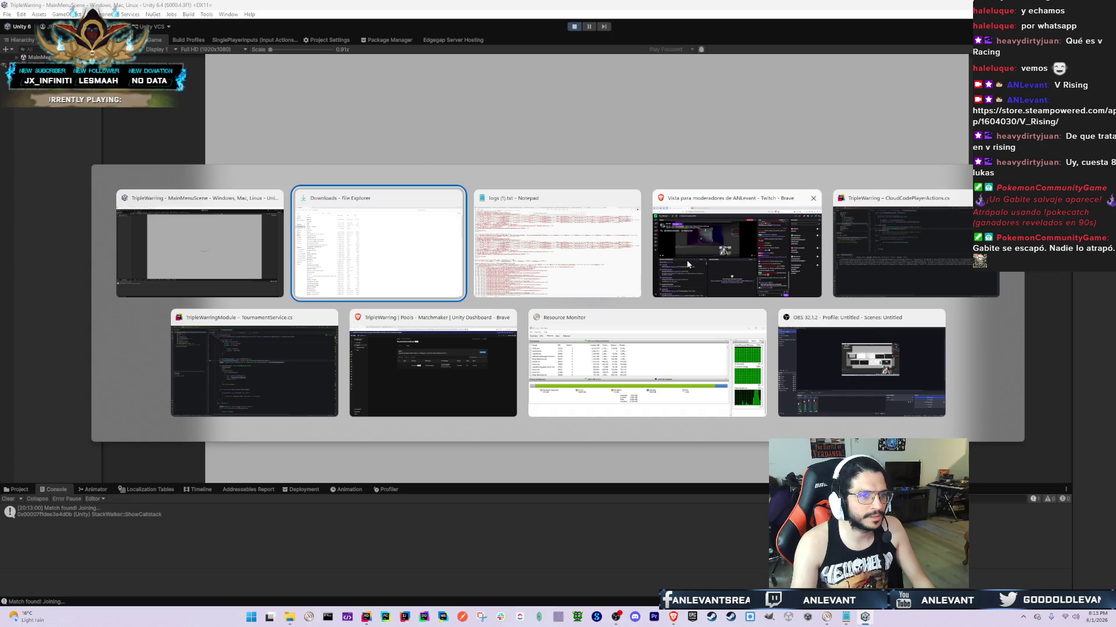
pyautogui.click(688, 265)
pyautogui.hotkey('alt', 'Tab')
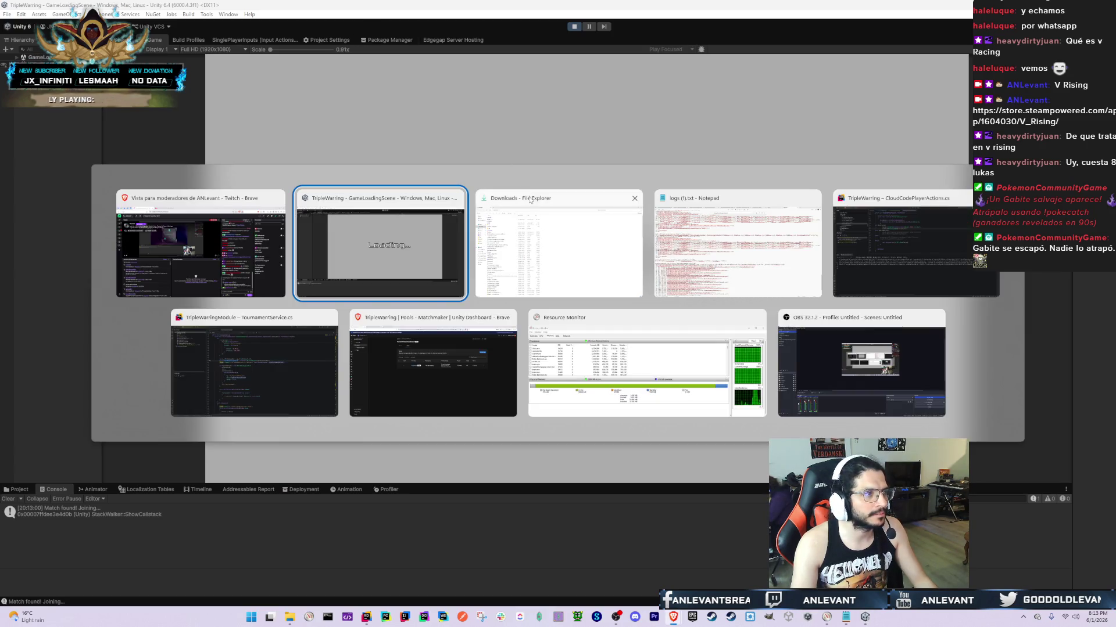
pyautogui.hotkey('alt', 'Tab')
pyautogui.press('Tab')
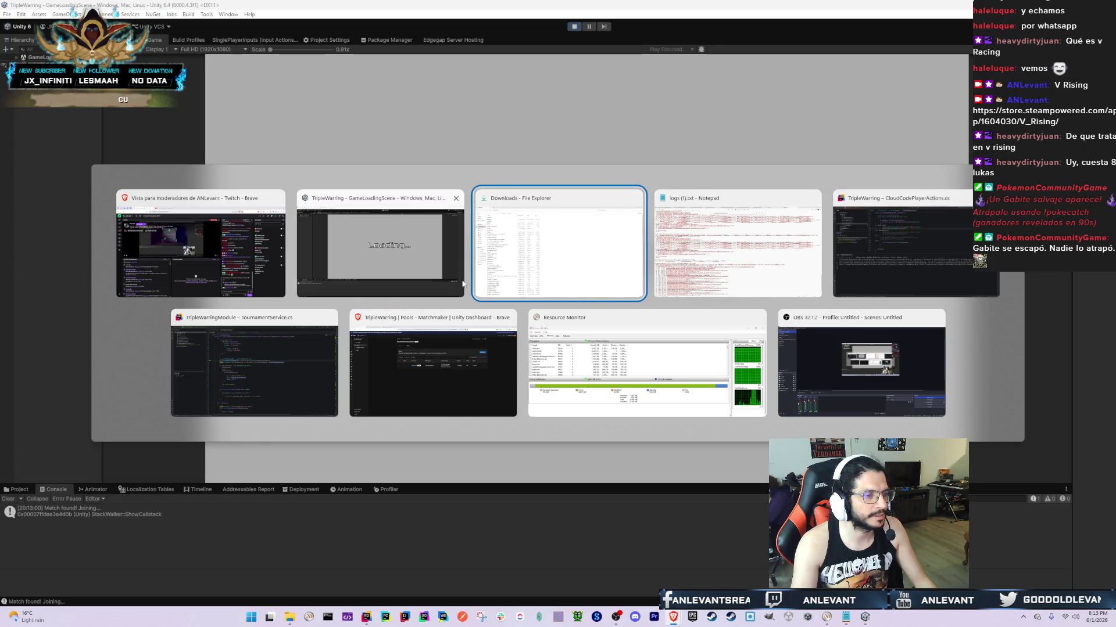
pyautogui.click(414, 351)
pyautogui.hotkey('alt', 'Tab')
pyautogui.hotkey('alt', 'Tab')
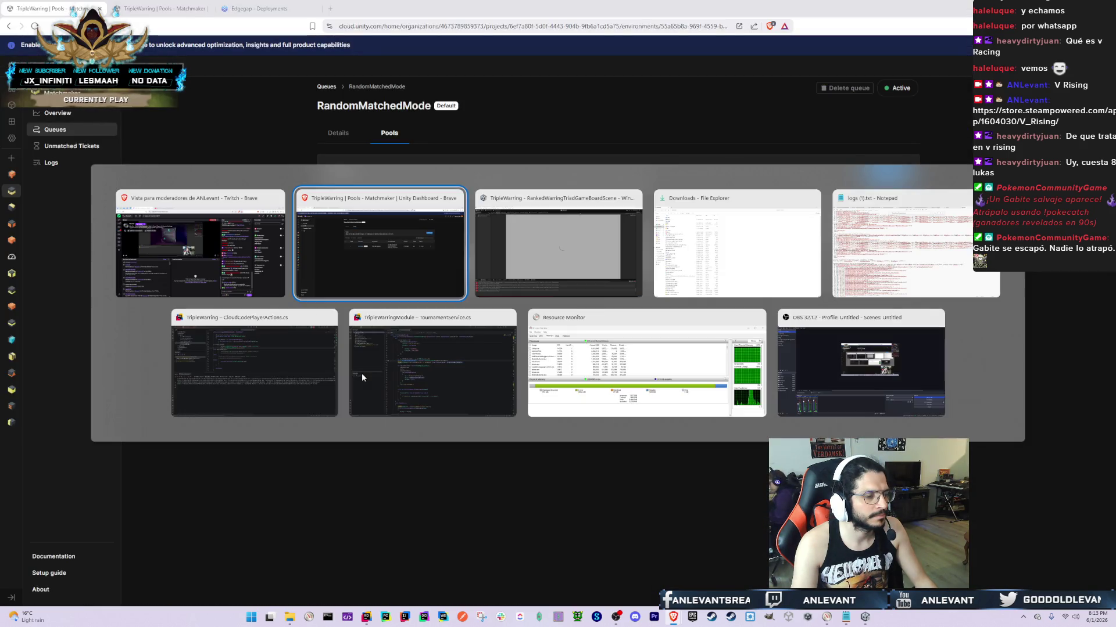
pyautogui.click(362, 373)
pyautogui.click(157, 526)
pyautogui.scroll(5, 155, 564)
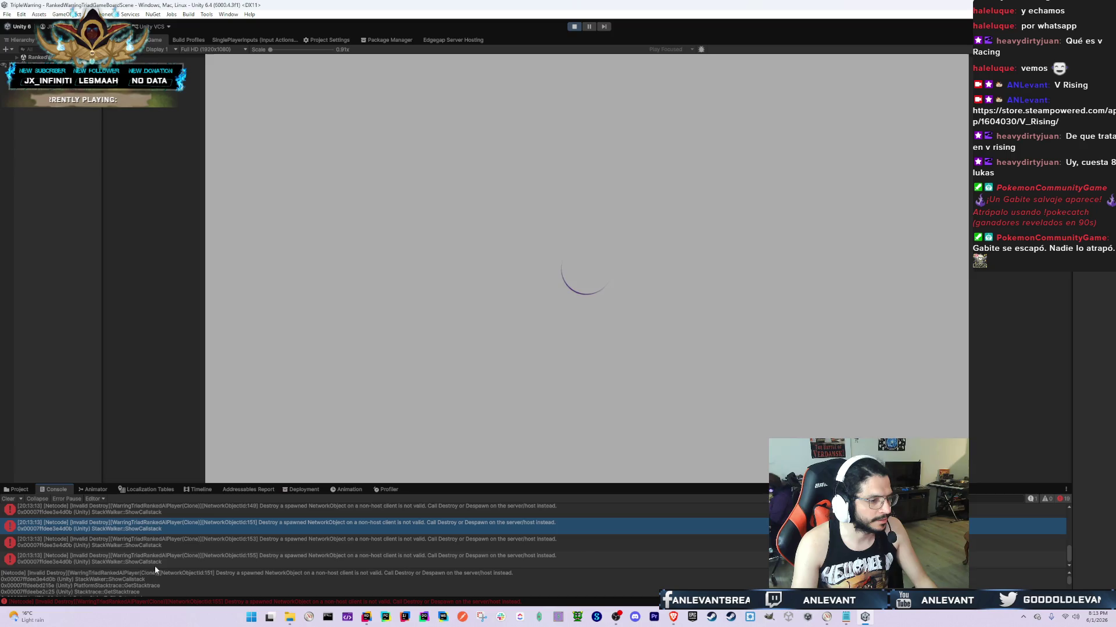
# Step: Open the Container Logs of the newest running Edgegap deployment
pyautogui.scroll(3, 159, 563)
pyautogui.hotkey('alt', 'Tab')
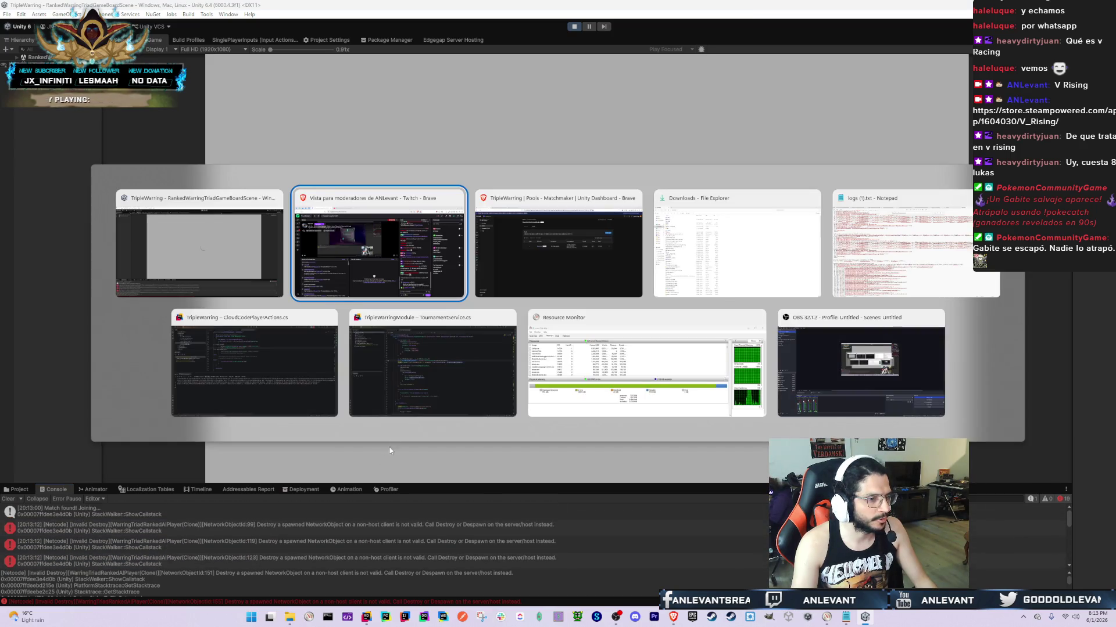
pyautogui.click(541, 275)
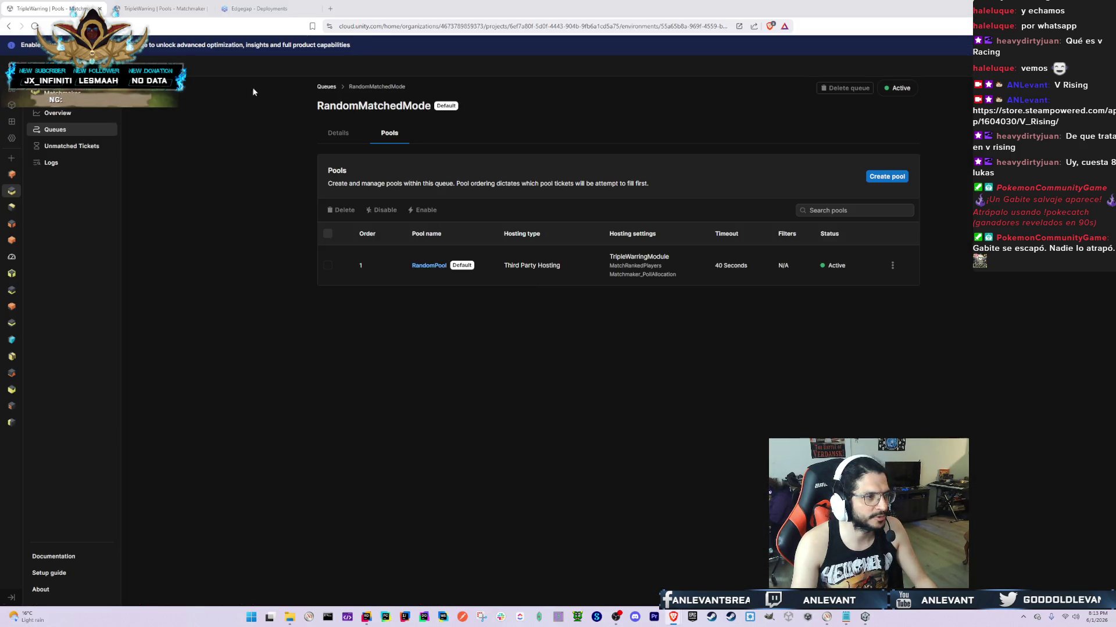
pyautogui.hotkey('ctrl', 'Tab')
pyautogui.hotkey('ctrl', 'Tab')
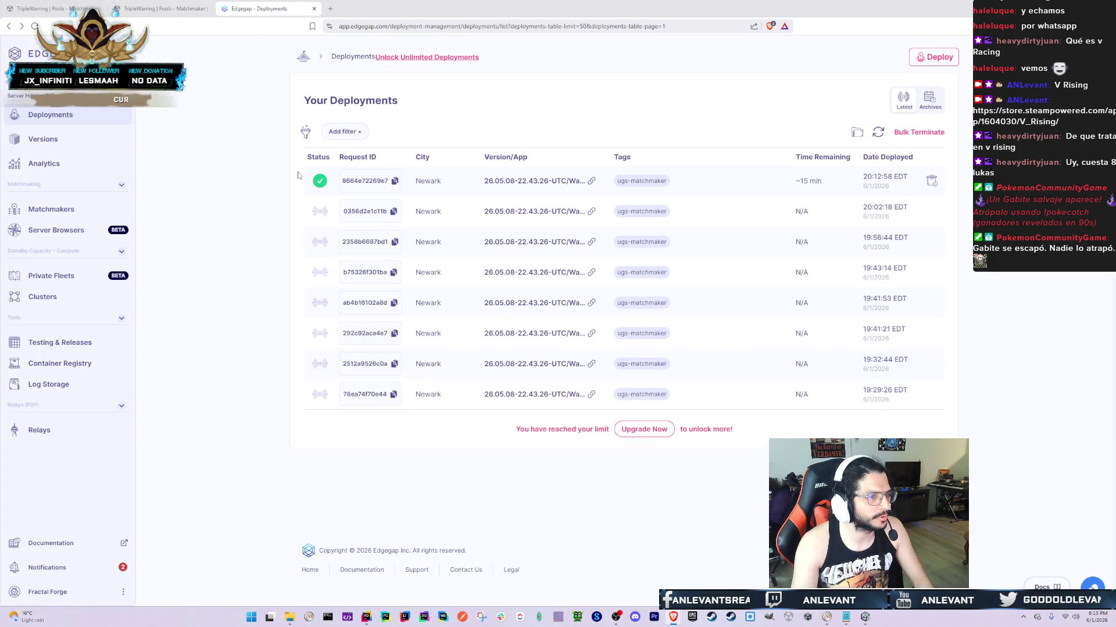
pyautogui.click(442, 189)
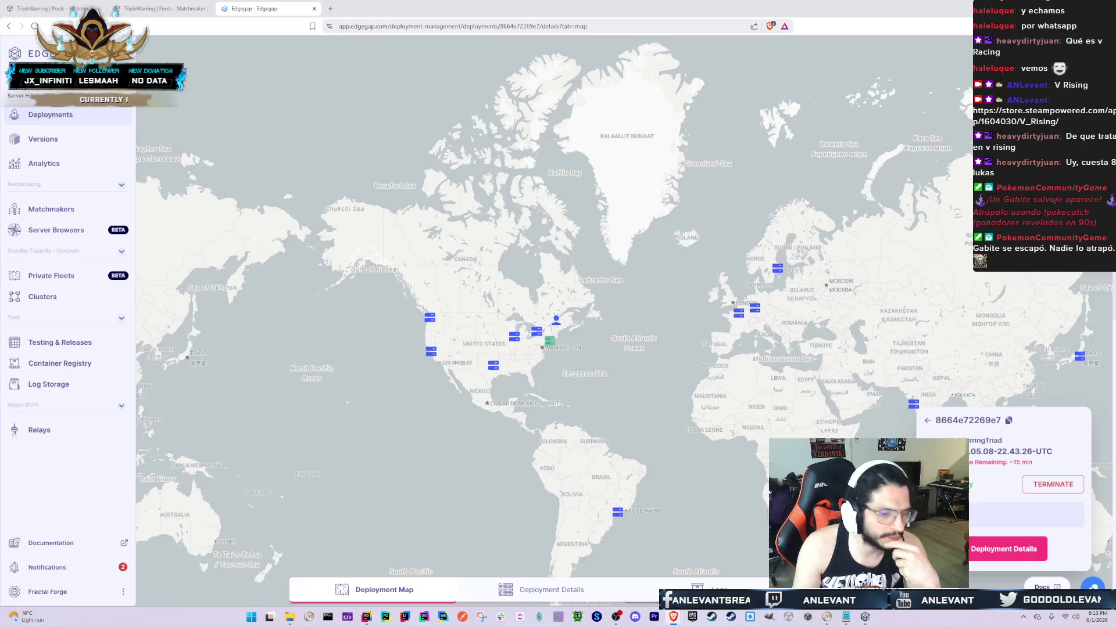
pyautogui.click(715, 589)
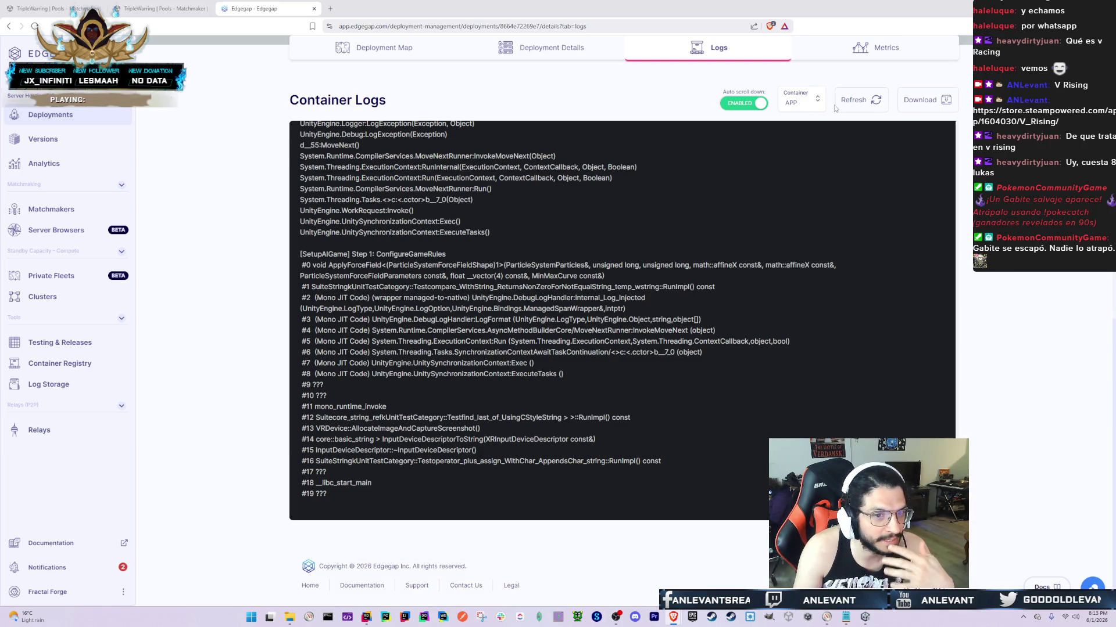
# Step: Download the container logs over the existing logs.txt in Downloads, confirming the replacement
pyautogui.click(929, 100)
pyautogui.click(232, 81)
pyautogui.click(770, 353)
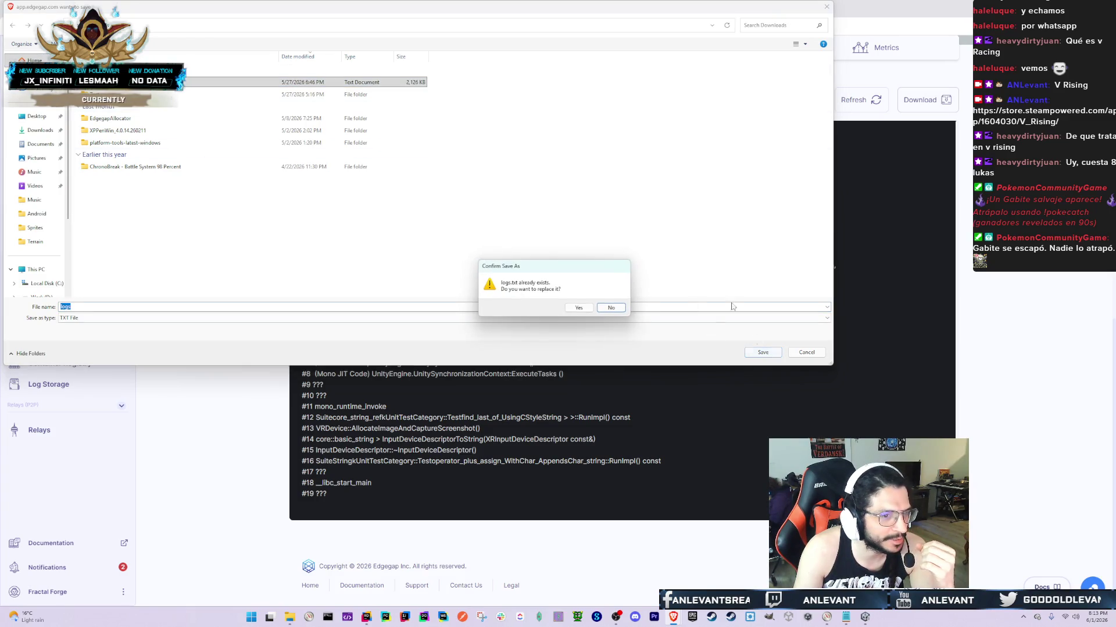
pyautogui.click(579, 310)
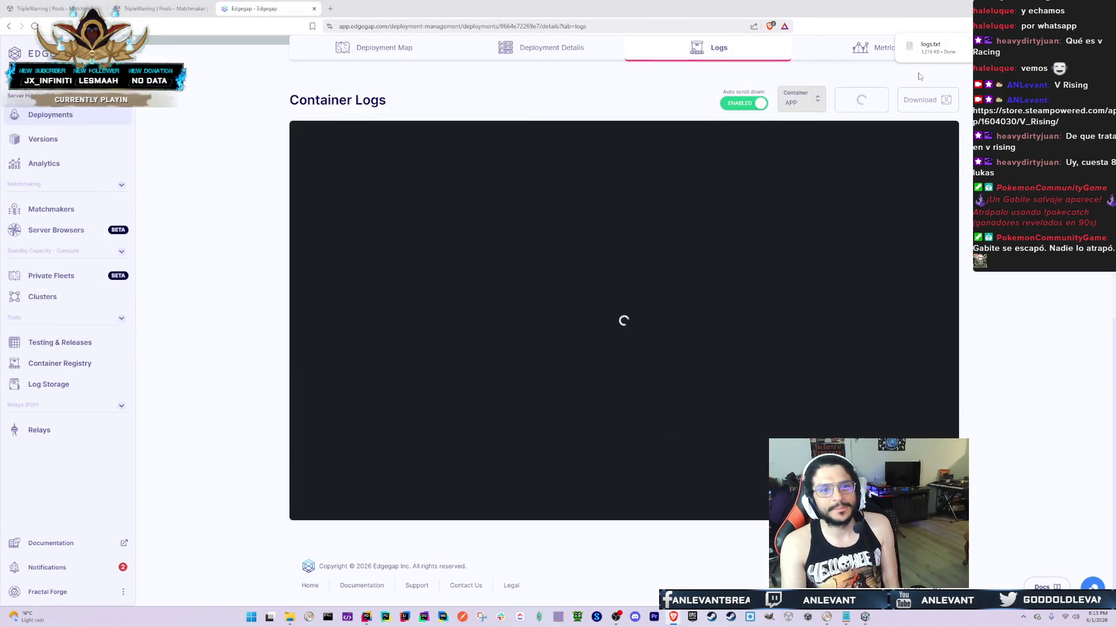
pyautogui.click(951, 50)
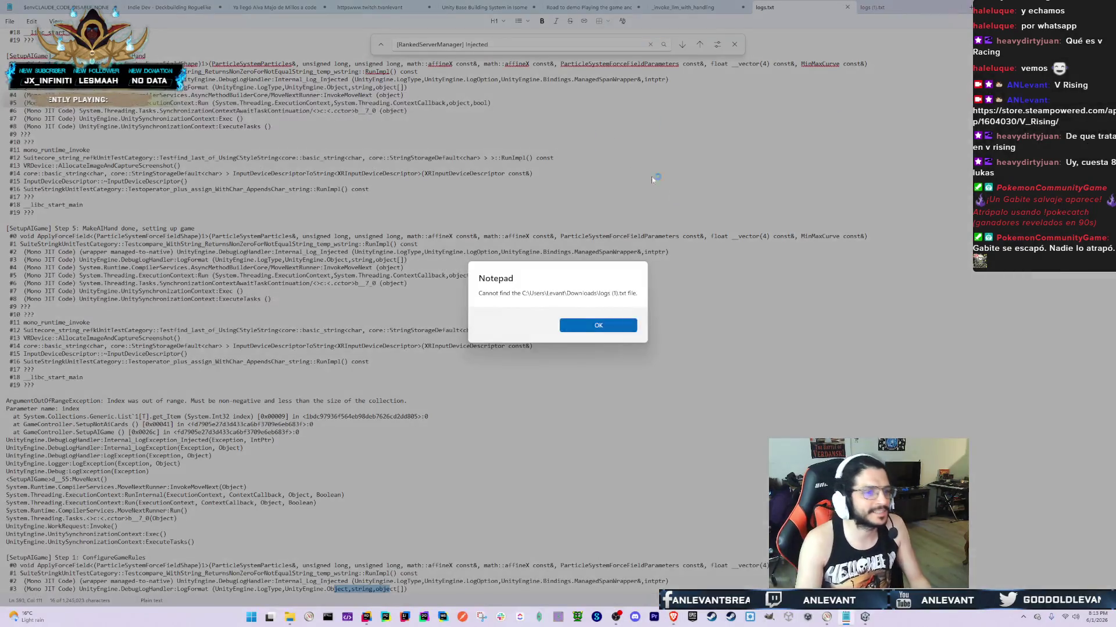
# Step: Scroll logs.txt past Step 5 and select SetupNotAICards in the ArgumentOutOfRangeException stack trace
pyautogui.click(629, 321)
pyautogui.scroll(-20, 616, 302)
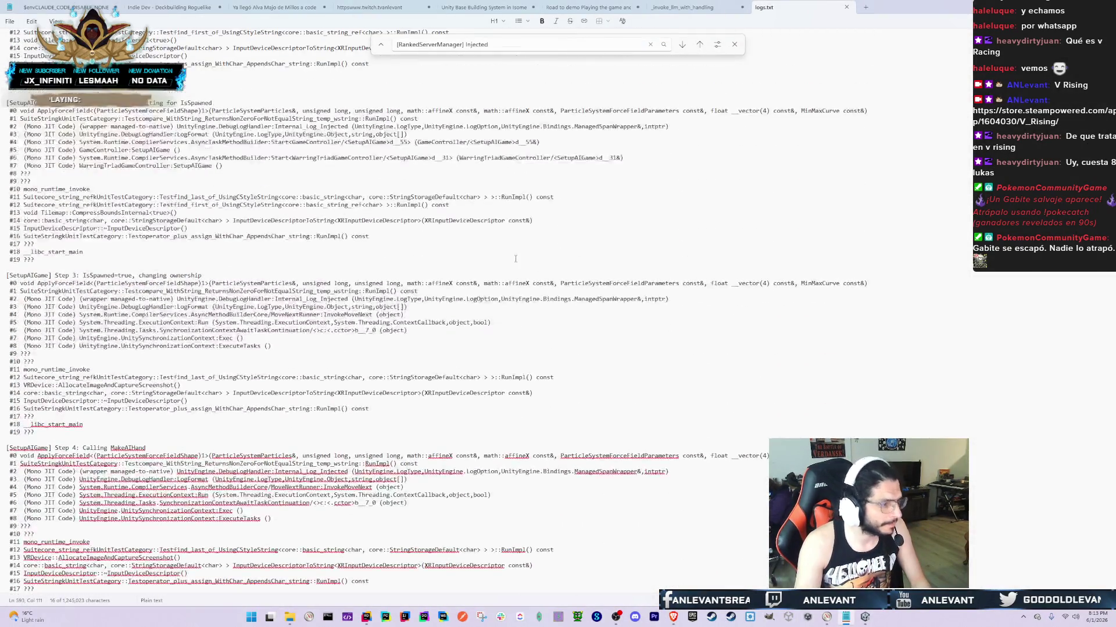
pyautogui.scroll(-2, 349, 349)
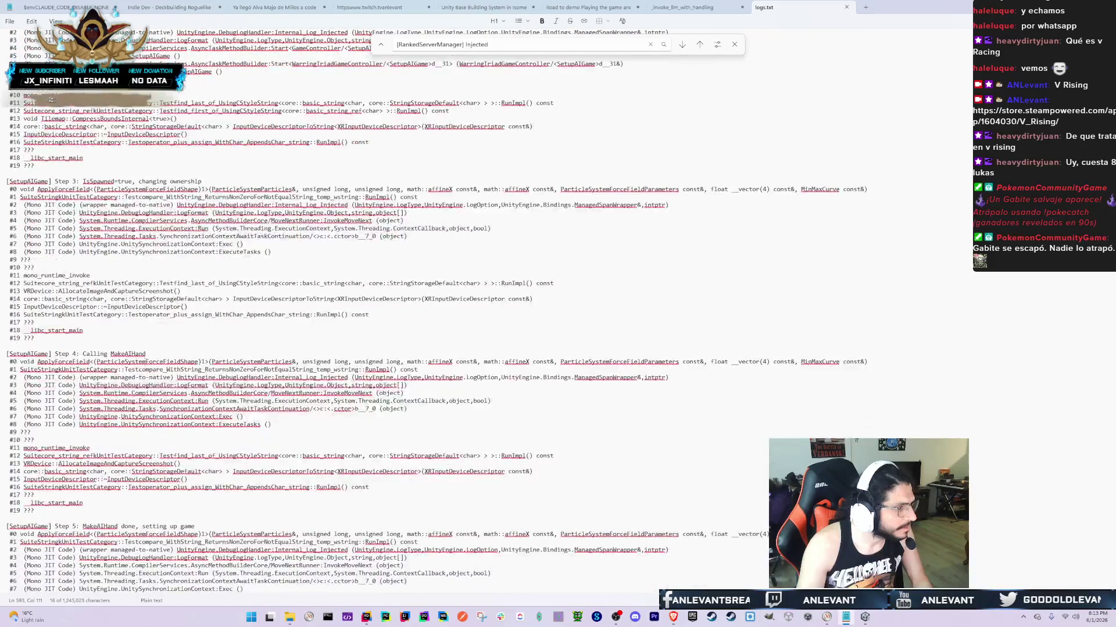
pyautogui.moveTo(145, 354); pyautogui.dragTo(83, 354)
pyautogui.scroll(-10, 86, 360)
pyautogui.scroll(-3, 86, 361)
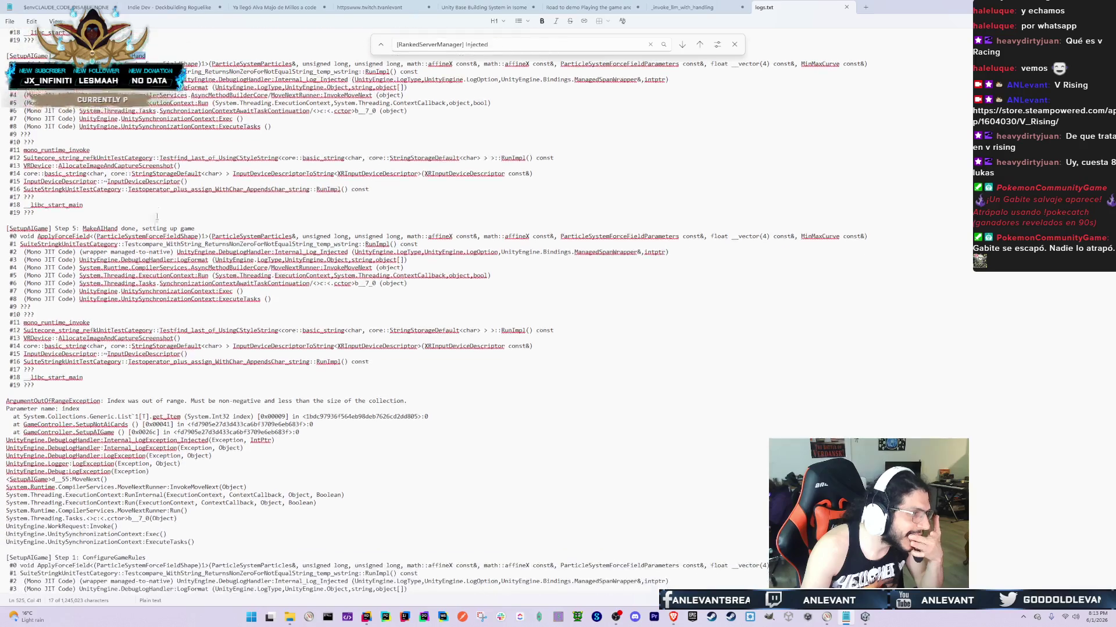
pyautogui.moveTo(195, 229); pyautogui.dragTo(94, 228)
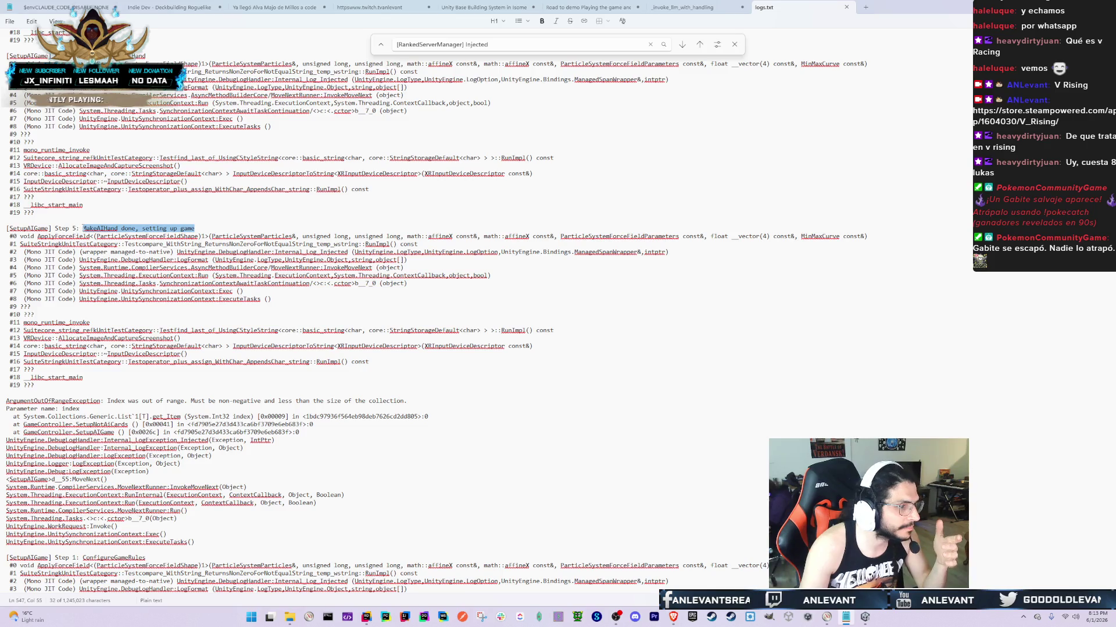
pyautogui.scroll(-5, 207, 308)
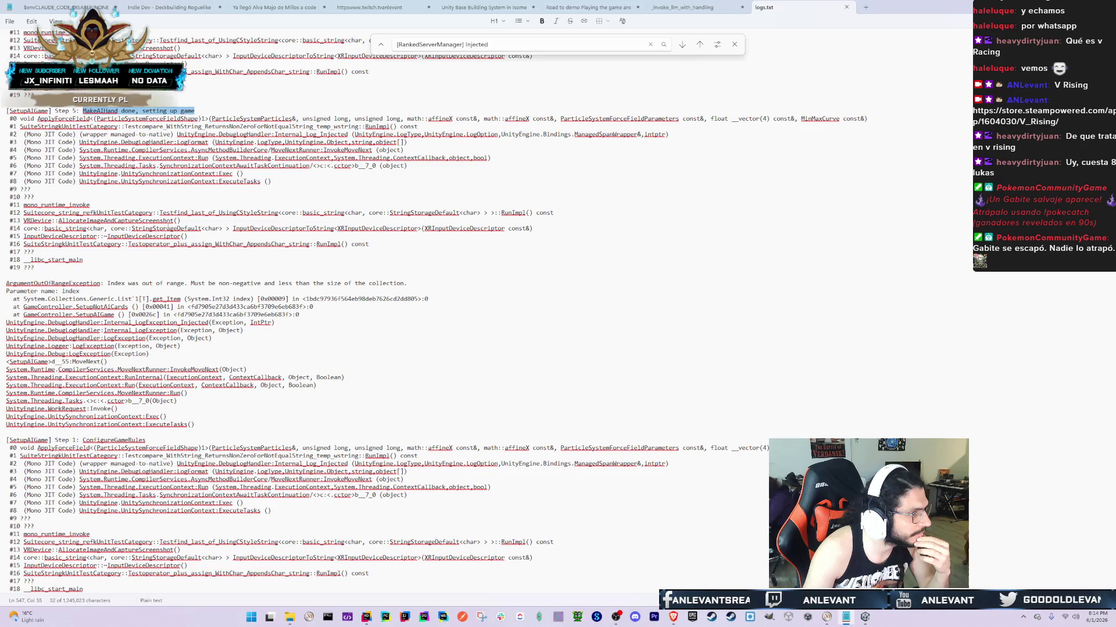
pyautogui.doubleClick(104, 307)
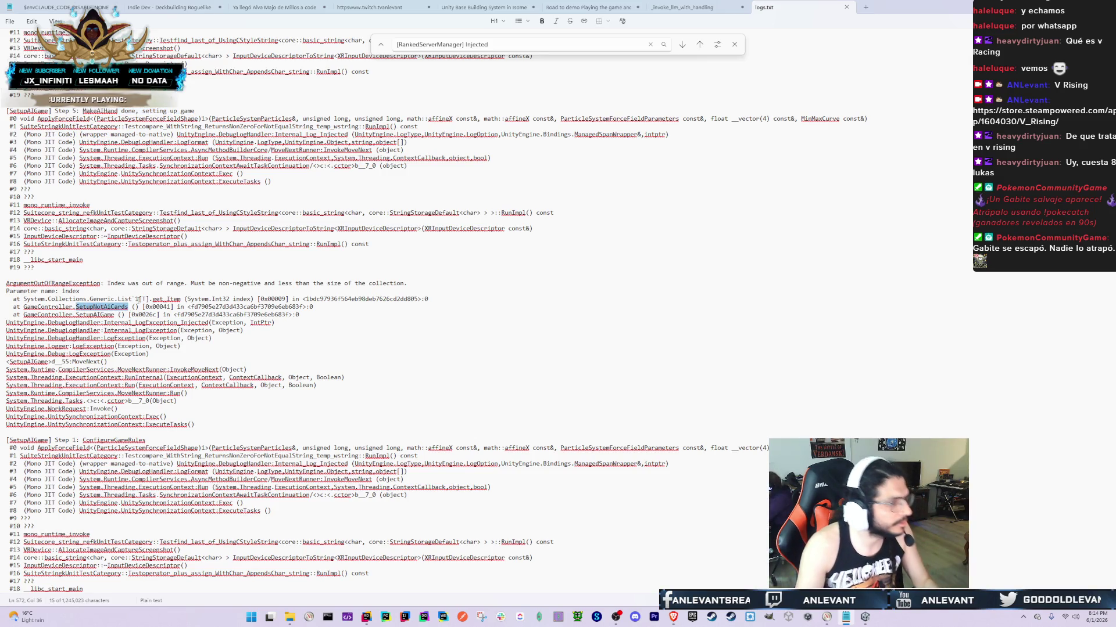
# Step: Cycle through the Notepad notes back to the browser and close the matchmaker queue tab
pyautogui.hotkey('alt', 'Tab')
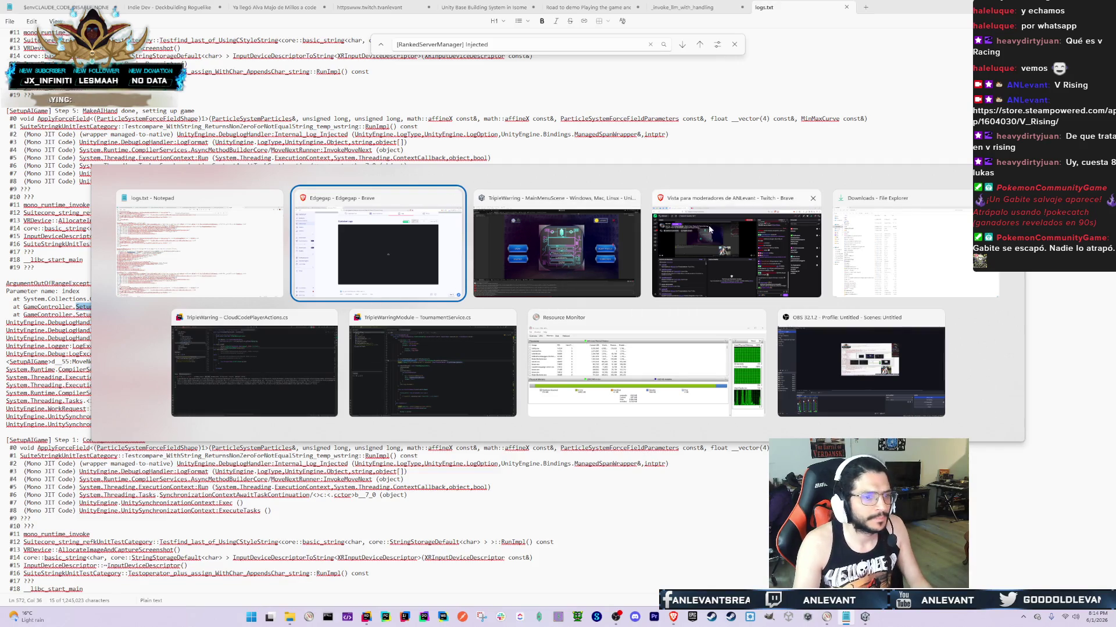
pyautogui.click(275, 7)
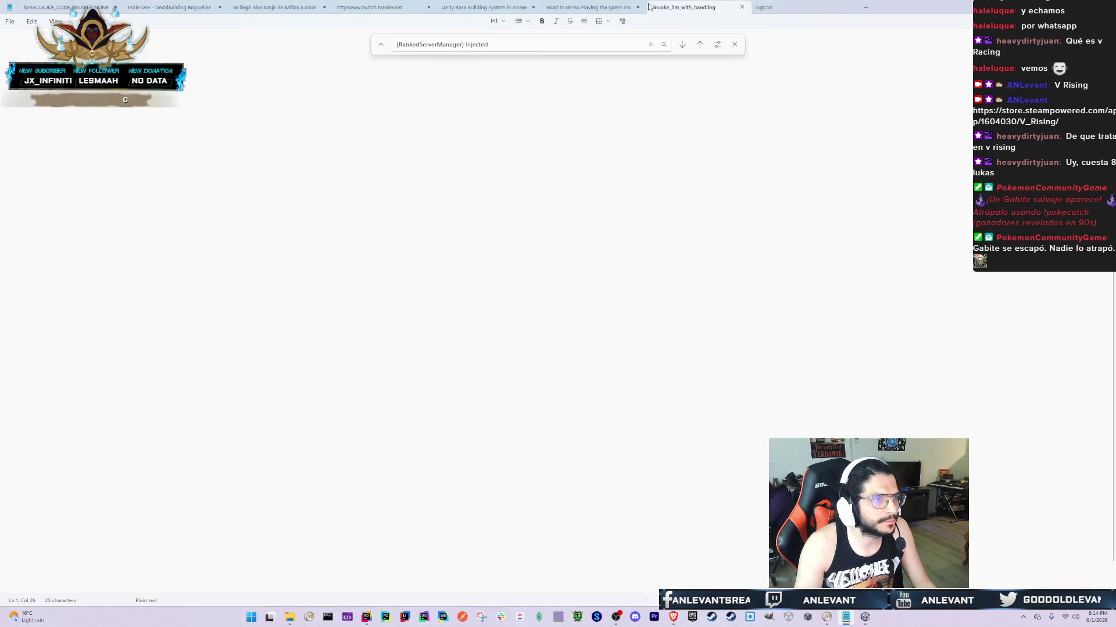
pyautogui.hotkey('alt', 'Tab')
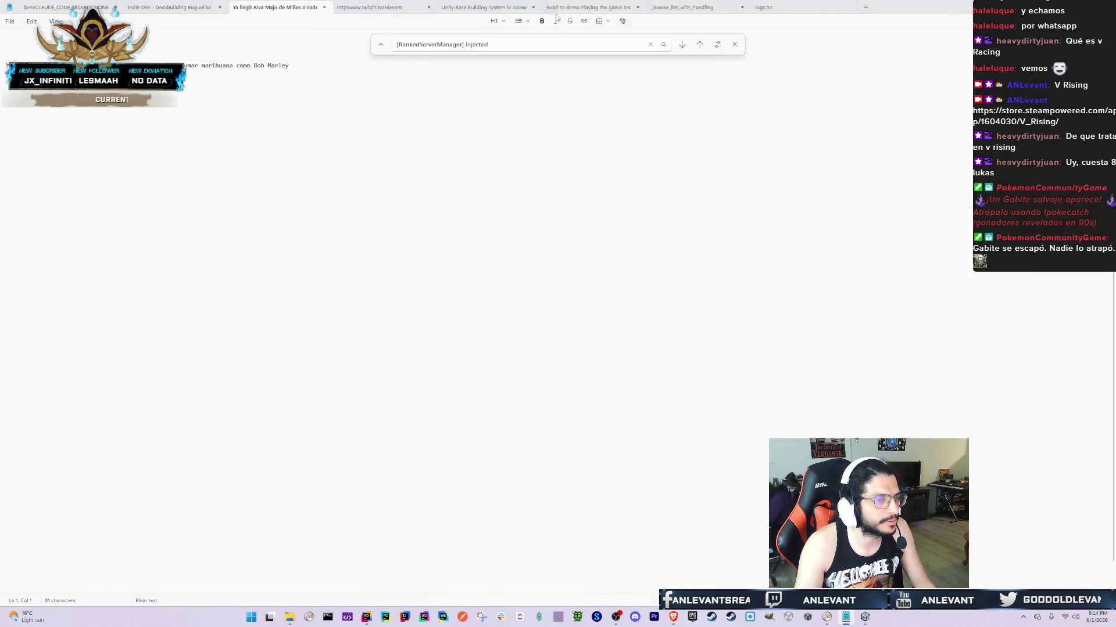
pyautogui.click(170, 7)
pyautogui.hotkey('alt', 'Tab')
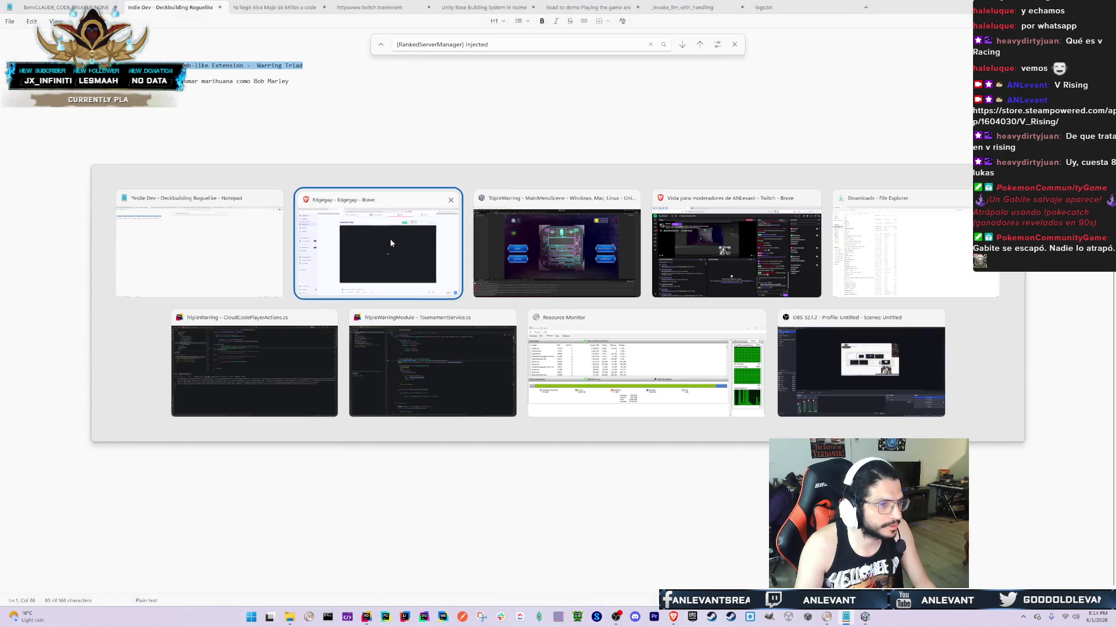
pyautogui.click(389, 239)
pyautogui.click(151, 8)
pyautogui.hotkey('ctrl', 'w')
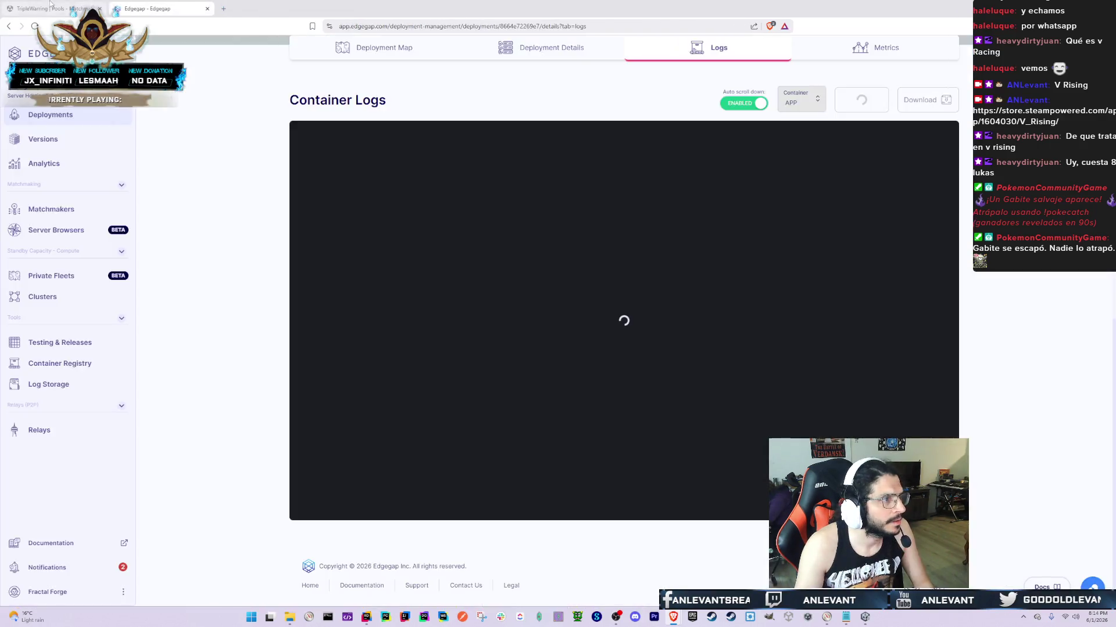
# Step: Open the Matchmaker logs, then the Cloud Code Logs page in the Unity dashboard
pyautogui.click(99, 5)
pyautogui.click(53, 163)
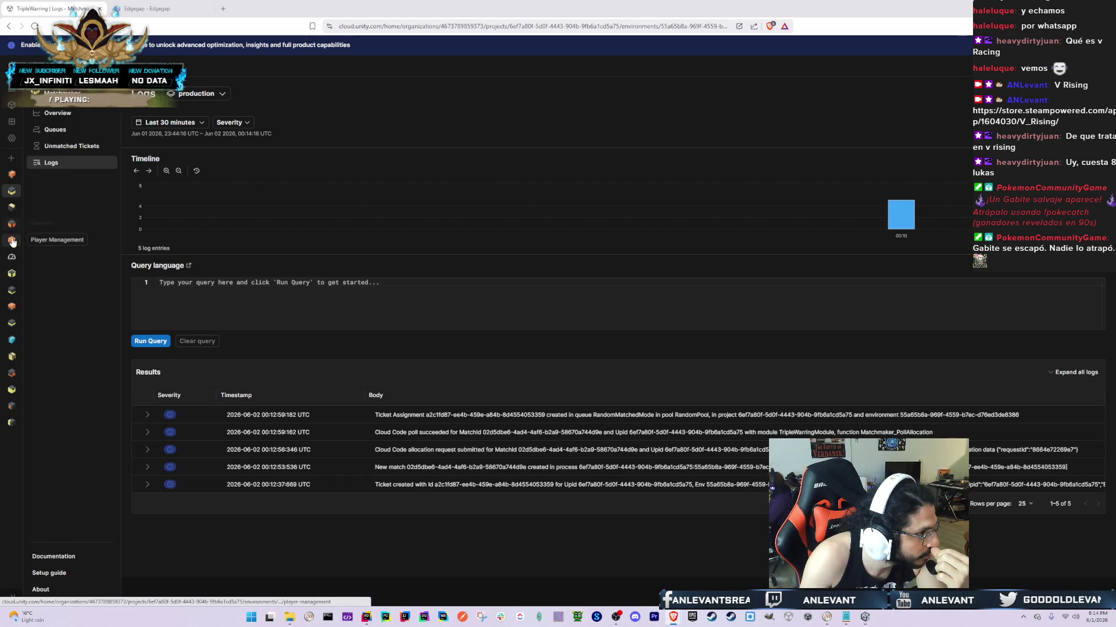
pyautogui.click(11, 273)
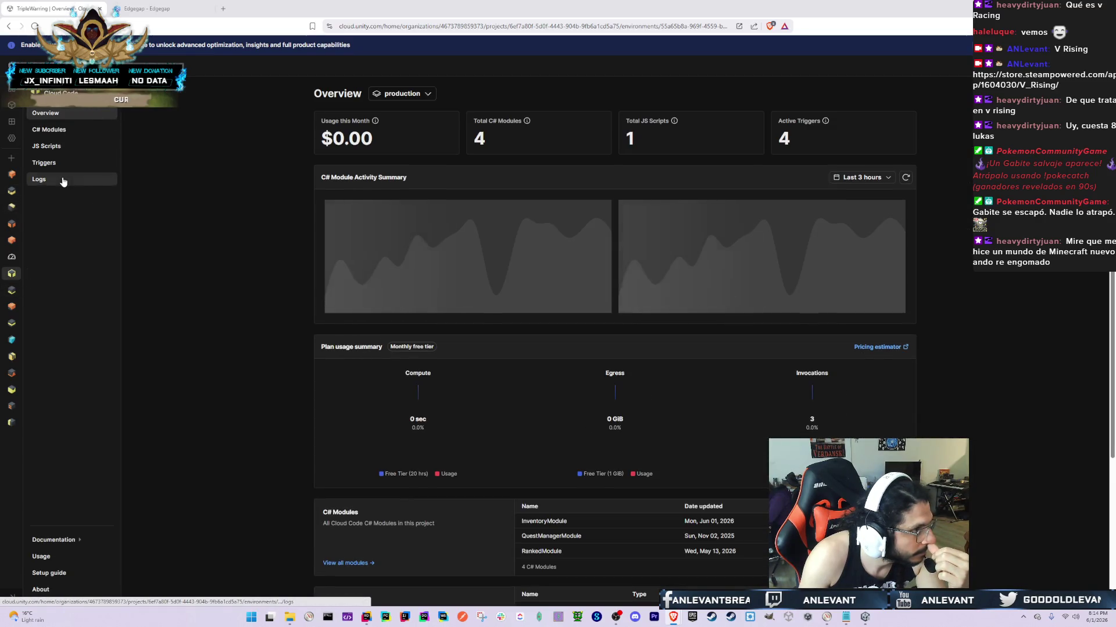
pyautogui.click(64, 182)
pyautogui.moveTo(849, 225)
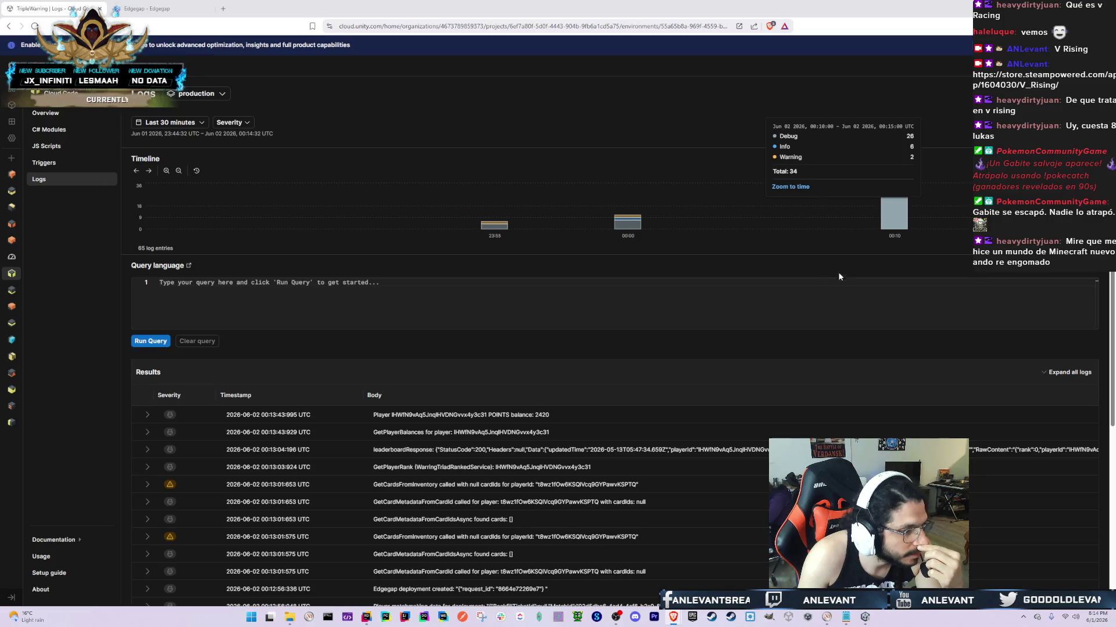
pyautogui.scroll(-2, 755, 308)
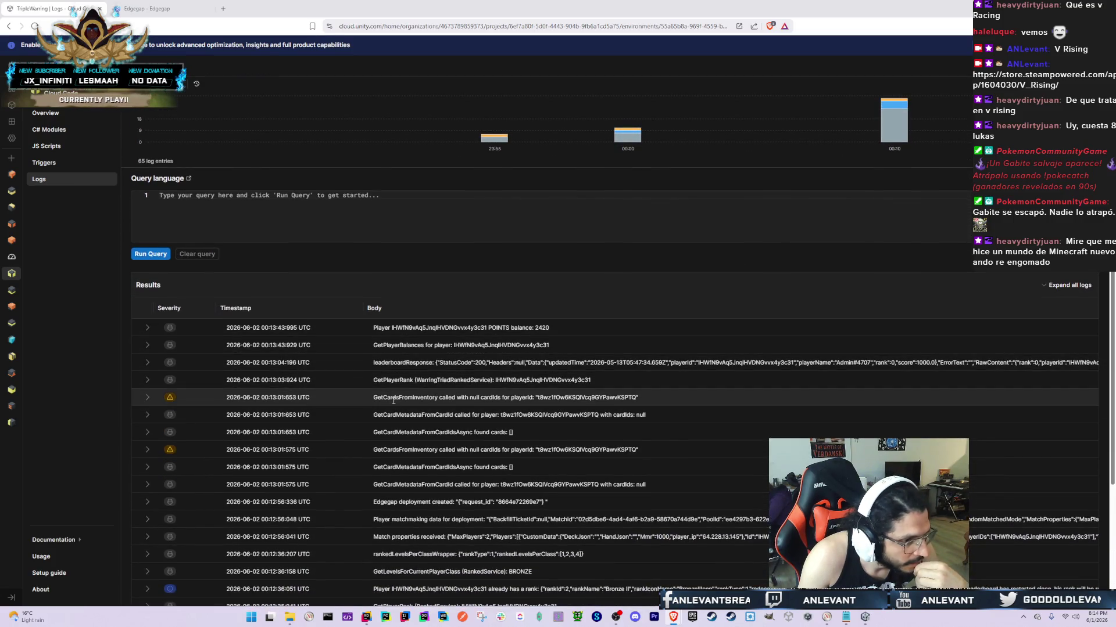
# Step: Expand and collapse the GetPlayerRank and leaderboardResponse entries, then return to Notepad's logs.txt
pyautogui.click(392, 380)
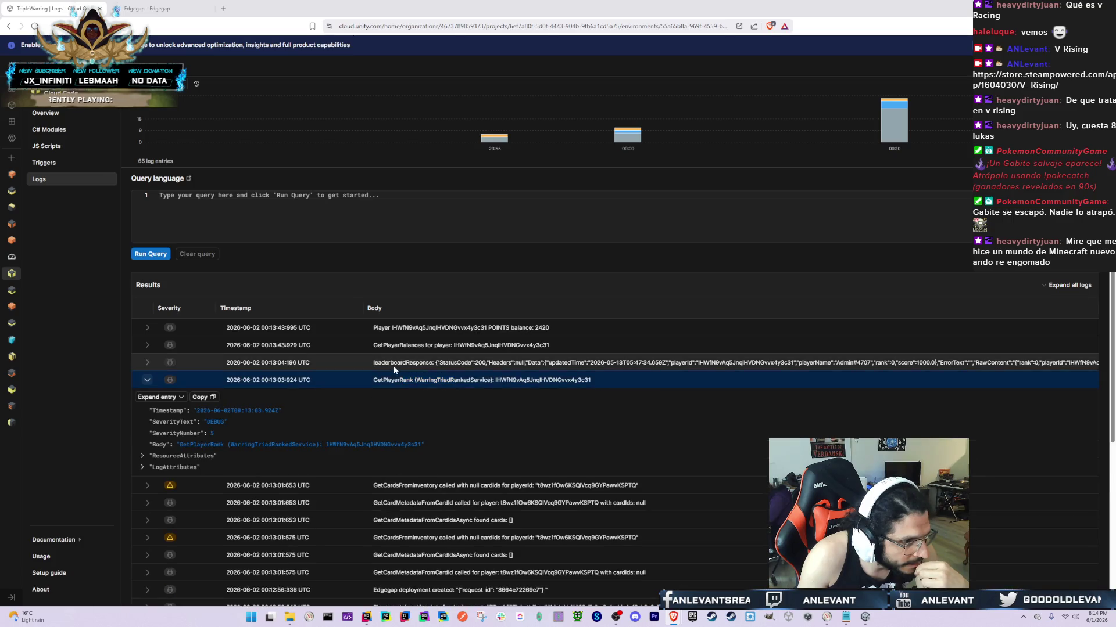
pyautogui.click(393, 365)
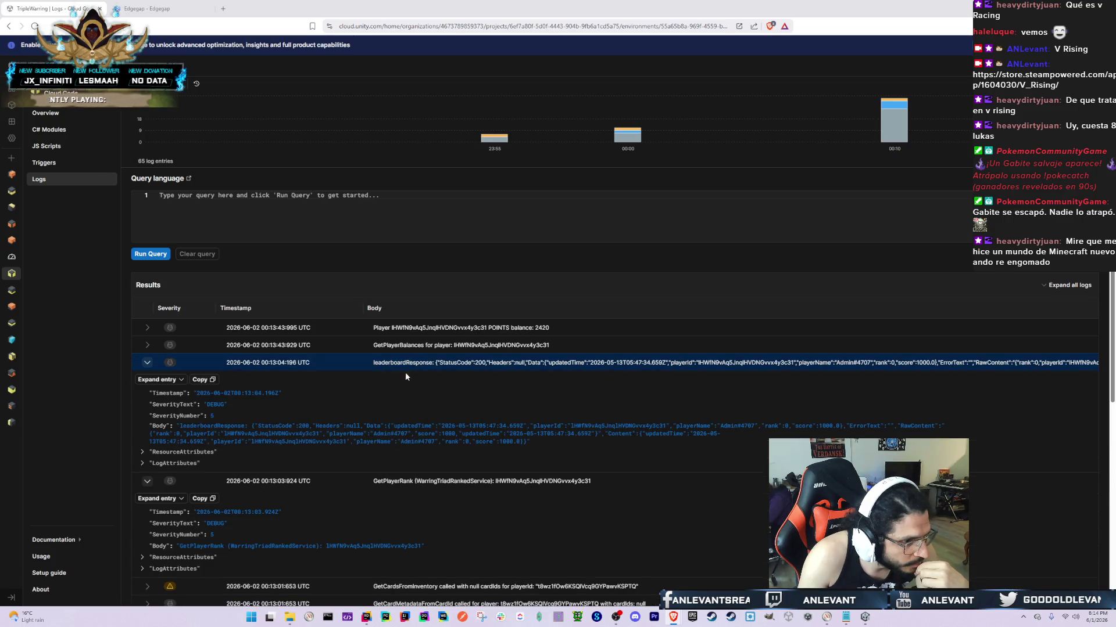
pyautogui.click(147, 363)
pyautogui.click(147, 380)
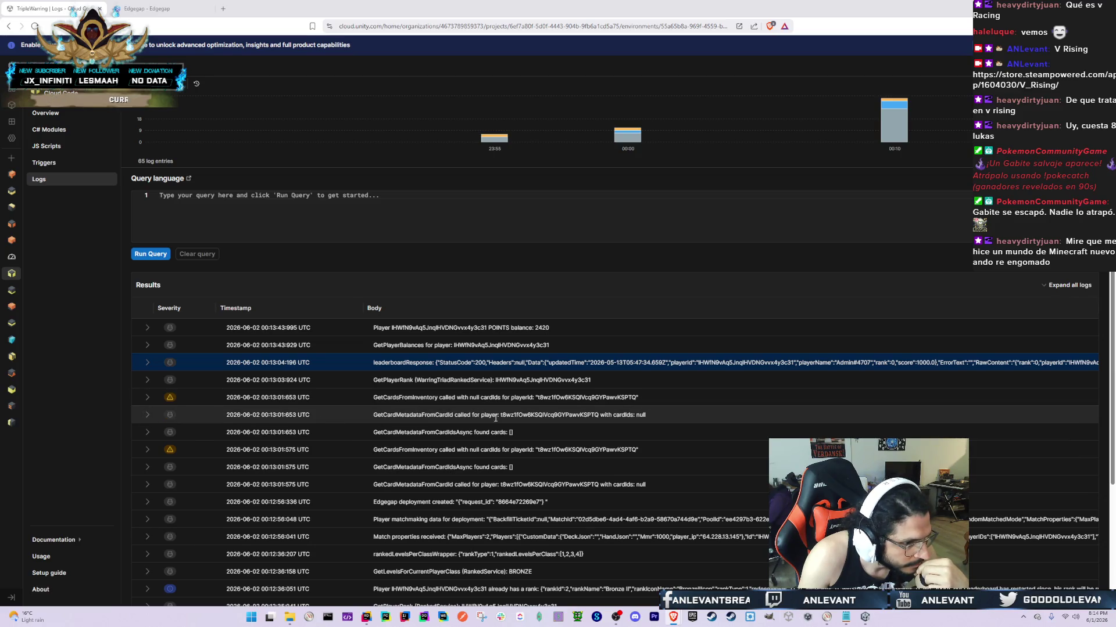
pyautogui.scroll(-3, 490, 418)
pyautogui.hotkey('alt', 'Tab')
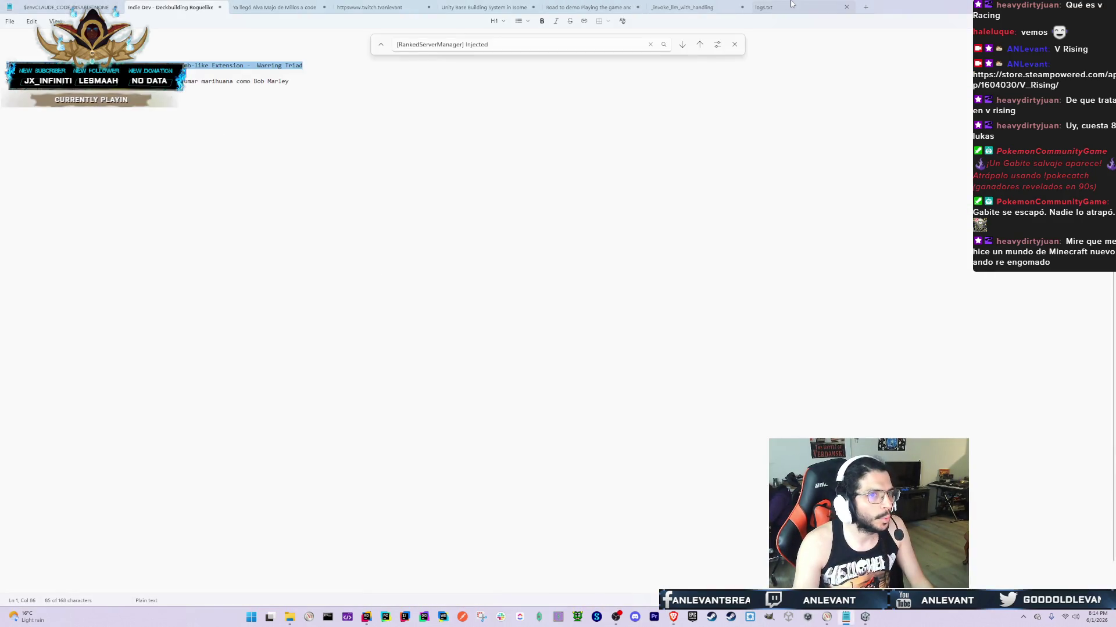
pyautogui.hotkey('alt', 'Tab')
pyautogui.press('Escape')
pyautogui.click(790, 5)
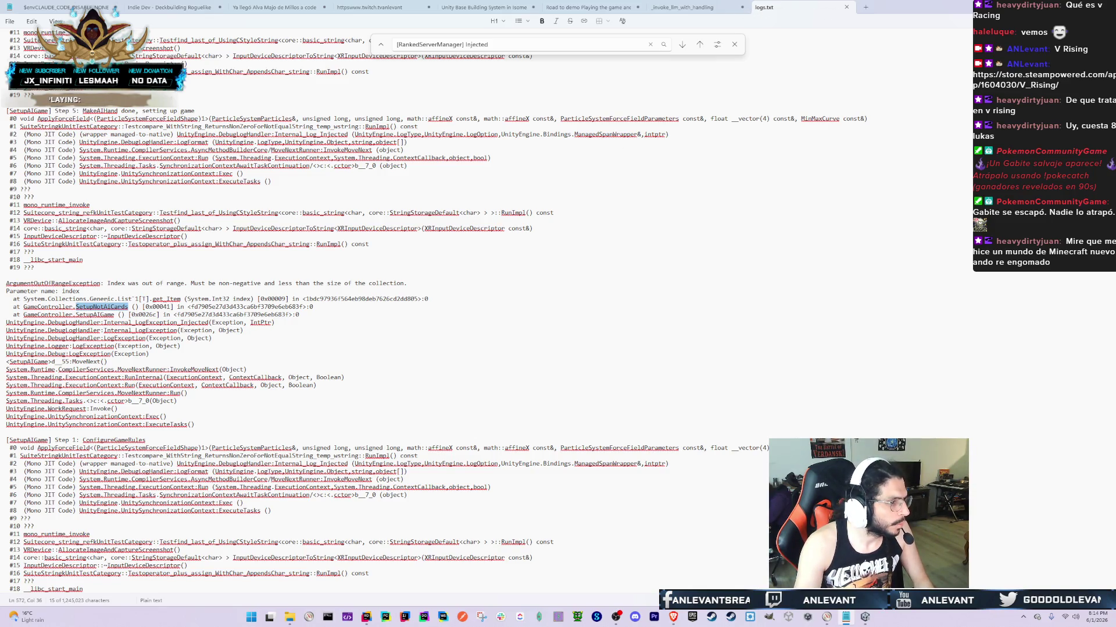
# Step: Bring Rider forward and try searching for the pasted SetupNotAiCards name
pyautogui.hotkey('alt', 'Tab')
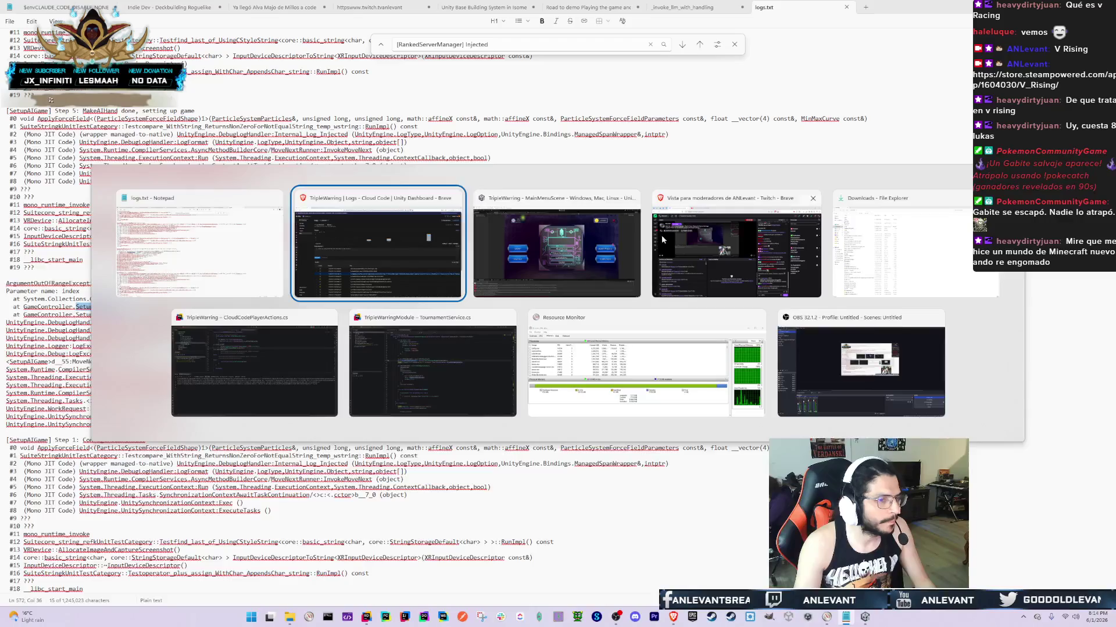
pyautogui.click(395, 347)
pyautogui.hotkey('ctrl', 'f')
pyautogui.write('SetupNotAiCards')
pyautogui.hotkey('ctrl', 'shift', 'f')
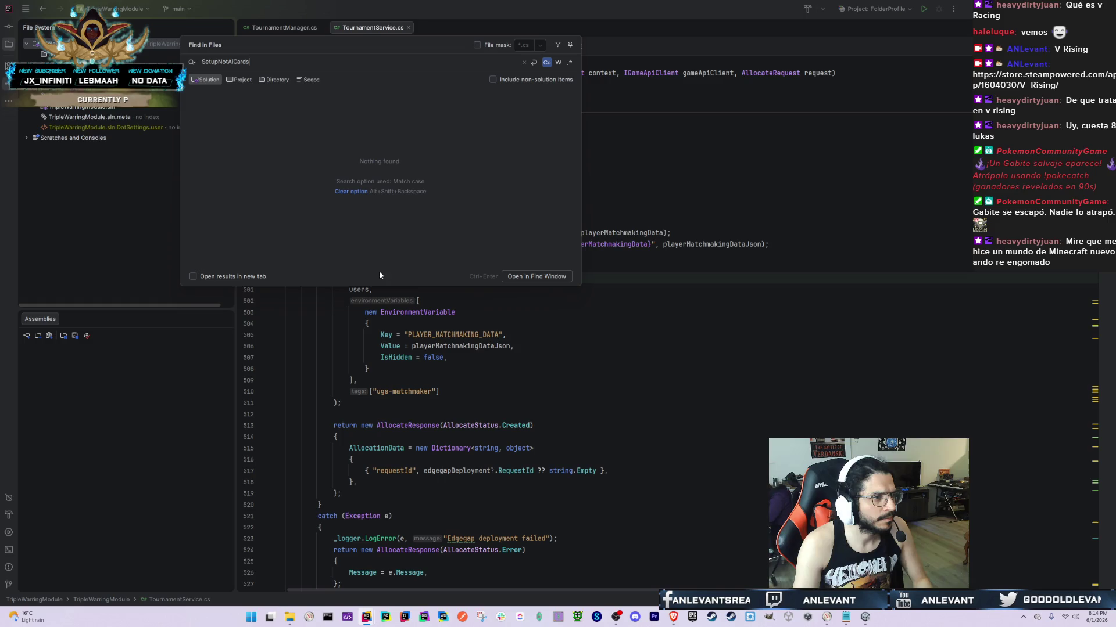
pyautogui.press('Escape')
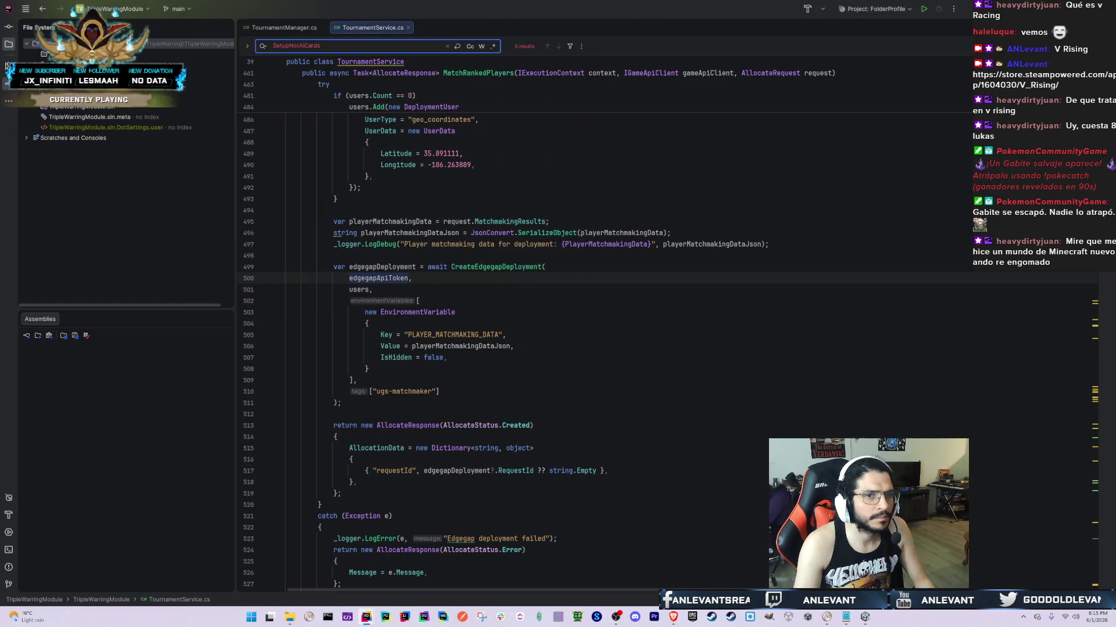
pyautogui.hotkey('alt', 'Tab')
pyautogui.hotkey('alt', 'Tab')
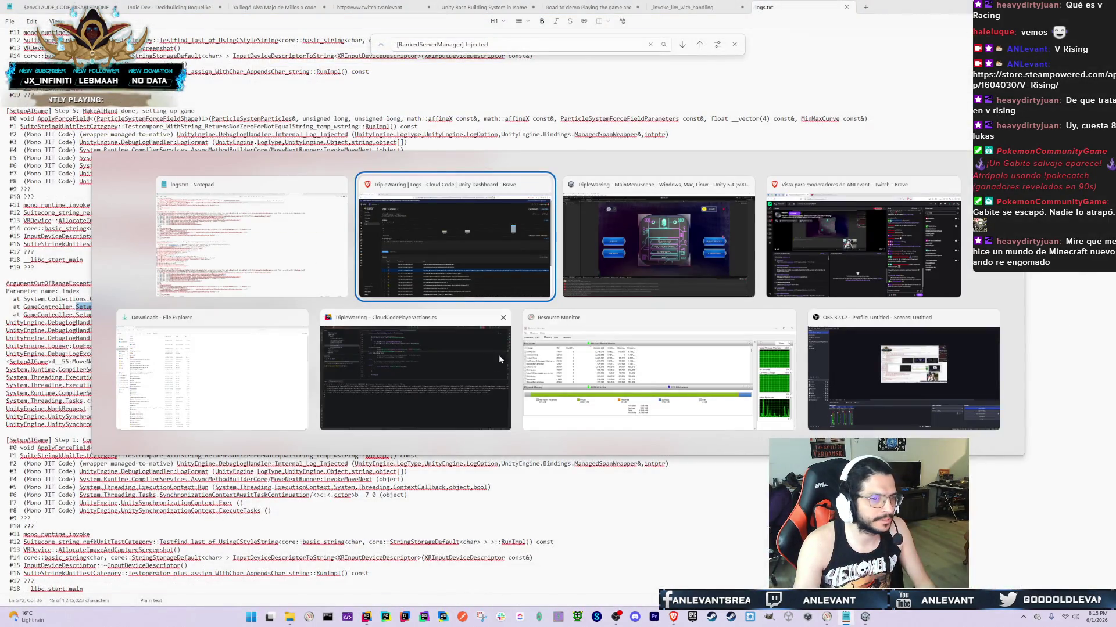
# Step: Search the whole solution for 'SetupNotAiCards' and preview the GameController.cs match
pyautogui.hotkey('ctrl', 'shift', 'f')
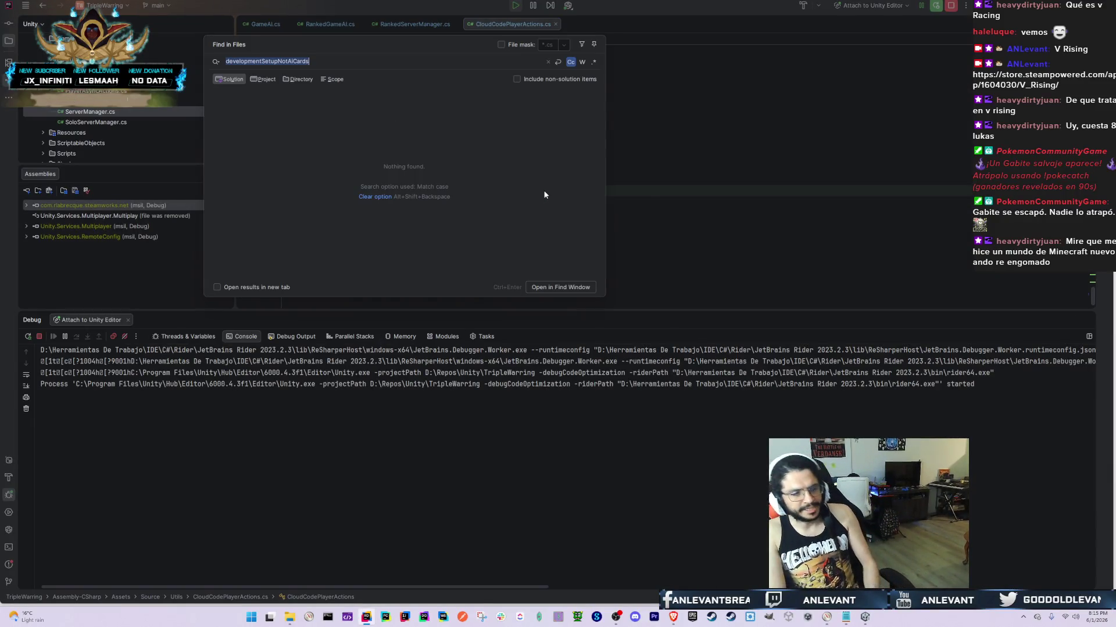
pyautogui.write('SetupNotAiCards')
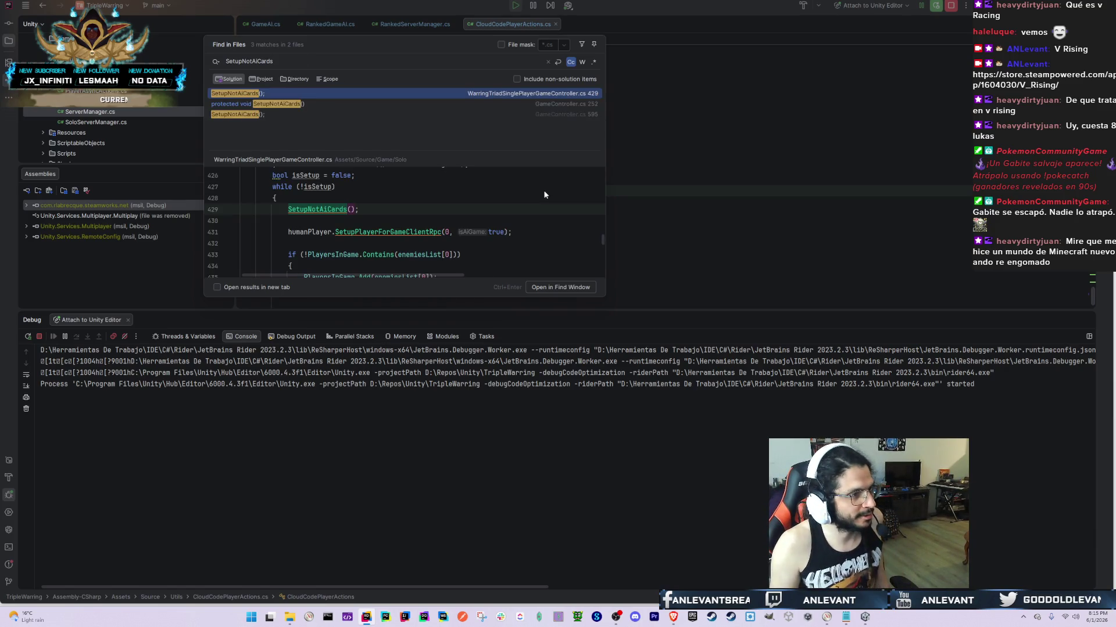
pyautogui.click(317, 104)
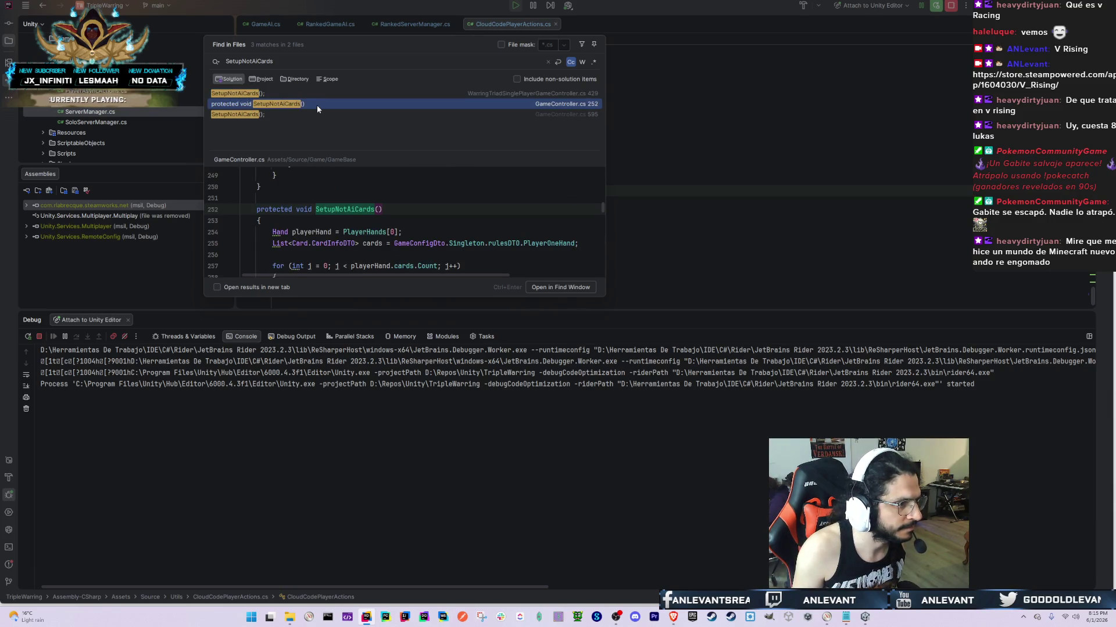
# Step: Open GameController.cs at line 252 and read from SetupNotAiCards down to SetupAIGame's Step 4 MakeAIHand
pyautogui.doubleClick(324, 102)
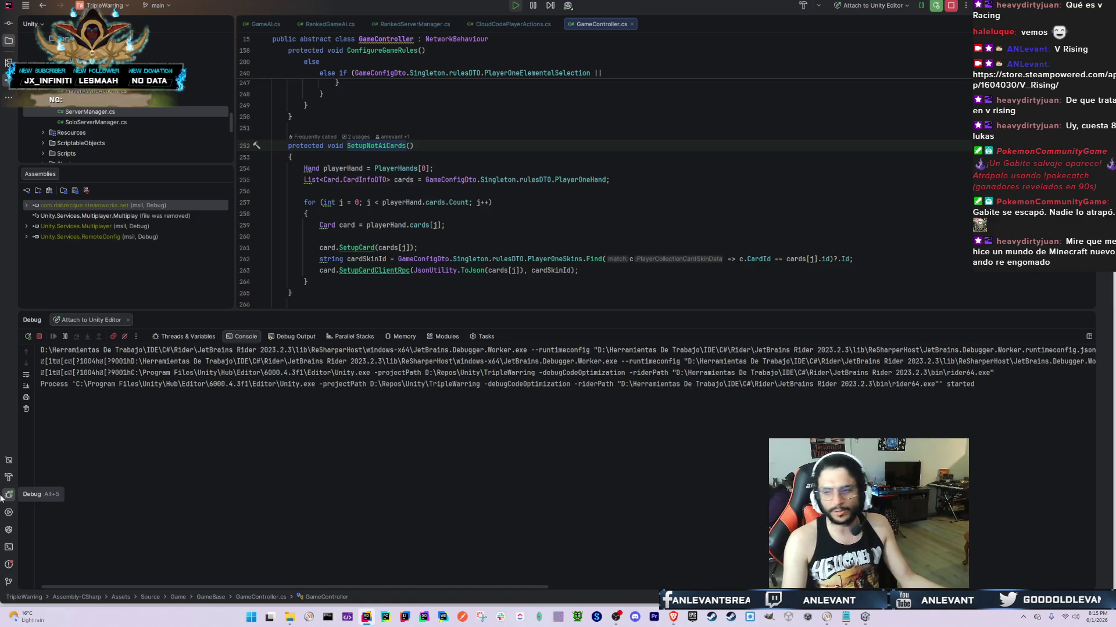
pyautogui.moveTo(517, 269)
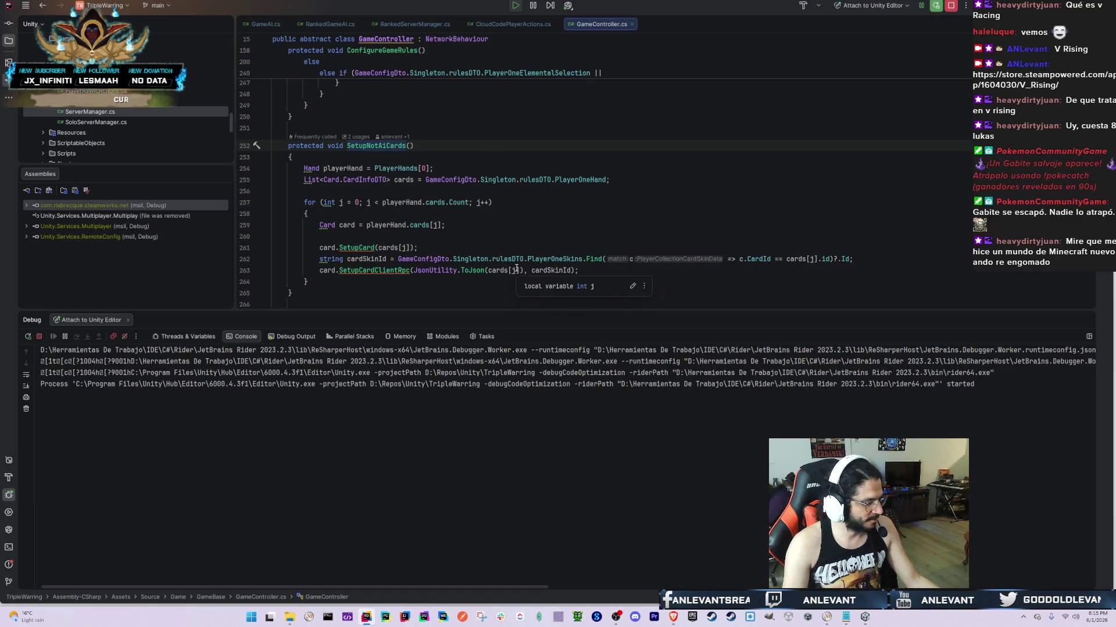
pyautogui.scroll(-6, 519, 262)
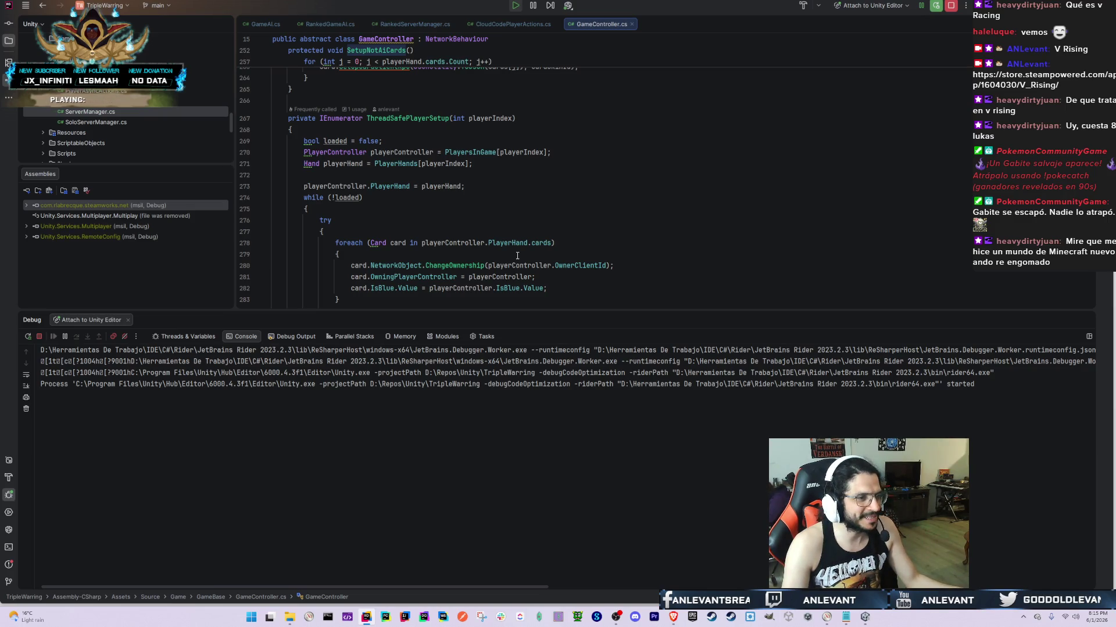
pyautogui.scroll(-6, 517, 256)
pyautogui.scroll(-20, 506, 267)
pyautogui.scroll(-20, 494, 278)
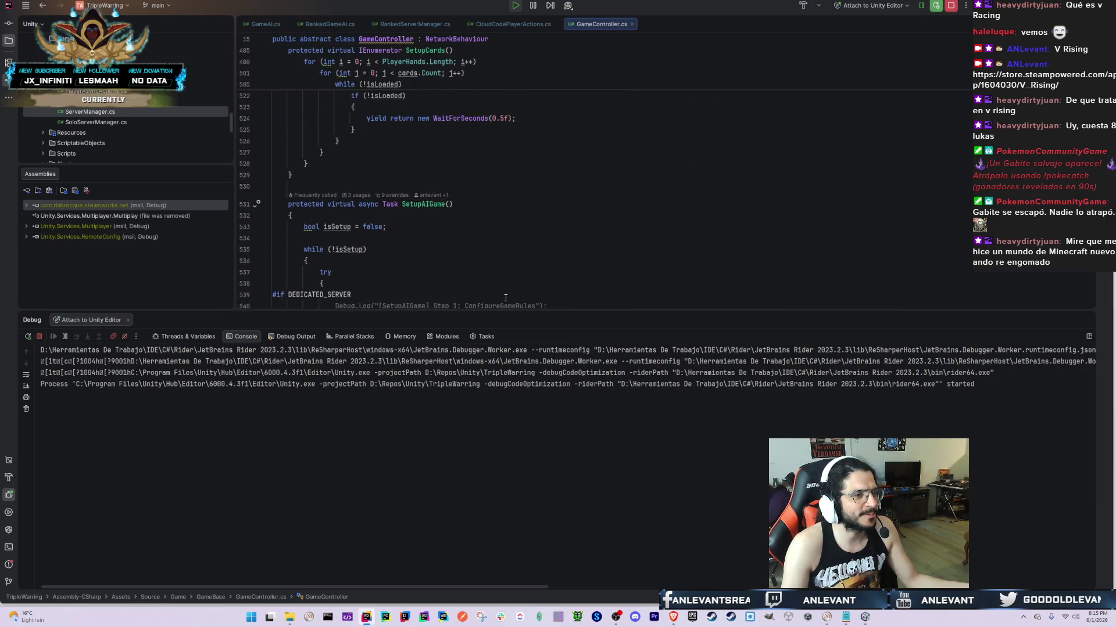
pyautogui.scroll(-8, 502, 298)
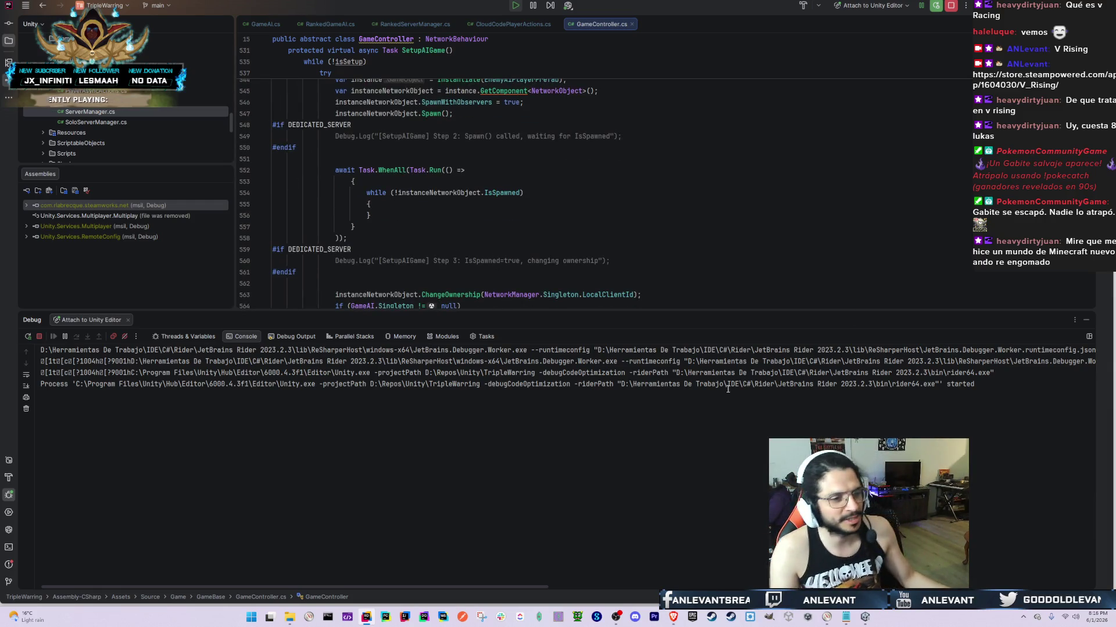
pyautogui.scroll(-5, 659, 216)
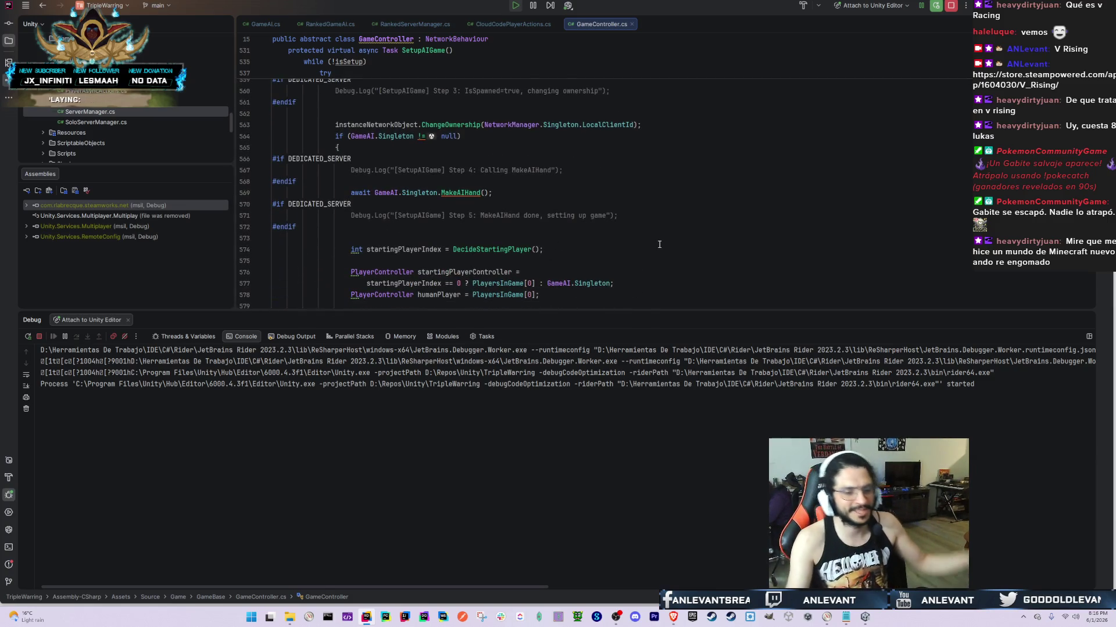